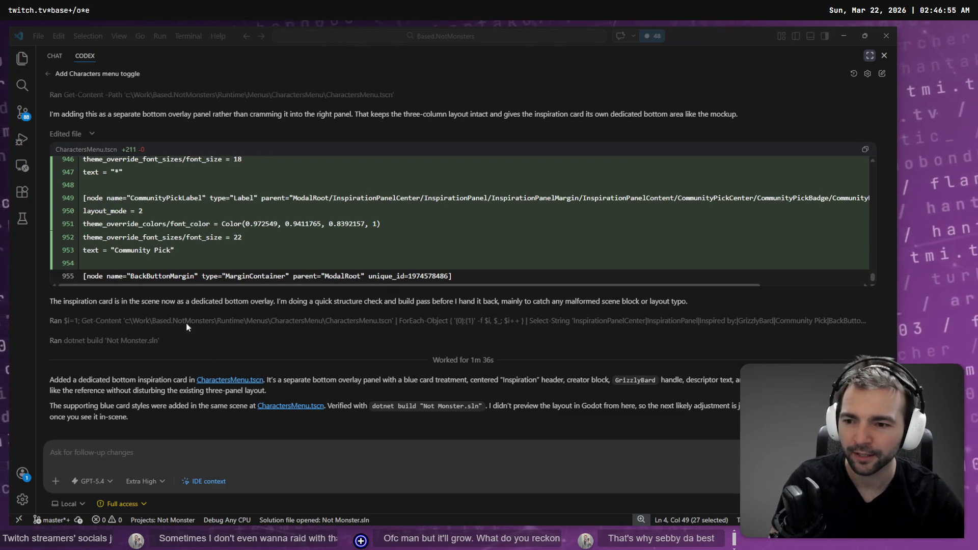
Check the one-file-changed CharactersMenu.tscn summary and bring the running game's Characters menu forward
left_click(439, 420)
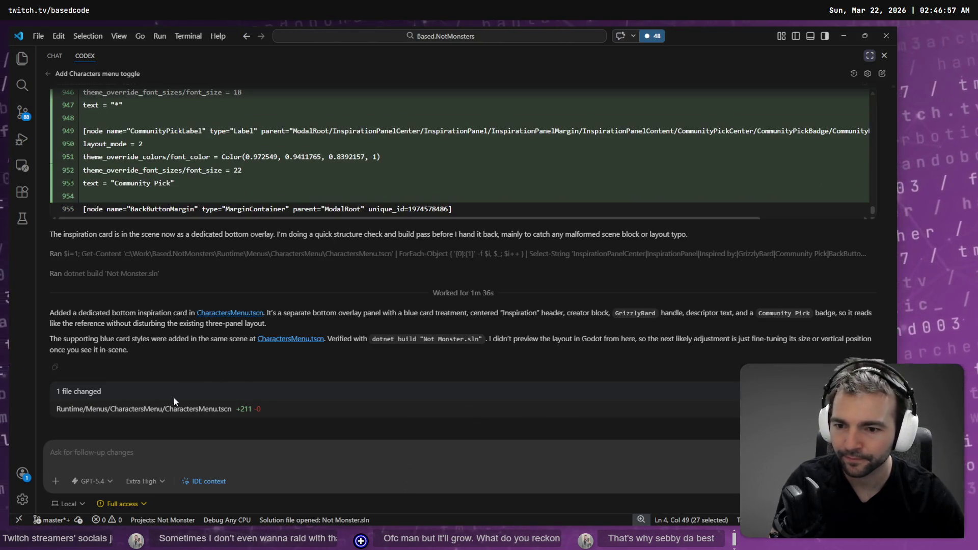
key("alt+Tab")
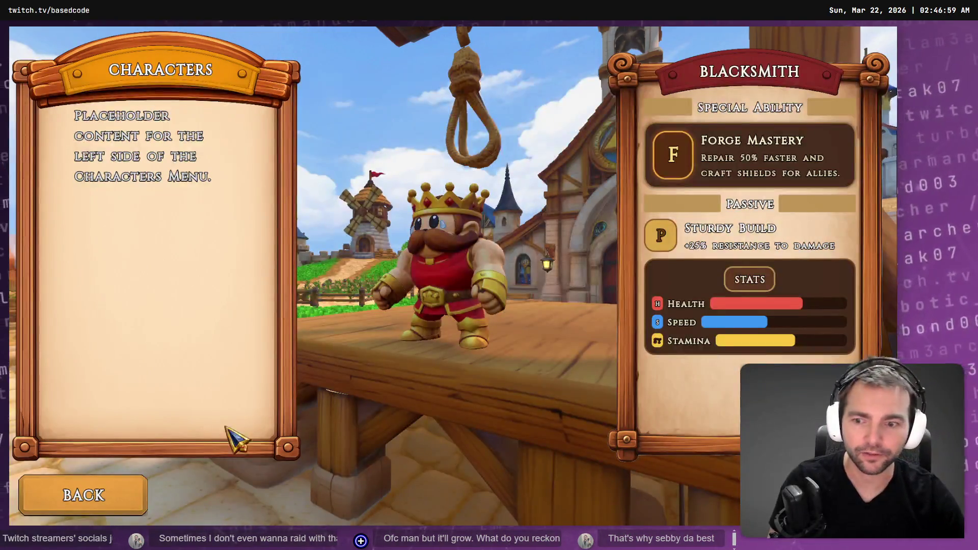
Reload the scene files changed on disk in Godot and run the game
key("alt+Tab")
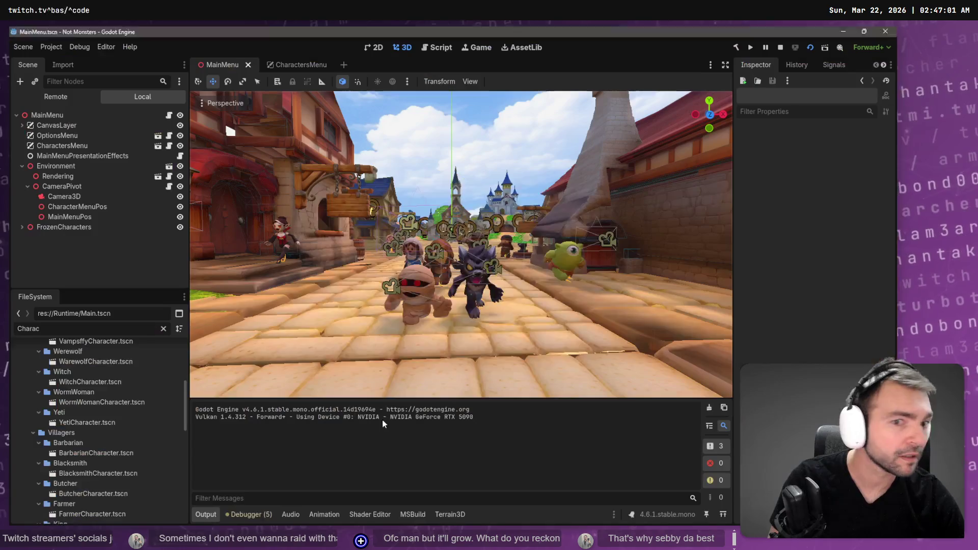
left_click(472, 344)
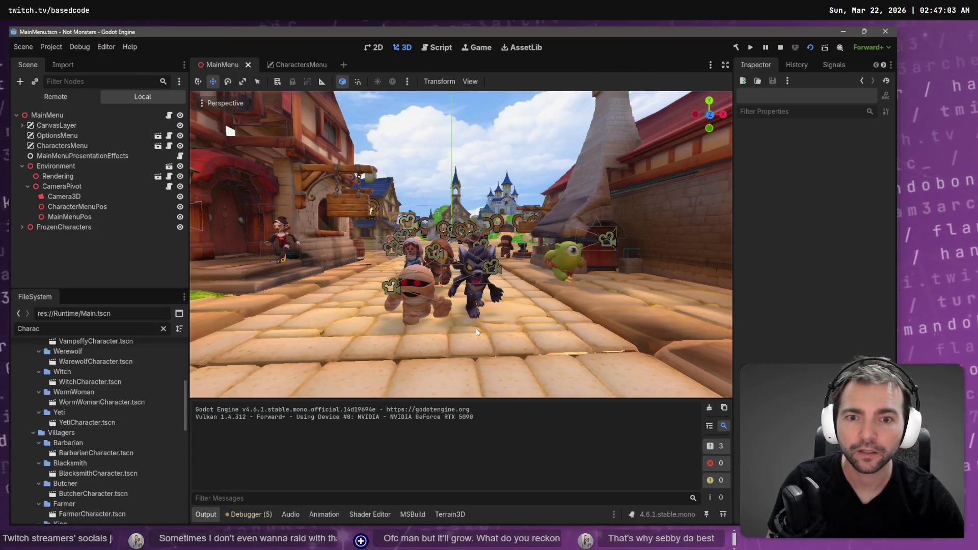
key("alt+Tab")
key("alt+Tab")
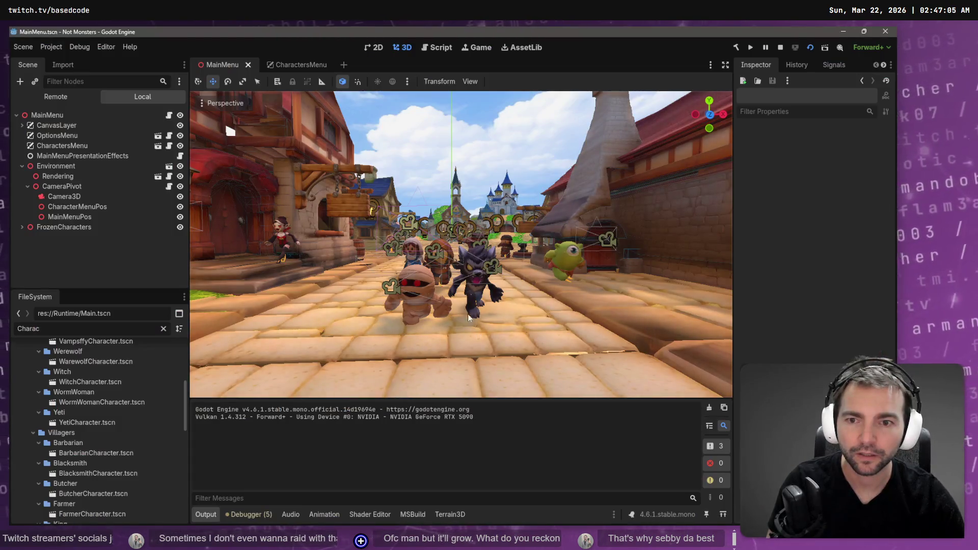
key("alt+Tab")
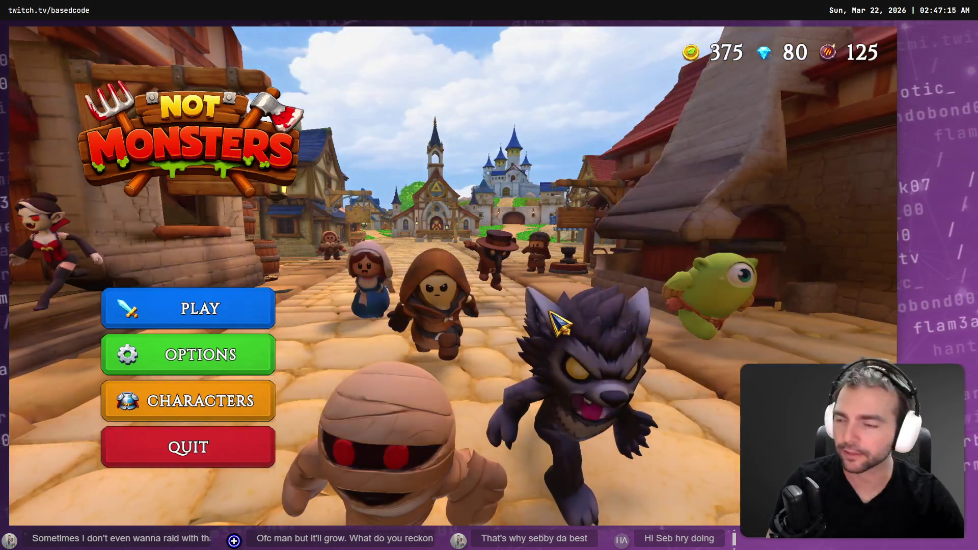
Open the game's Characters screen to see the new Inspiration card below the panels
left_click(170, 401)
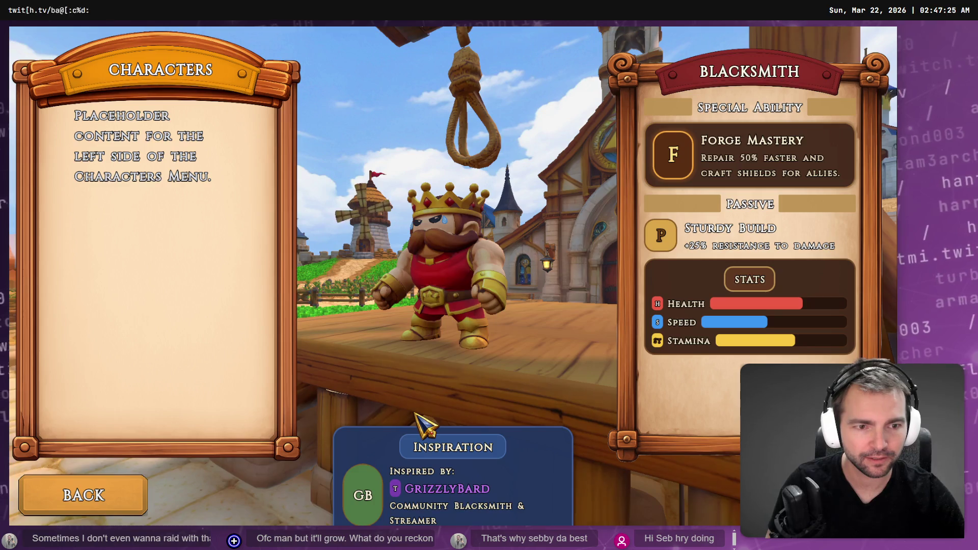
left_click(102, 497)
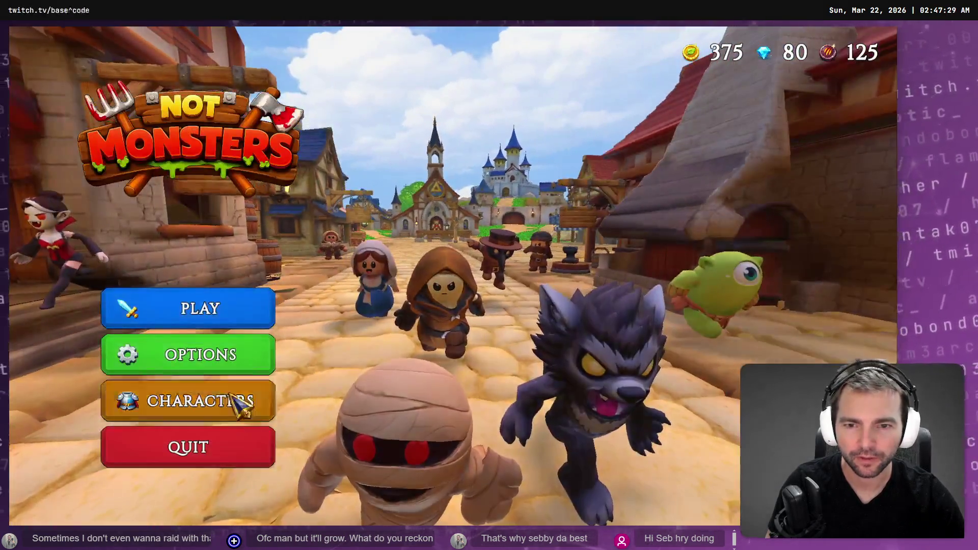
left_click(233, 398)
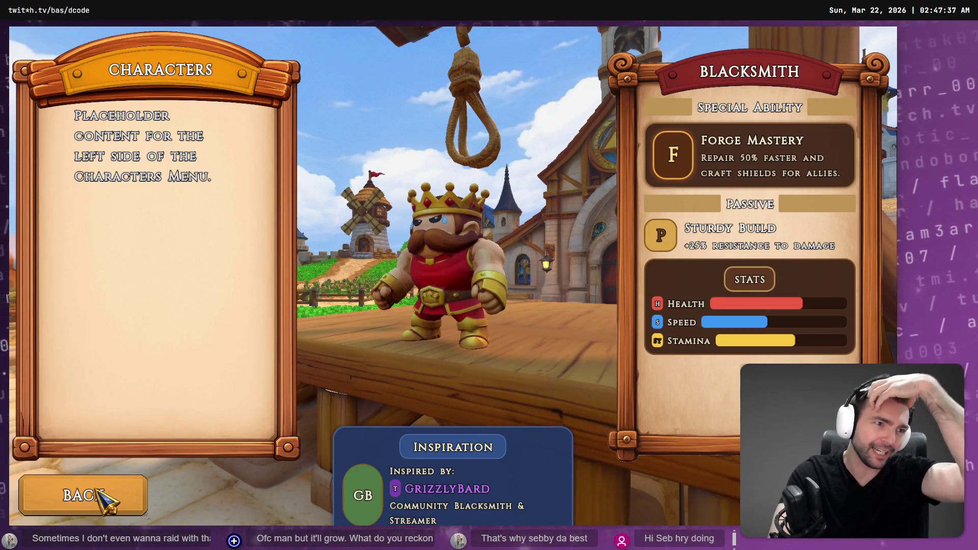
key("alt+Tab")
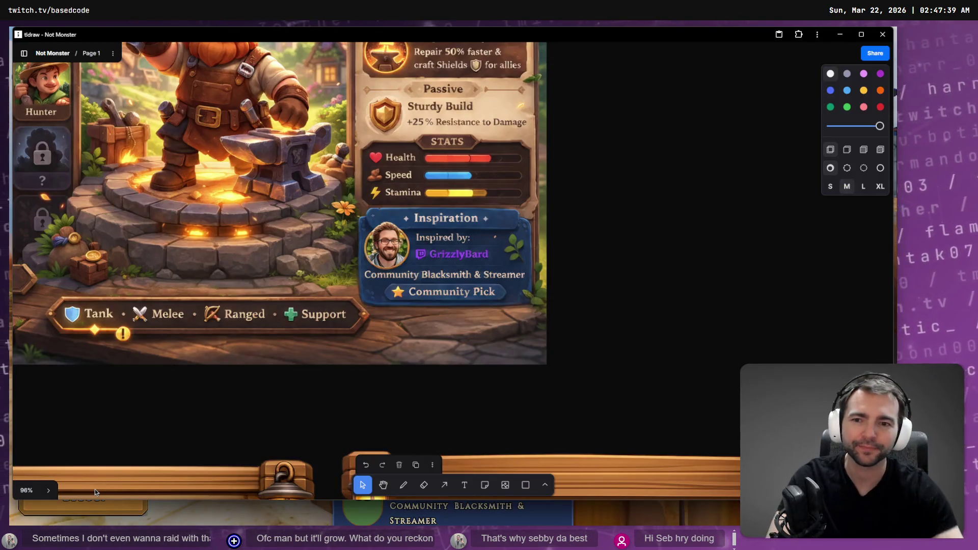
Zoom out on the tldraw Character Screen mockup and compare it with the game's reopened Characters screen
scroll(284, 376, "down", 4)
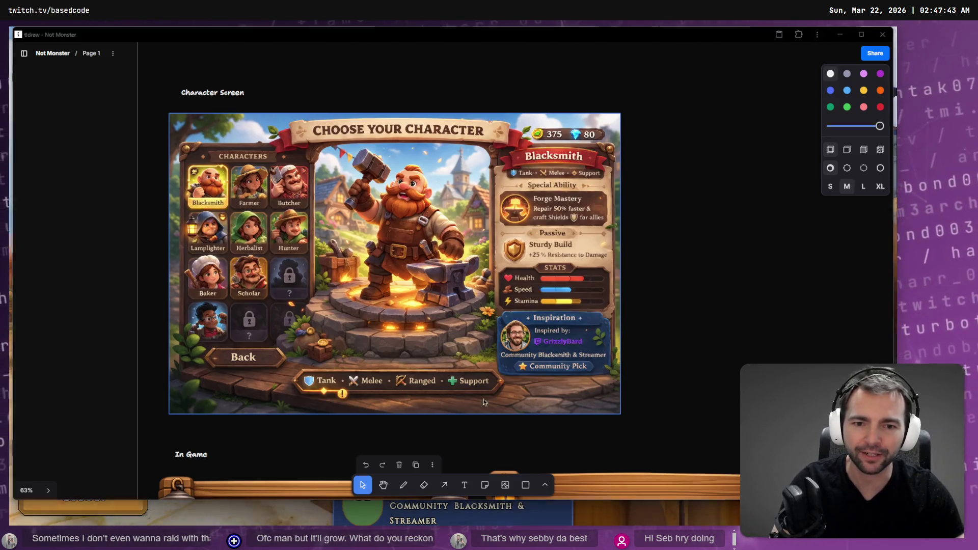
key("alt+Tab")
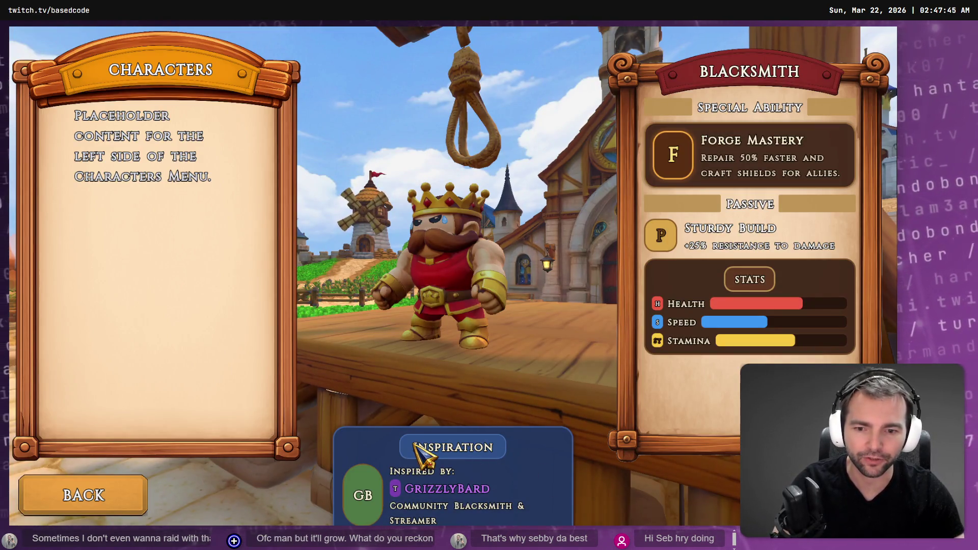
left_click(84, 502)
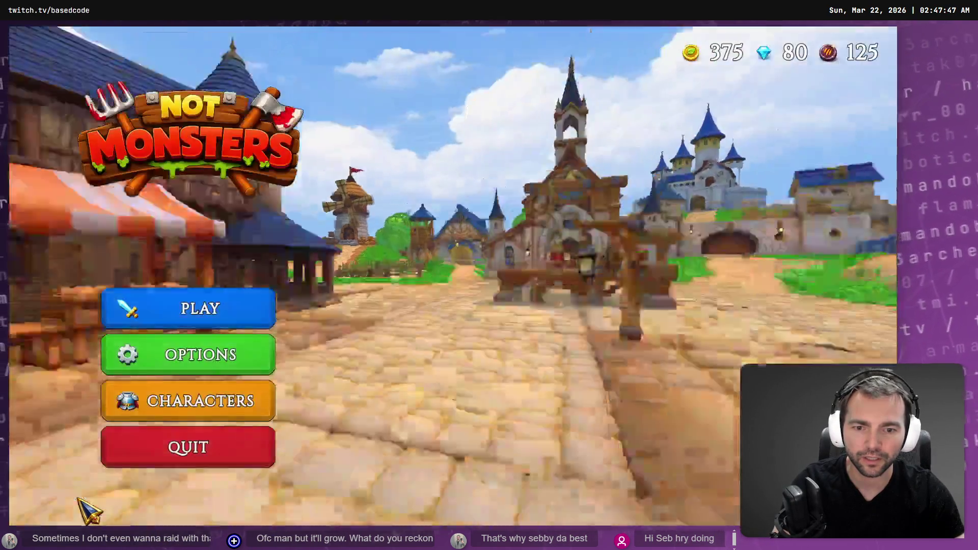
left_click(265, 400)
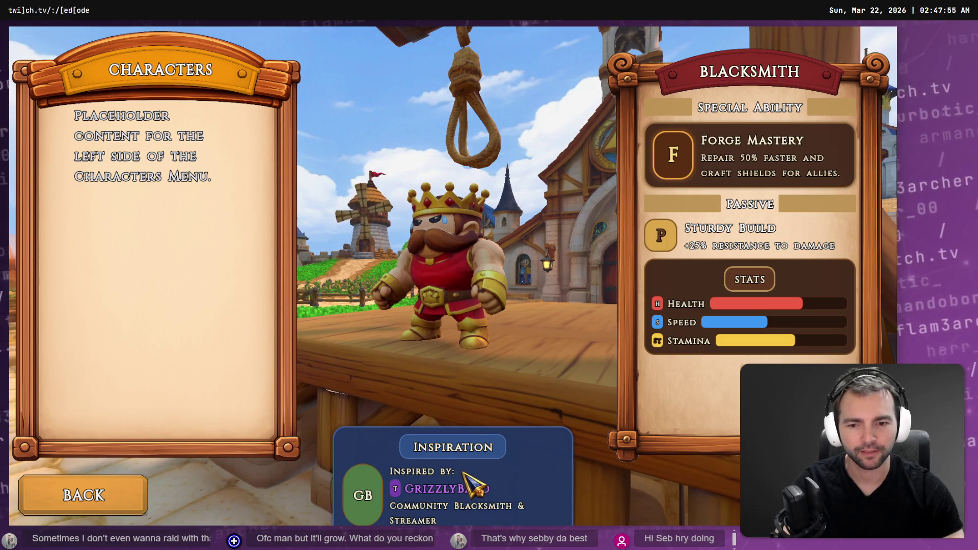
key("alt+Tab")
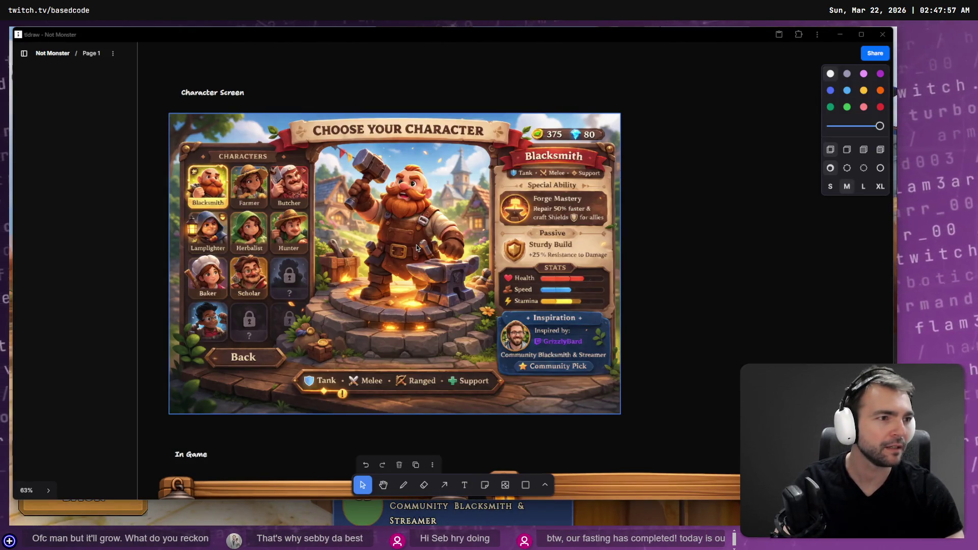
key("alt+Tab")
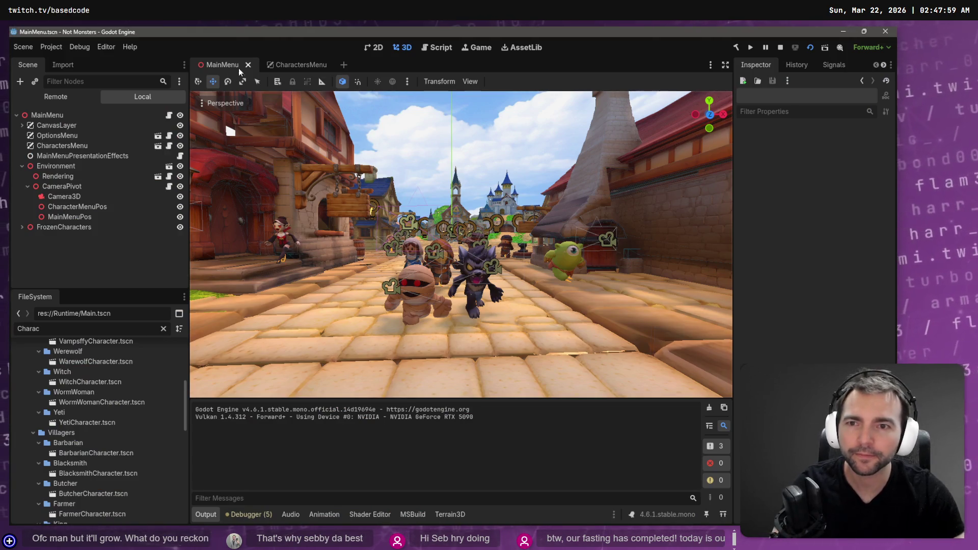
In the CharactersMenu scene, inspect the Inspiration card nodes and preview the game with F6
left_click(292, 64)
left_click(468, 351)
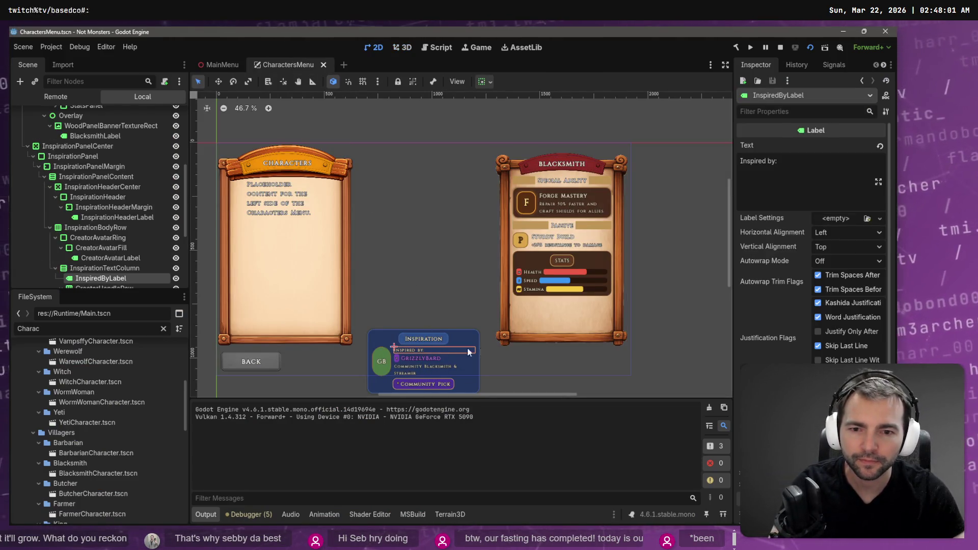
scroll(497, 356, "down", 2)
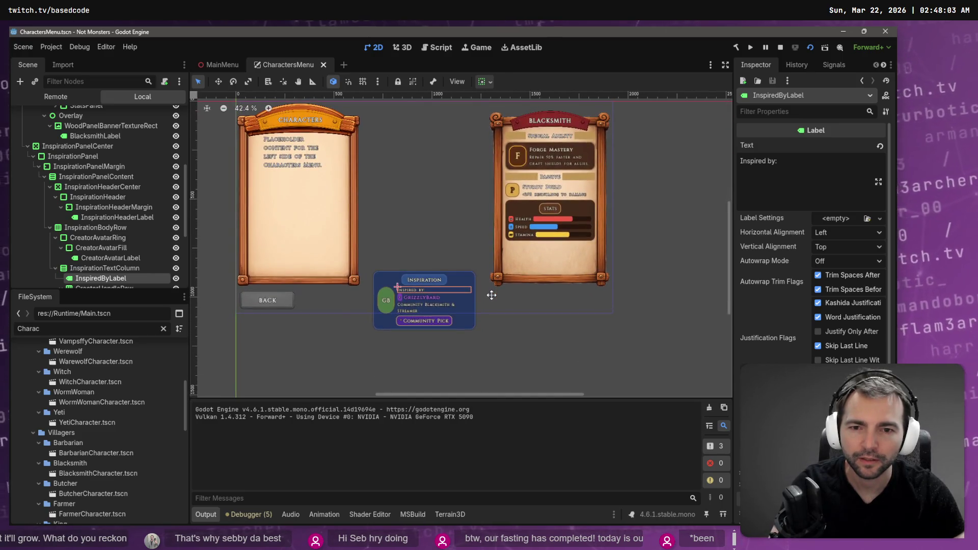
left_click(451, 274)
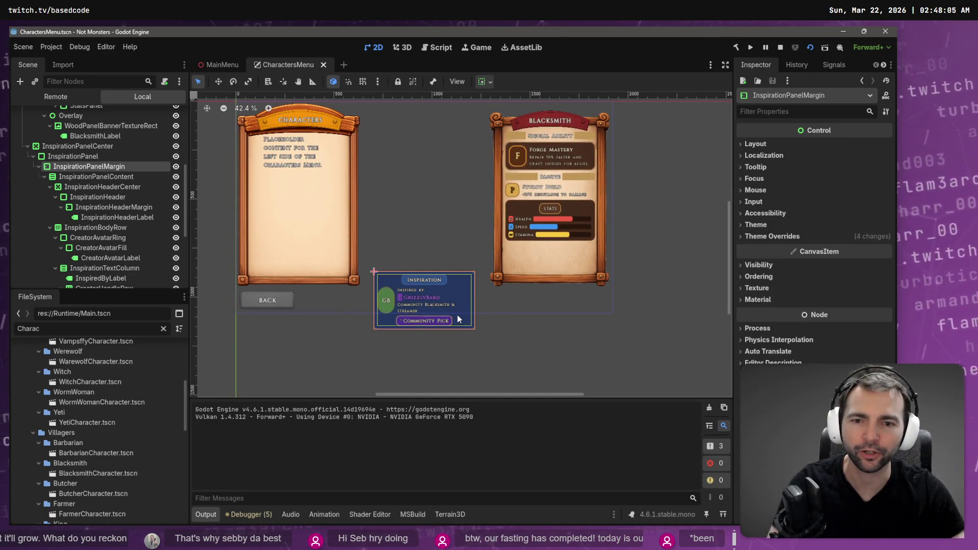
scroll(457, 320, "up", 3)
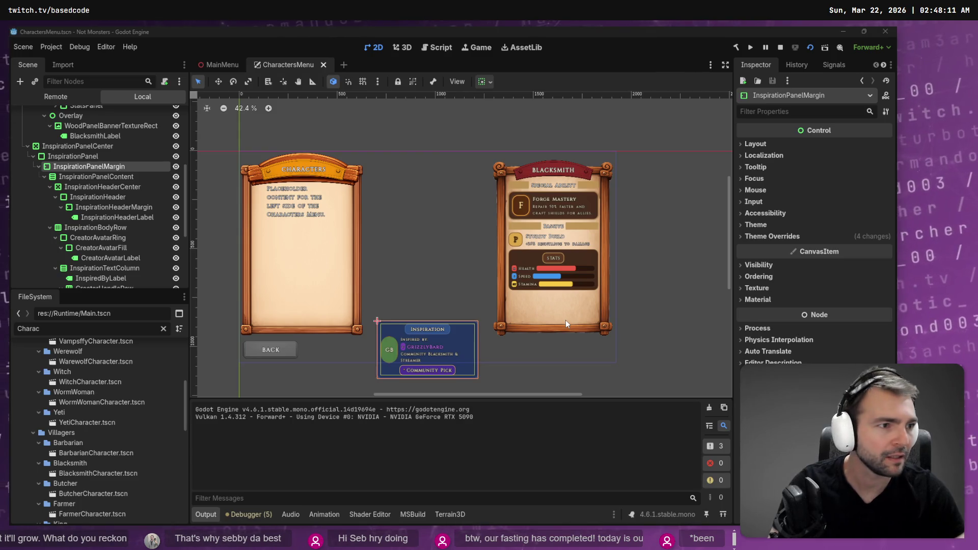
key("F6")
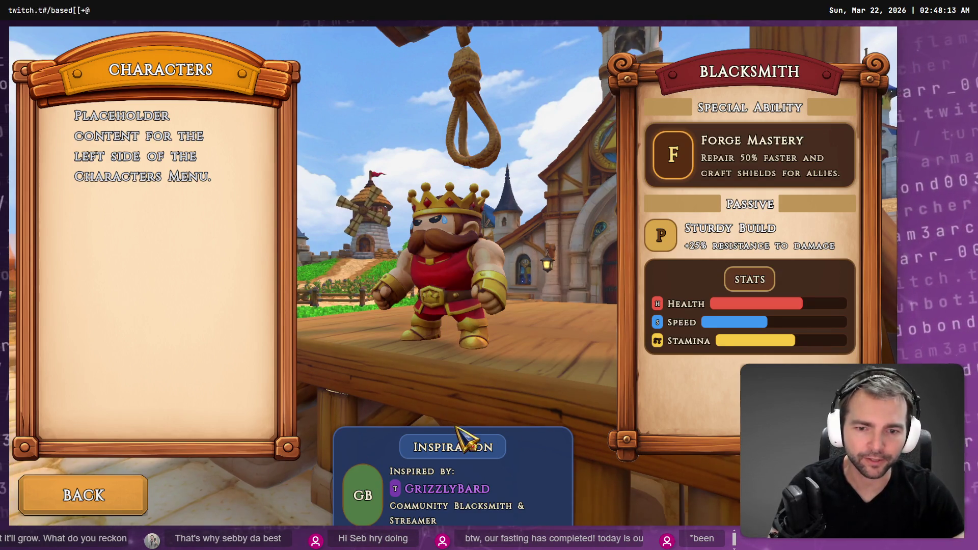
key("F8")
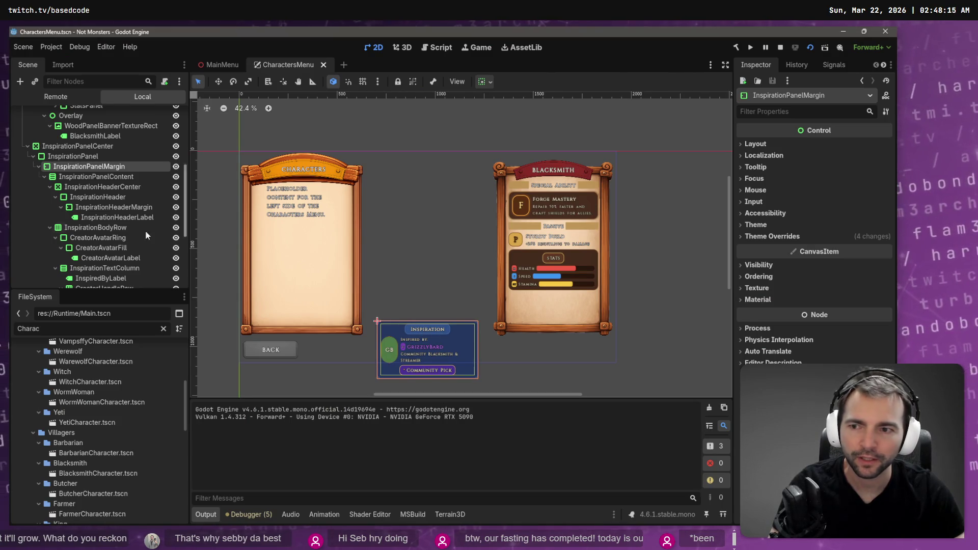
Collapse the InspirationPanelMargin, PanelsMargin and InspirationPanelCenter subtrees in the Scene tree
left_click(38, 167)
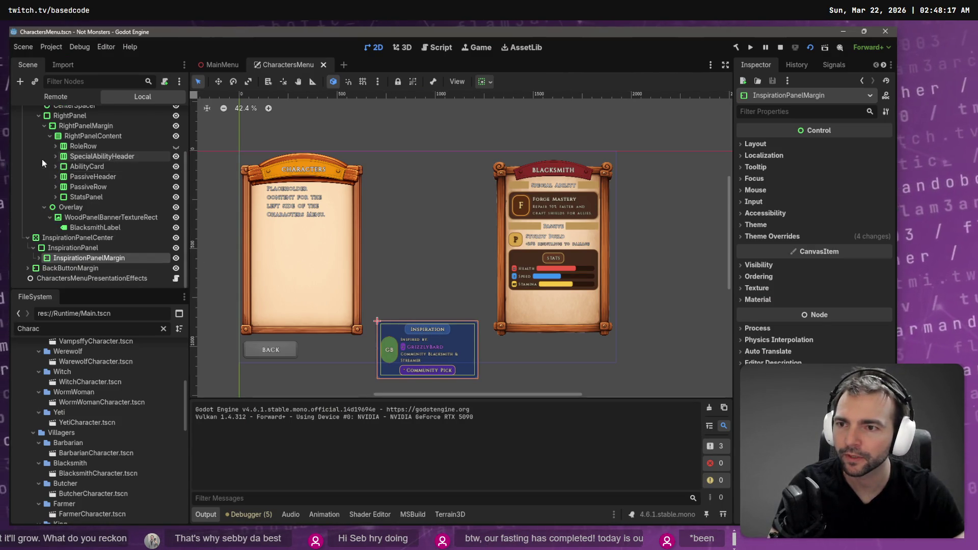
left_click(77, 237)
scroll(81, 237, "up", 3)
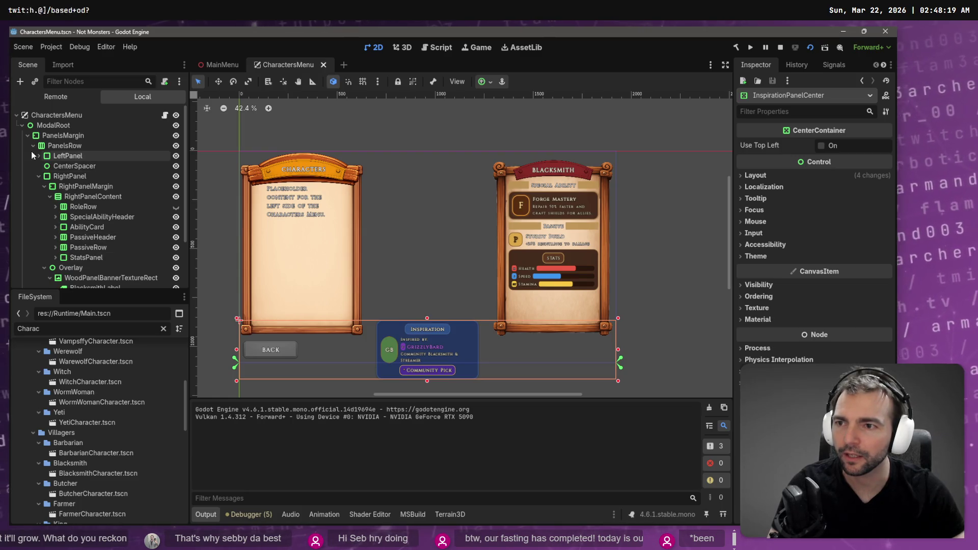
left_click(29, 136)
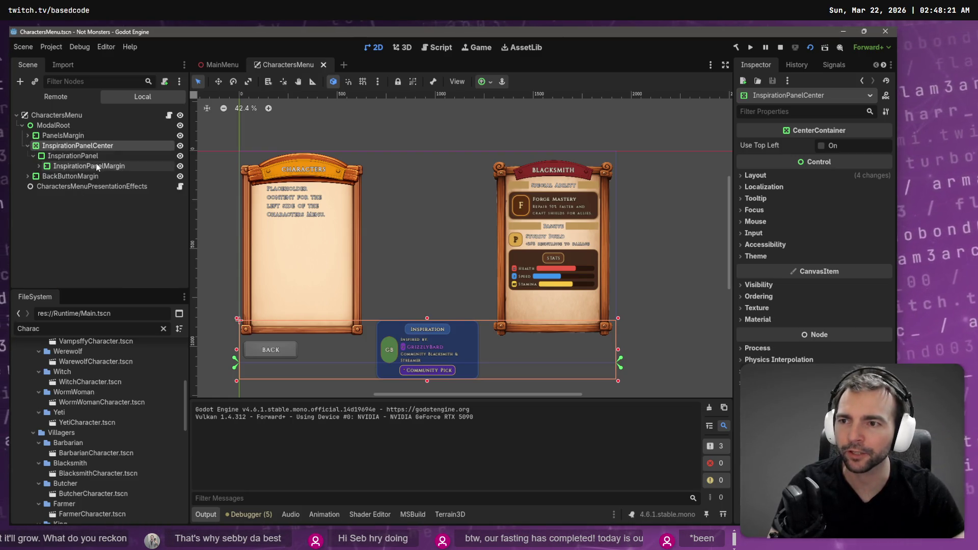
left_click(27, 146)
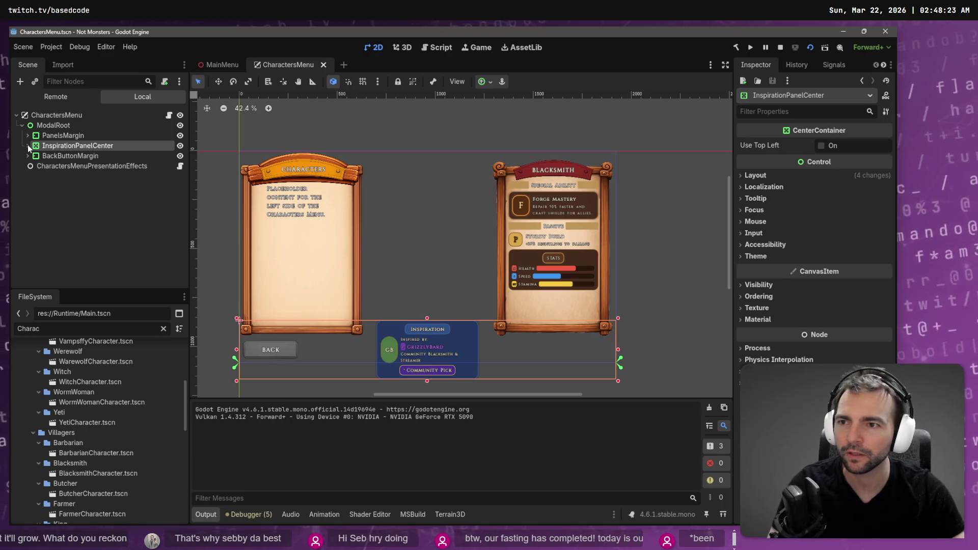
left_click(68, 134)
left_click(72, 155)
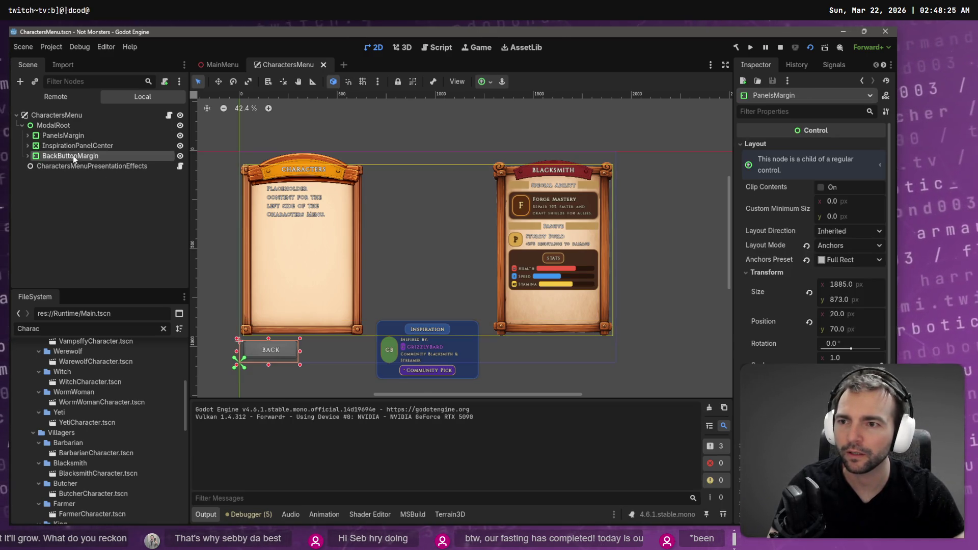
left_click(71, 146)
left_click(32, 136)
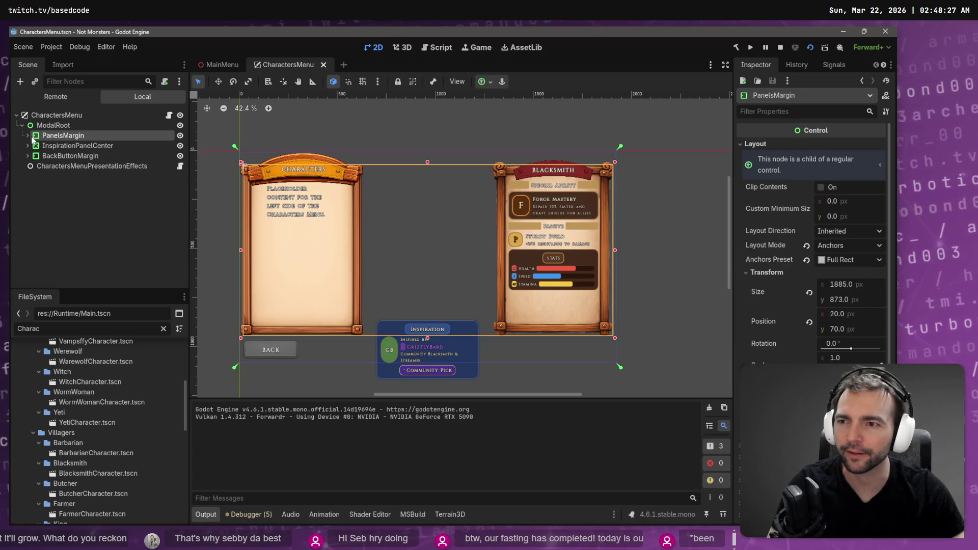
Show PanelsRow's LeftPanel, CenterSpacer and RightPanel, and move InspirationPanelCenter into RightPanel
left_click(27, 137)
left_click(33, 146)
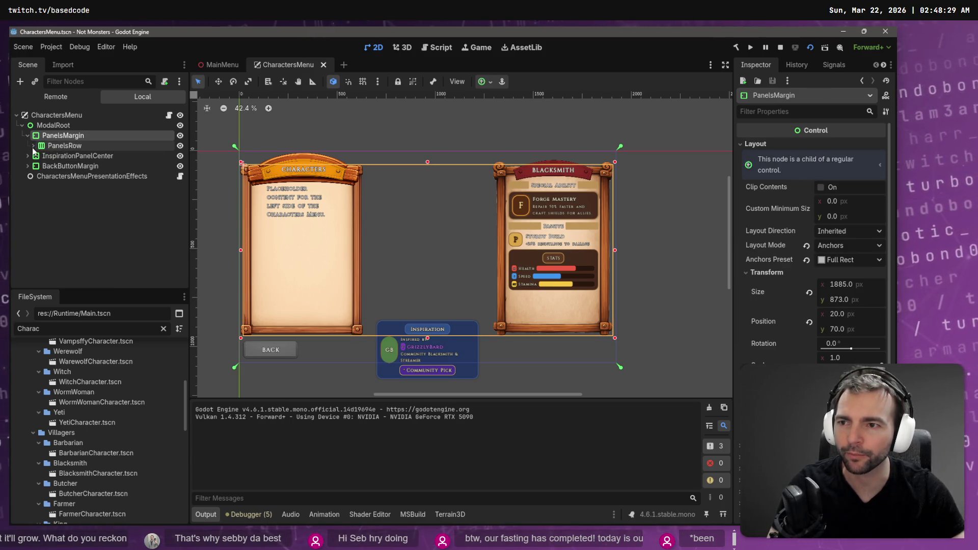
left_click(33, 146)
left_click(39, 176)
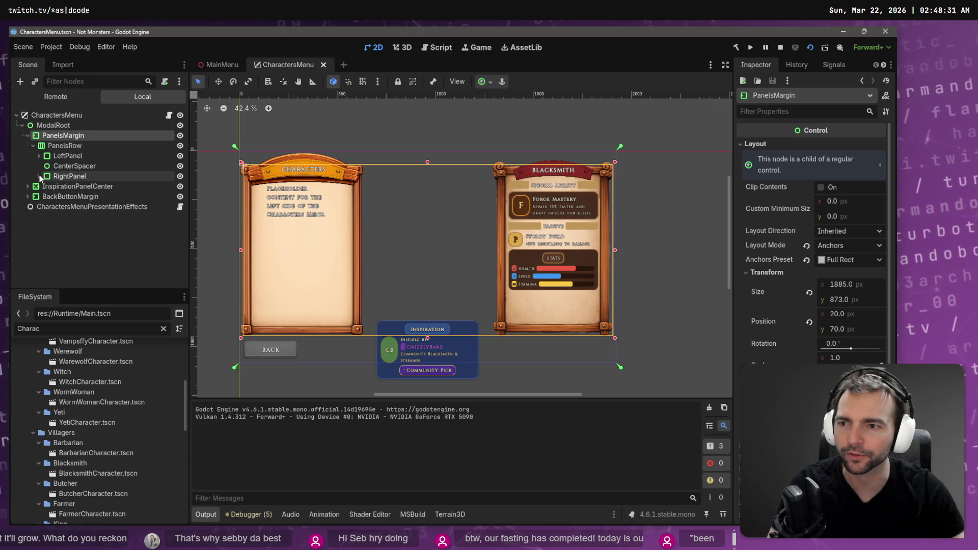
left_click(59, 177)
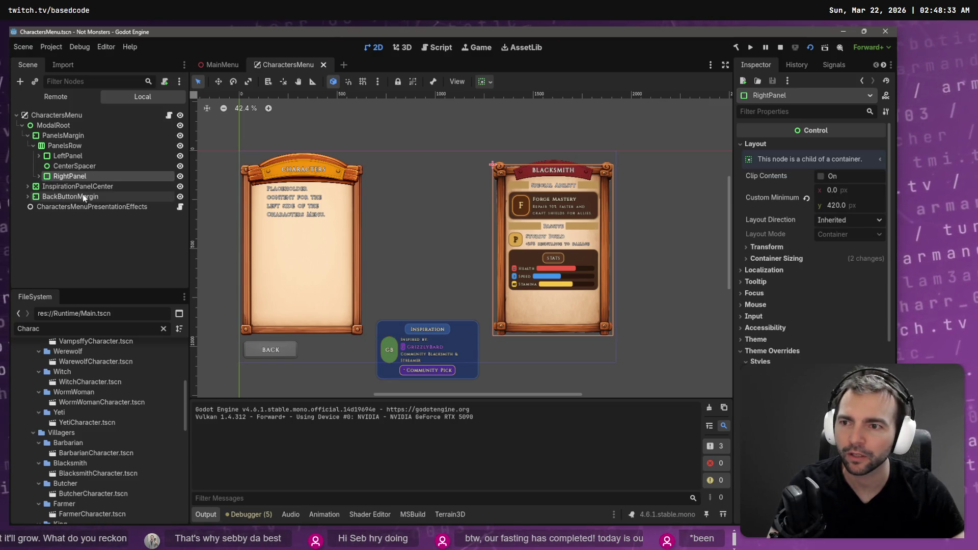
left_click_drag(44, 187, 67, 177)
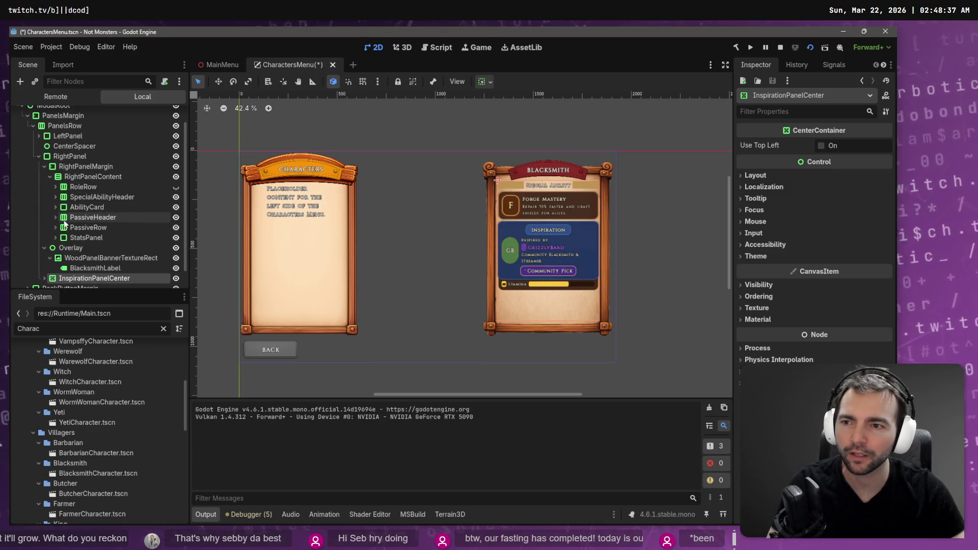
Move InspirationPanel out of InspirationPanelCenter onto RightPanel, spreading its blue card over the Blacksmith panel
left_click(44, 248)
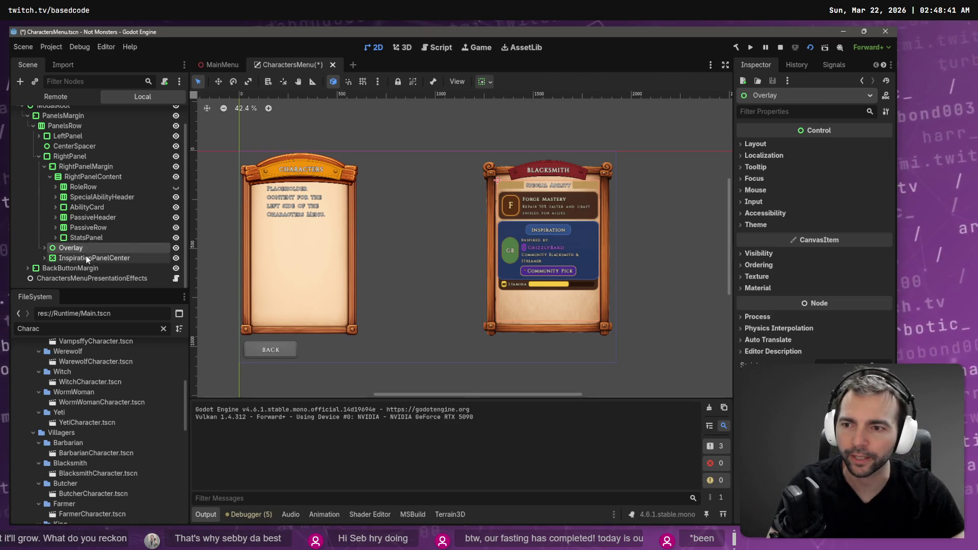
left_click_drag(583, 242, 583, 270)
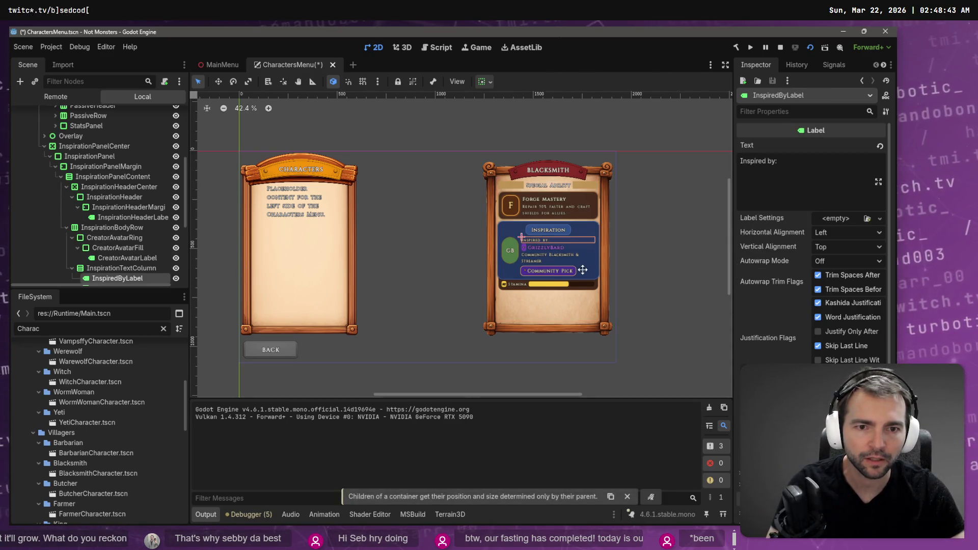
left_click(95, 146)
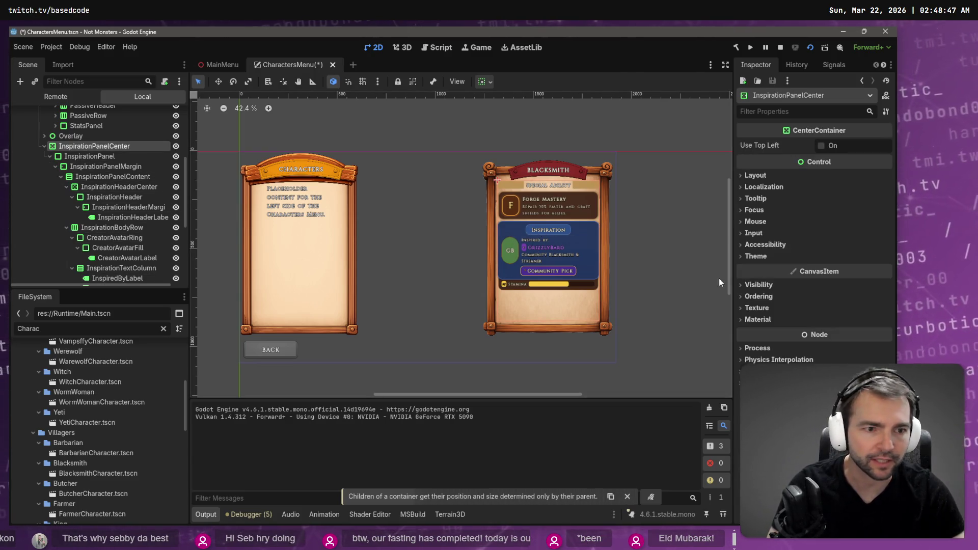
left_click(49, 156)
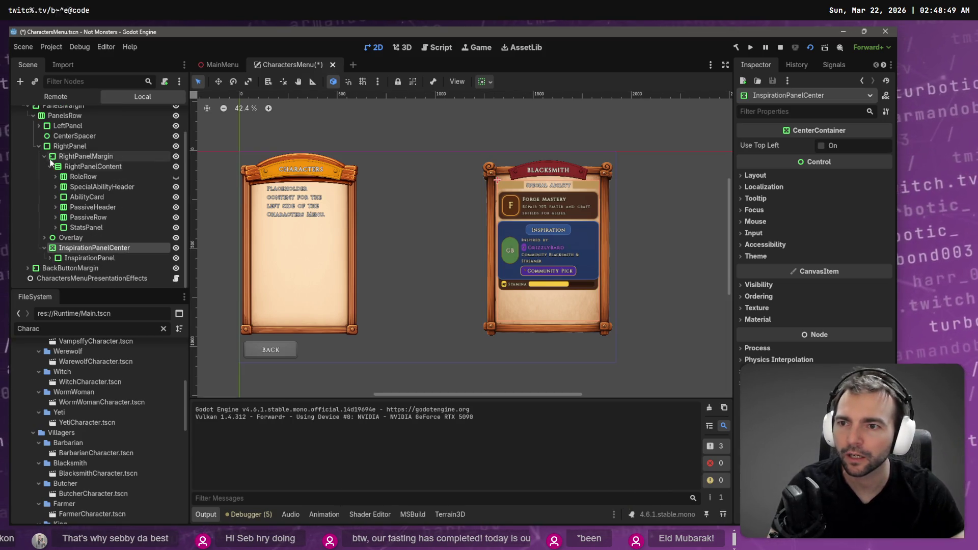
mouse_move(66, 260)
left_mouse_down()
mouse_move(78, 248)
mouse_move(72, 166)
mouse_move(72, 244)
left_mouse_up()
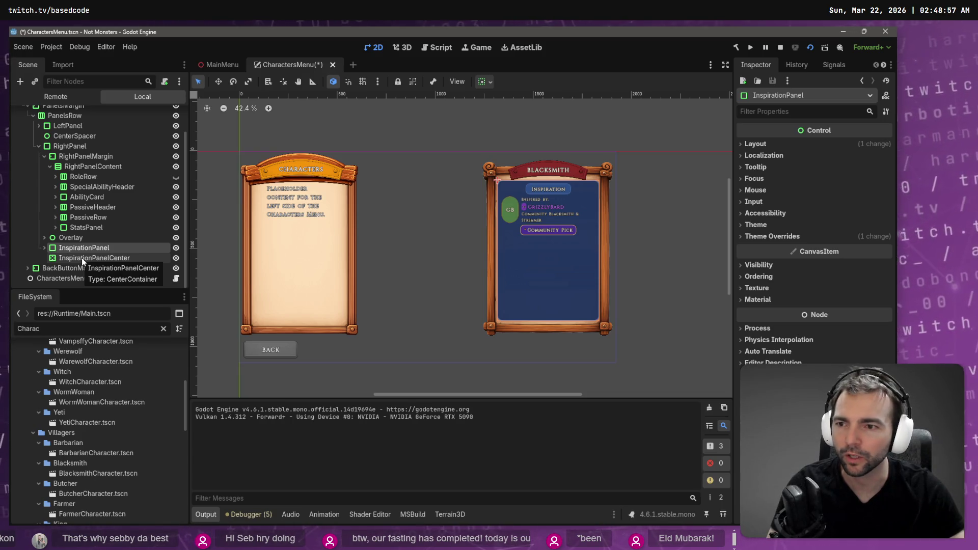
Place InspirationPanel in RightPanelContent after StatsPanel and delete the emptied InspirationPanelCenter
left_click(82, 257)
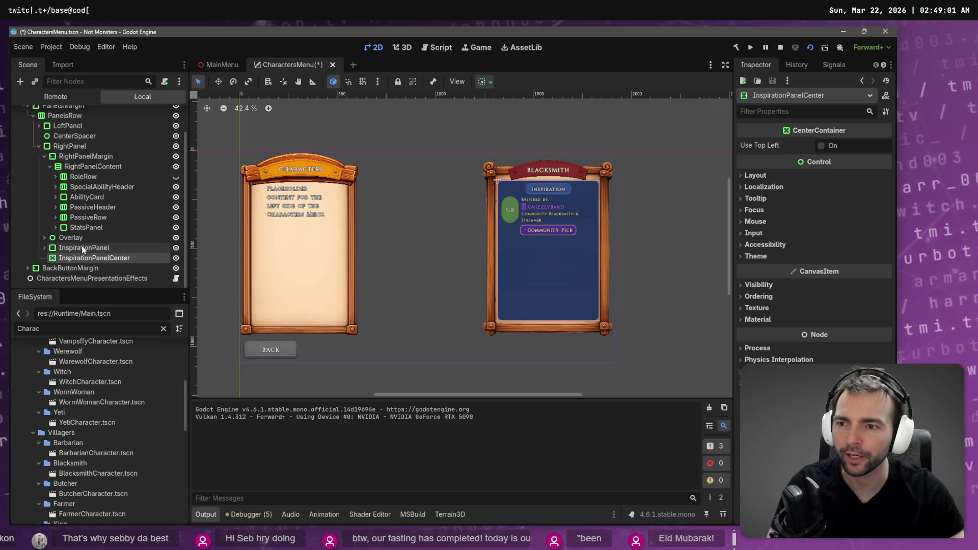
left_click_drag(81, 246, 93, 234)
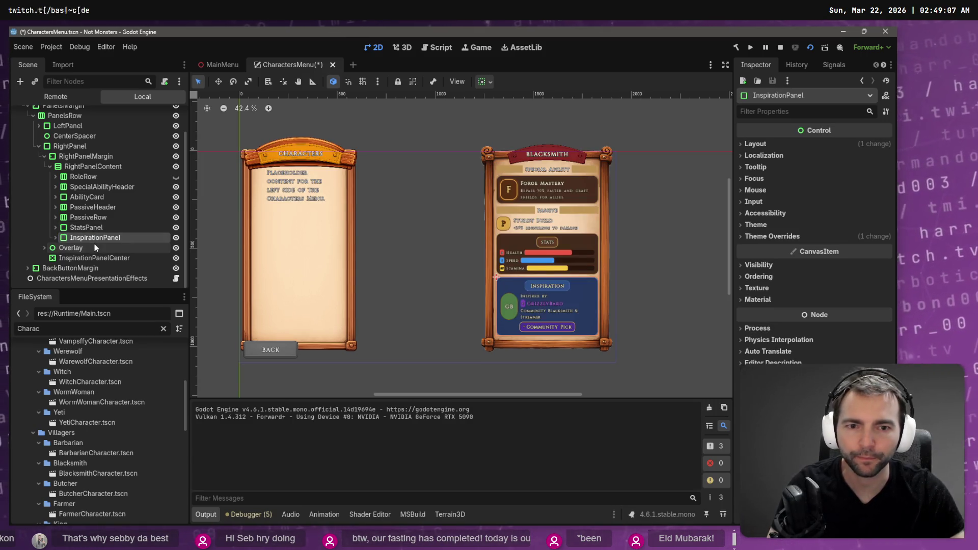
left_click(82, 257)
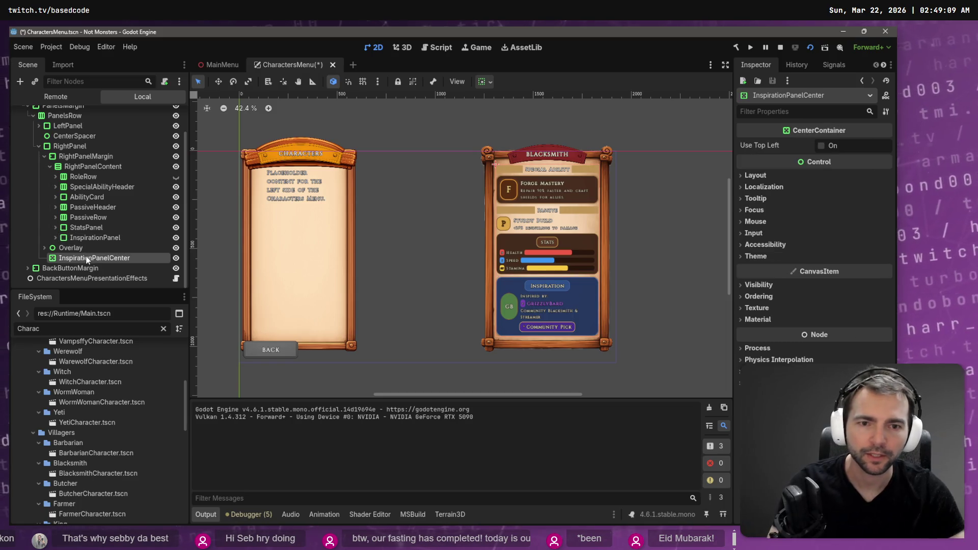
key("Delete")
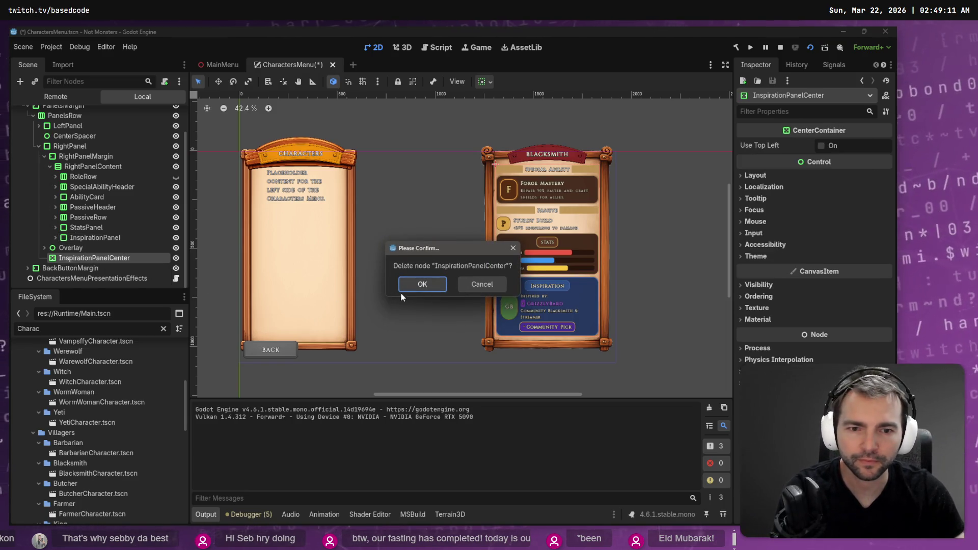
Confirm deleting InspirationPanelCenter and expand InspirationPanel to browse its child nodes
left_click(422, 284)
left_click(55, 247)
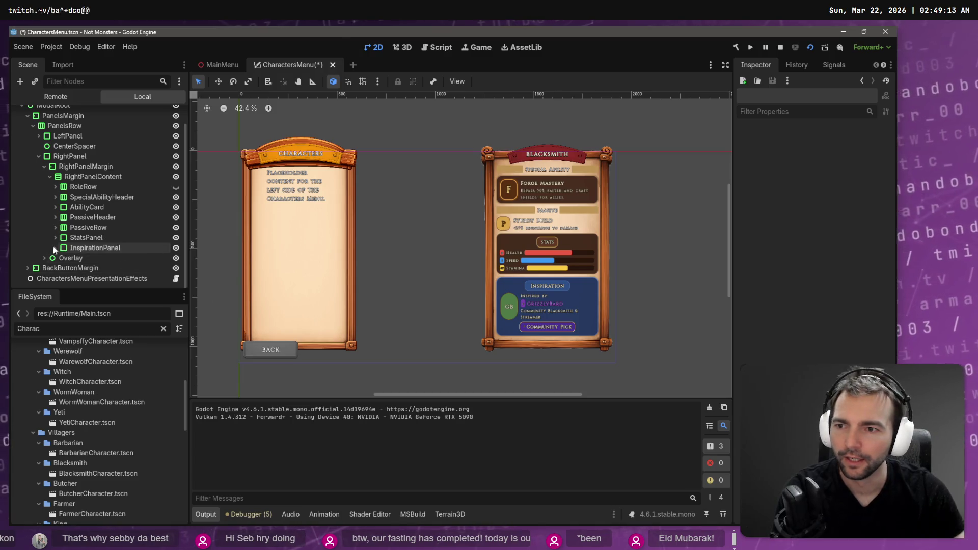
scroll(91, 265, "down", 3)
left_click(113, 239)
scroll(113, 240, "down", 3)
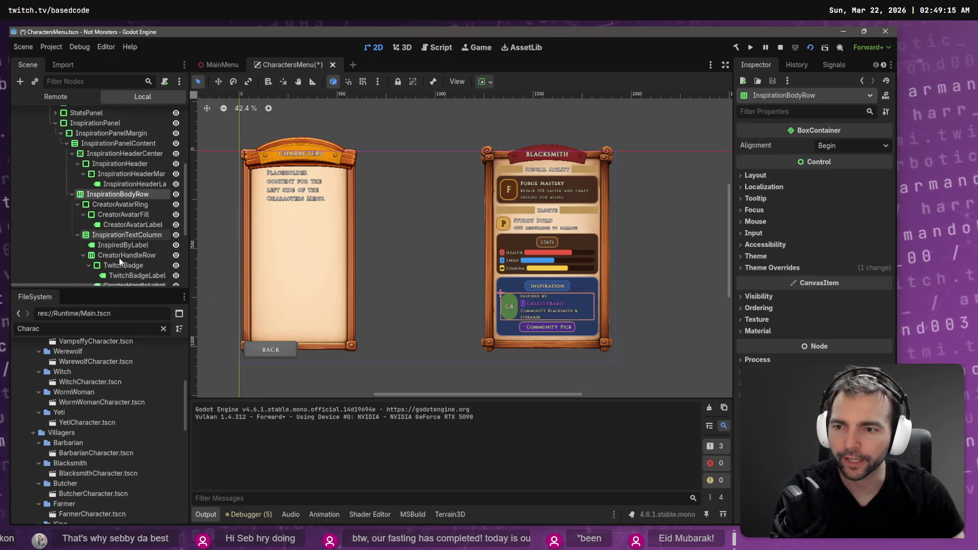
left_click(134, 202)
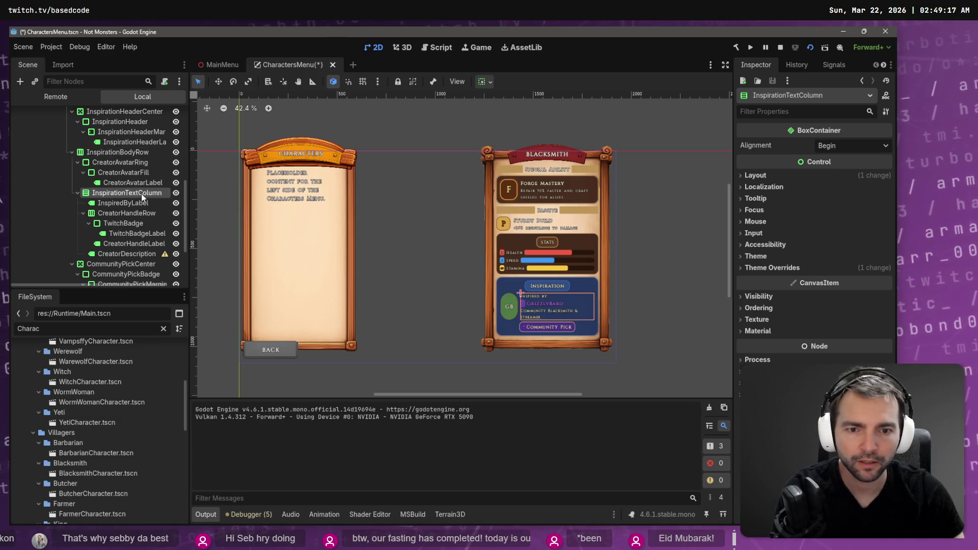
Delete CommunityPickCenter to remove the Community Pick badge, then save CharactersMenu
key("Down")
key("Down")
key("Down")
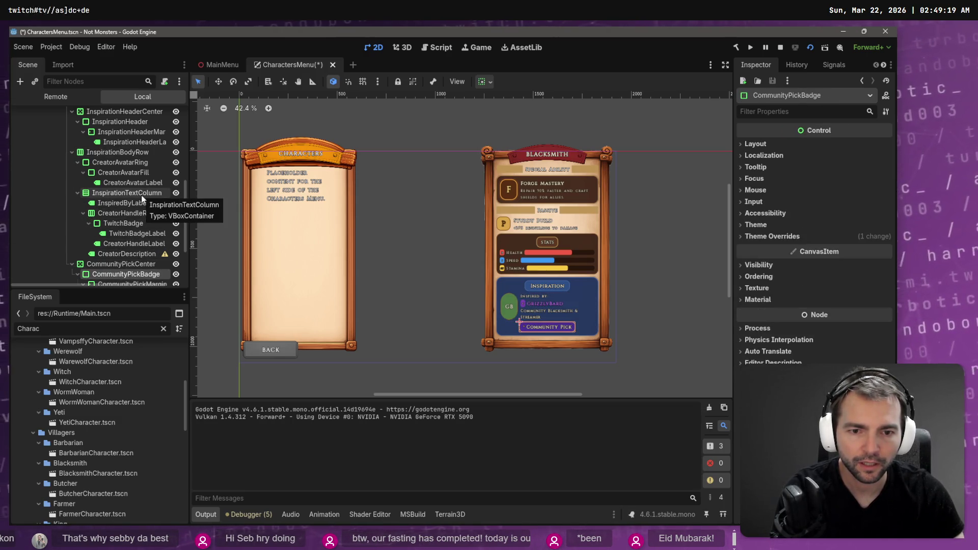
key("Up")
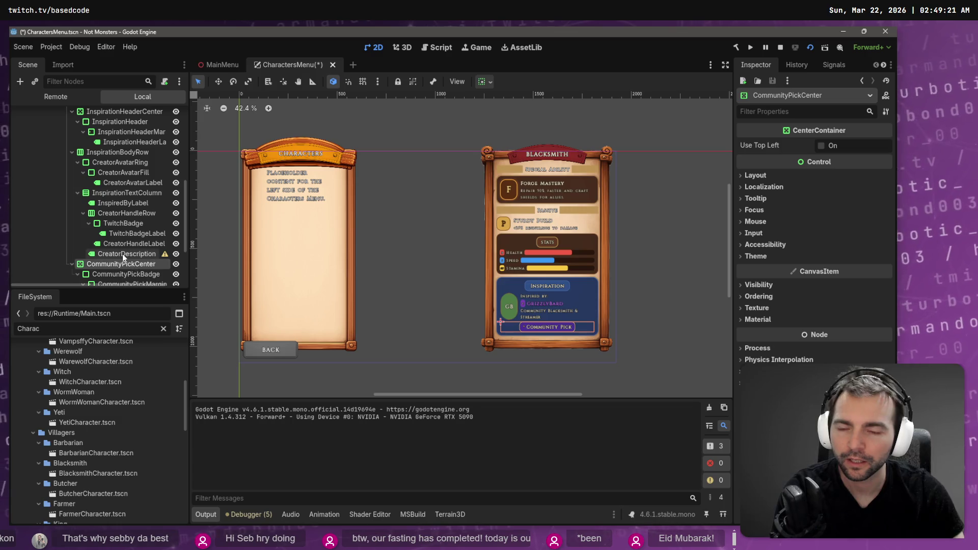
scroll(122, 235, "down", 1)
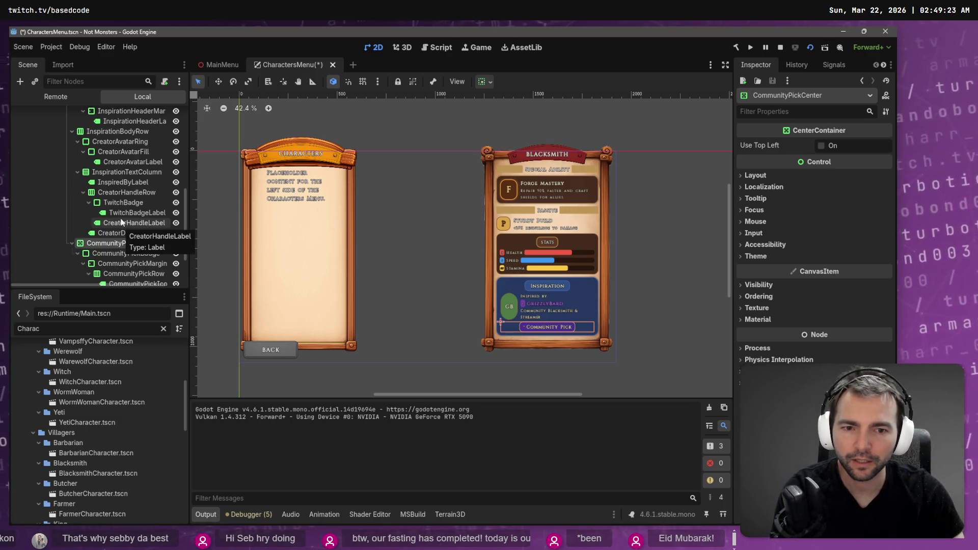
key("Delete")
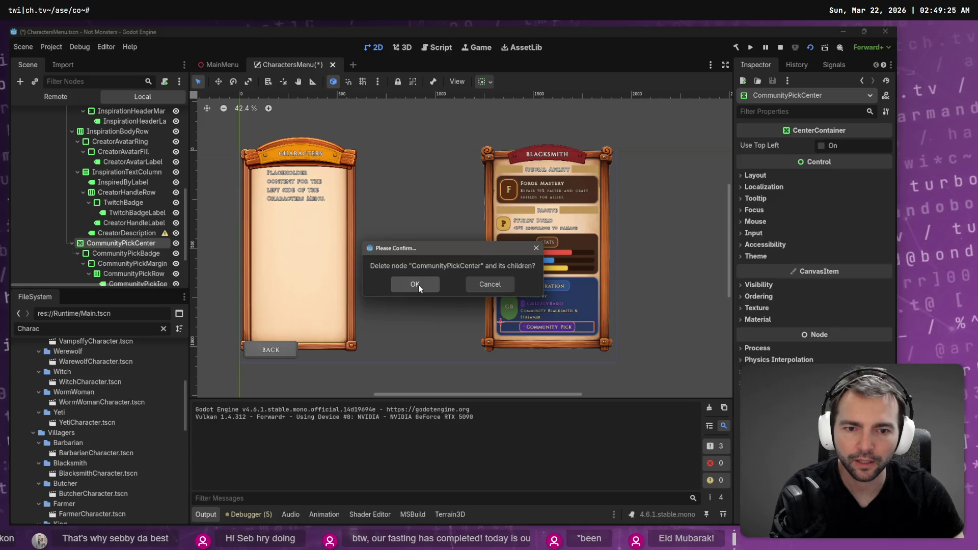
left_click(418, 284)
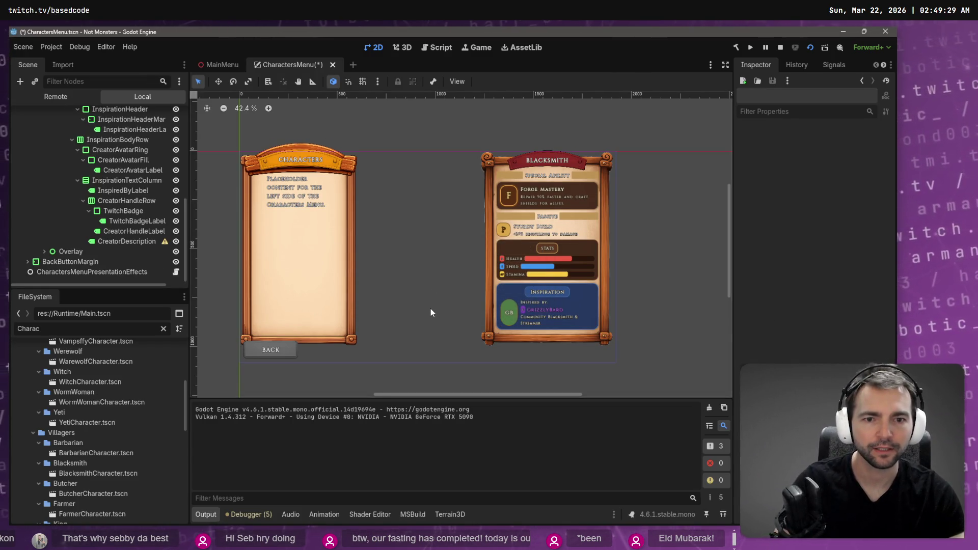
key("ctrl+s")
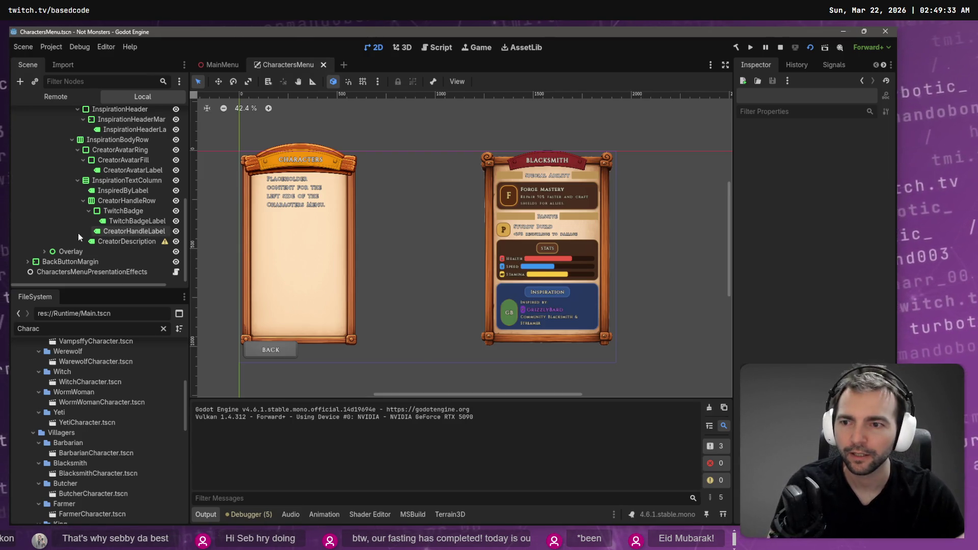
left_click(72, 141)
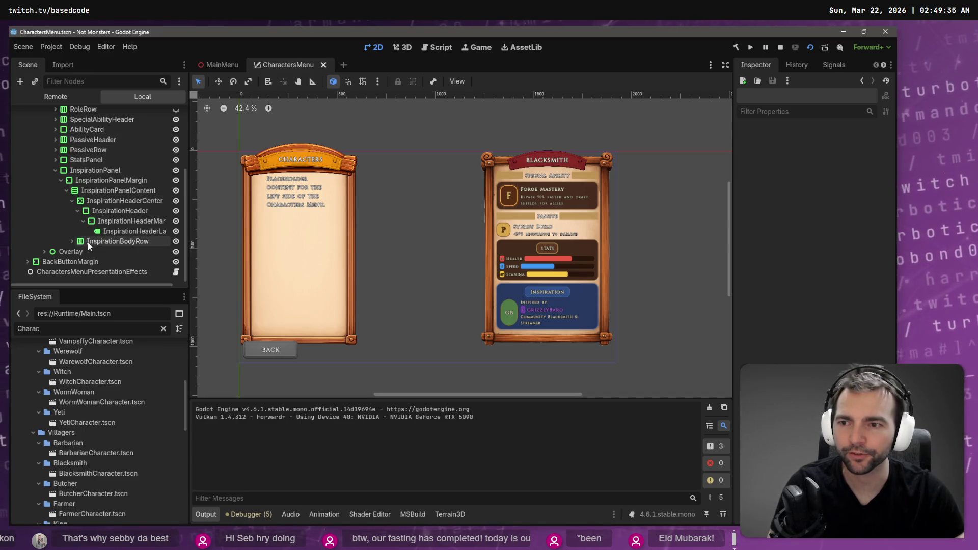
left_click(72, 242)
left_click(81, 171)
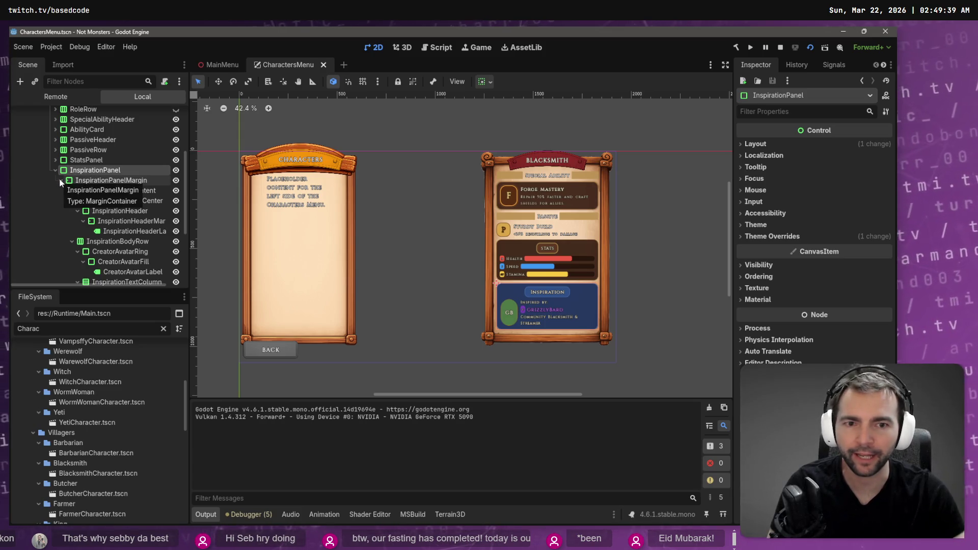
left_click(60, 181)
left_click(56, 238)
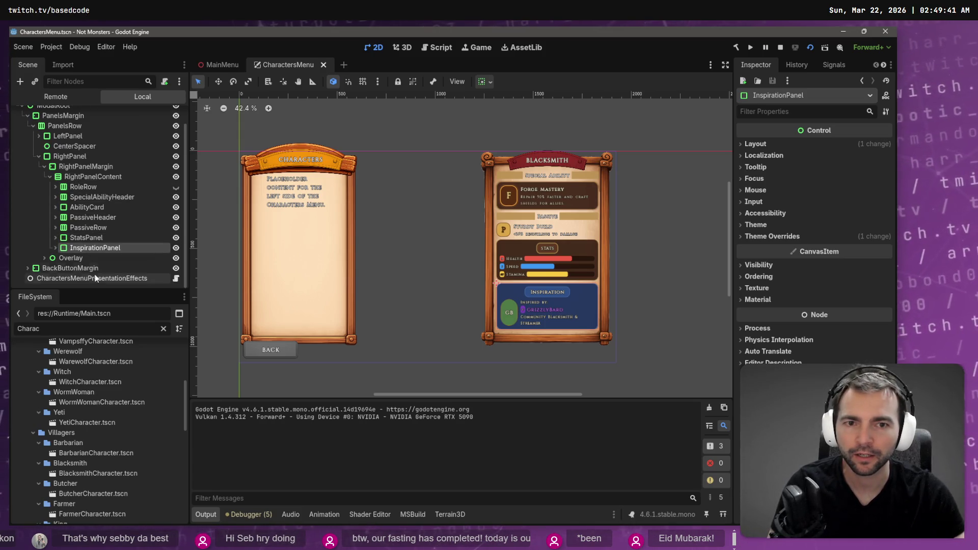
left_click_drag(74, 249, 94, 183)
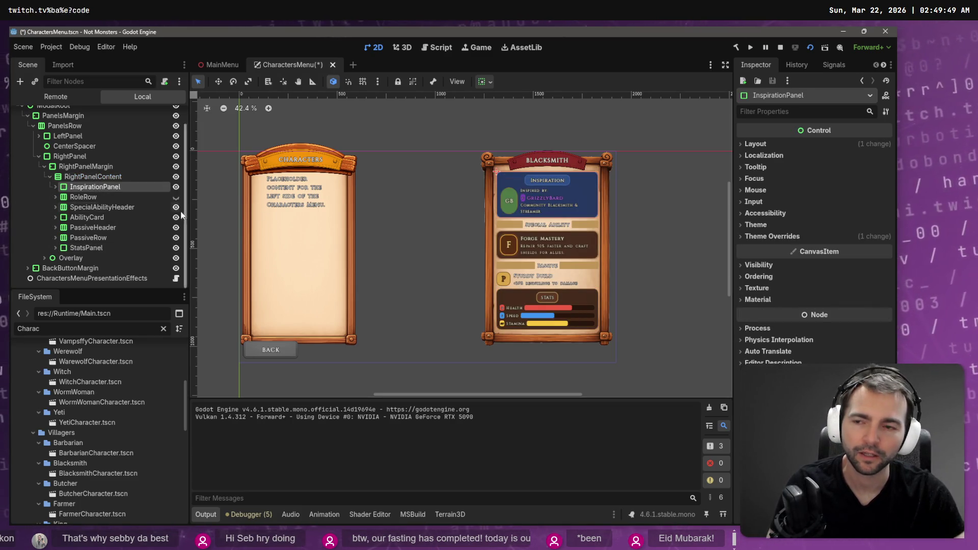
key("ctrl+z")
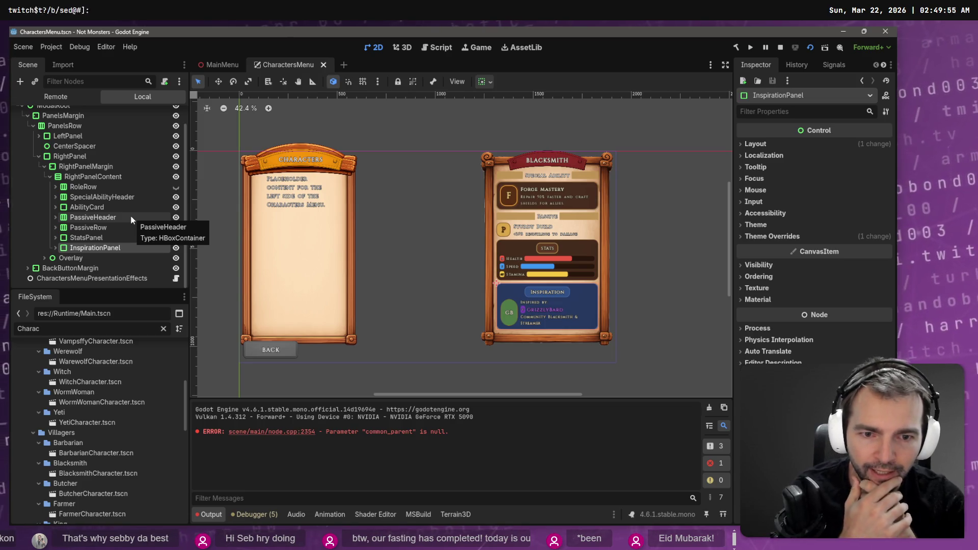
left_click(77, 237)
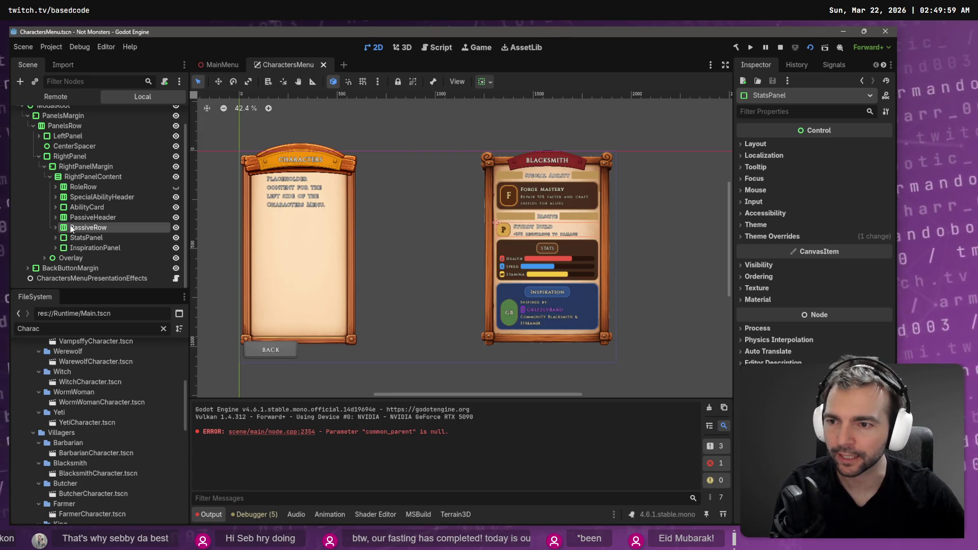
left_click(71, 227)
left_click(96, 218)
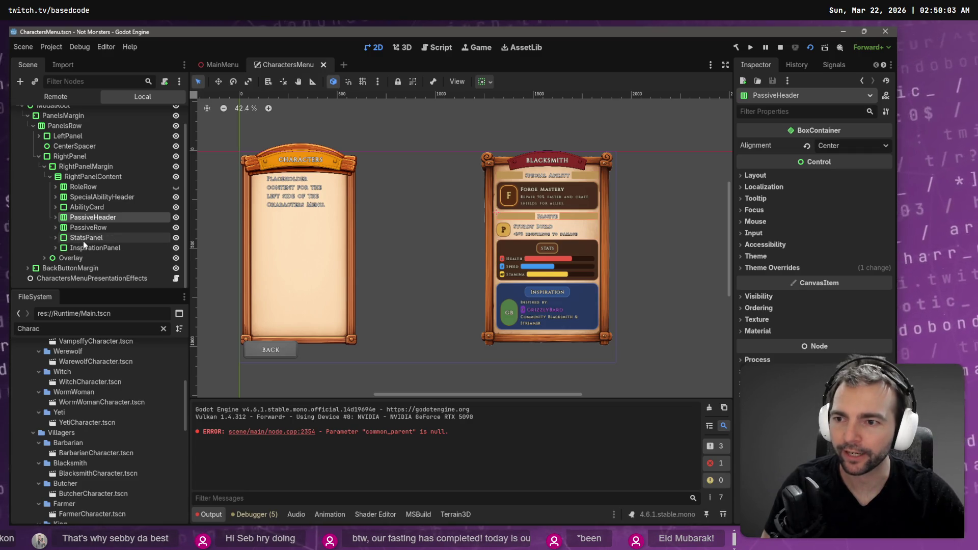
Duplicate the PASSIVE header and move the copy, PassiveHeader2, just above InspirationPanel
left_click_drag(92, 218, 91, 177)
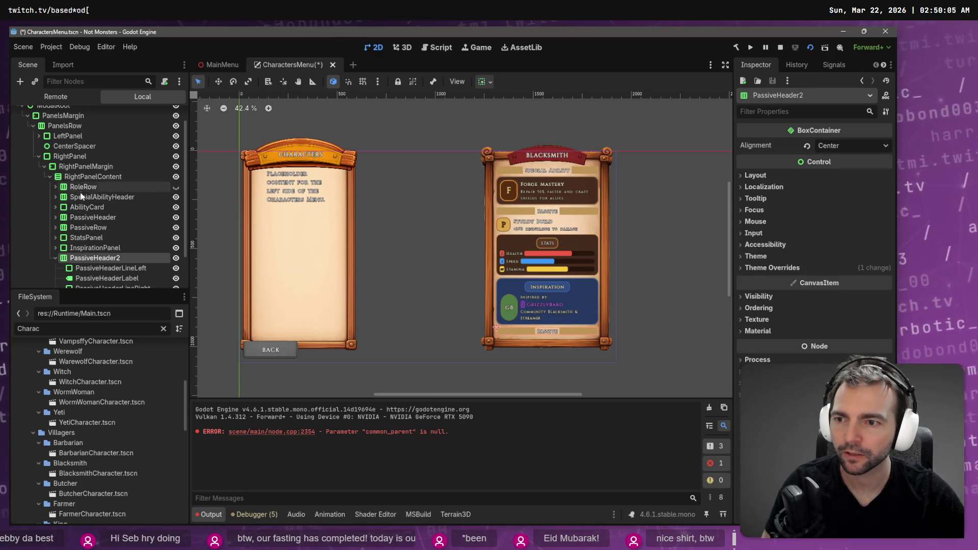
left_click(55, 258)
left_click_drag(97, 259, 104, 245)
Rename PassiveHeader2 to InsirationHeader, dropping the trailing 2
double_click(111, 249)
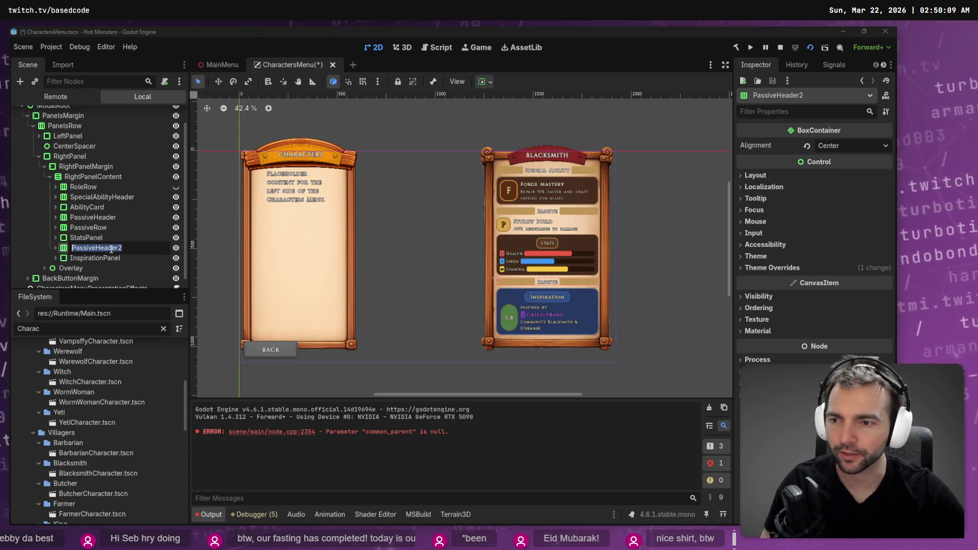
key("Home")
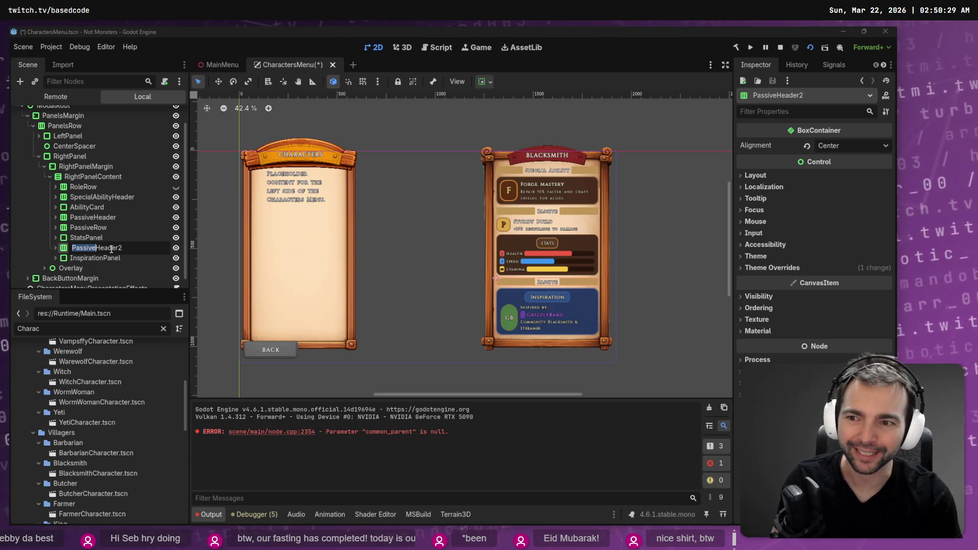
type("Insirat")
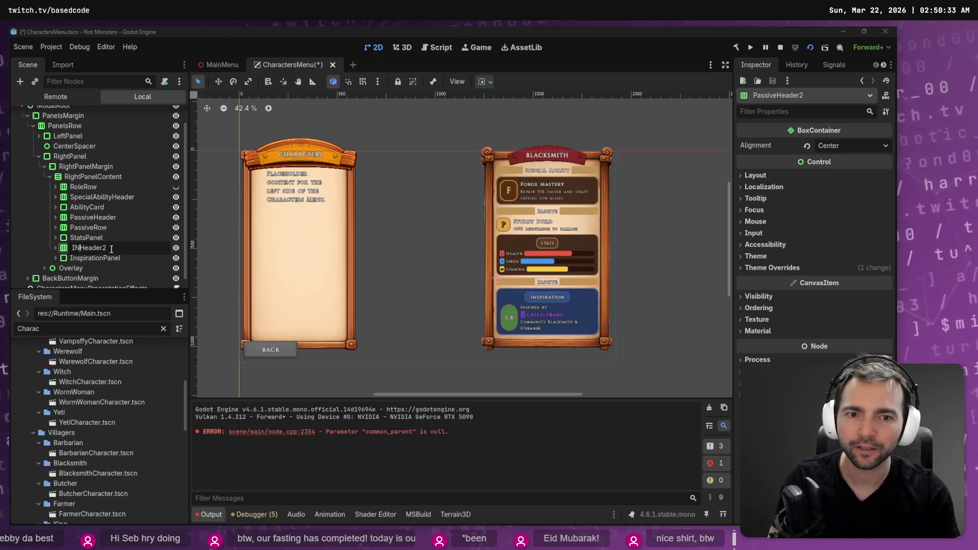
type("spir")
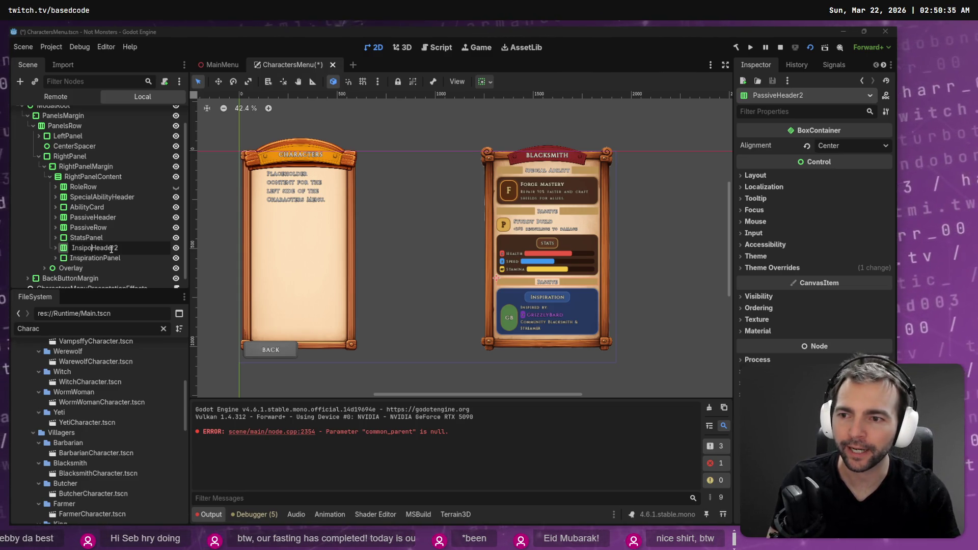
type("ration")
key("End")
key("BackSpace")
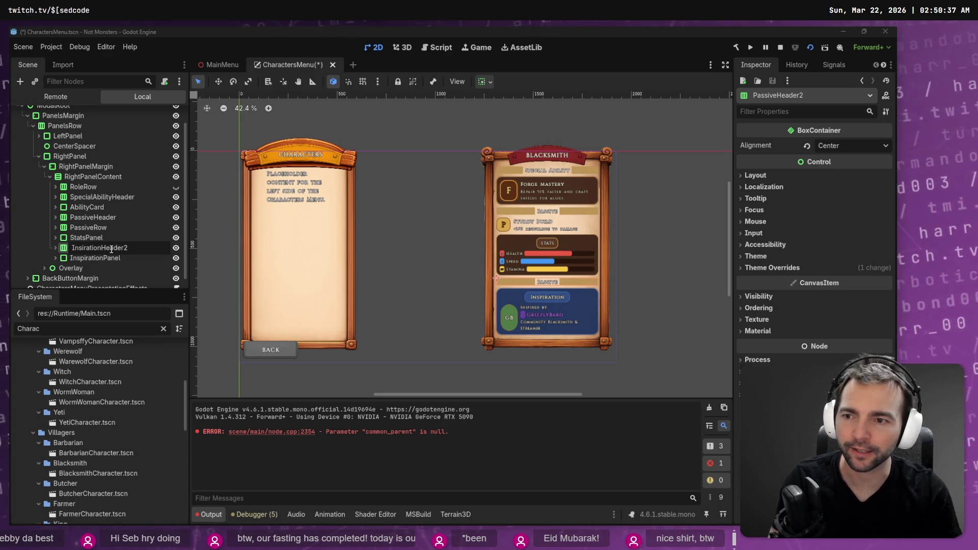
key("Return")
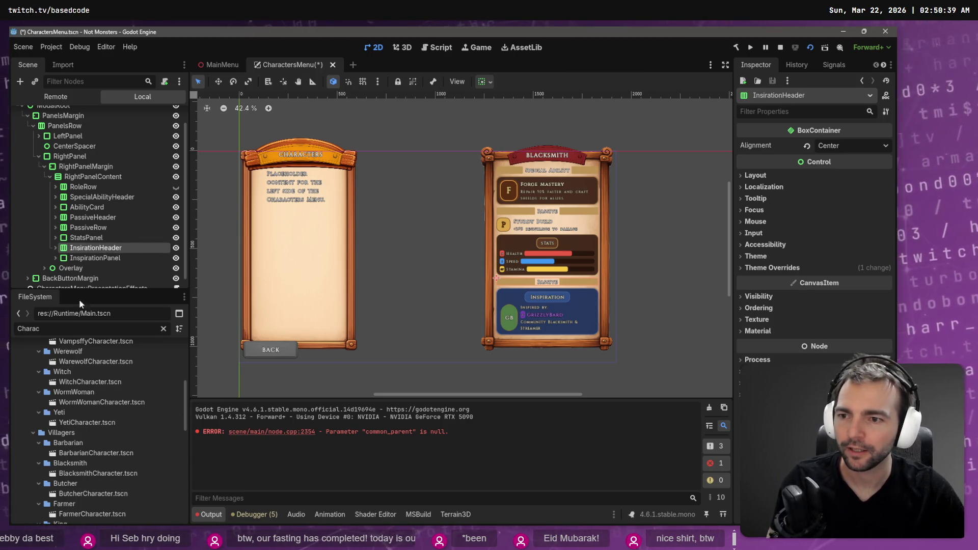
left_click(87, 258)
Delete the Inspiration card's own InspirationHeaderCenter title pill
left_click(56, 258)
scroll(60, 245, "down", 1)
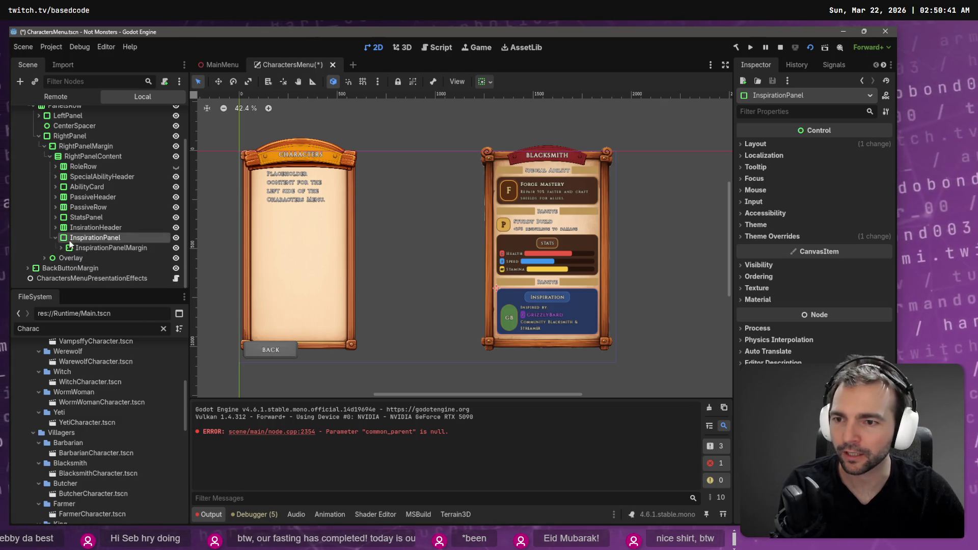
scroll(60, 245, "down", 1)
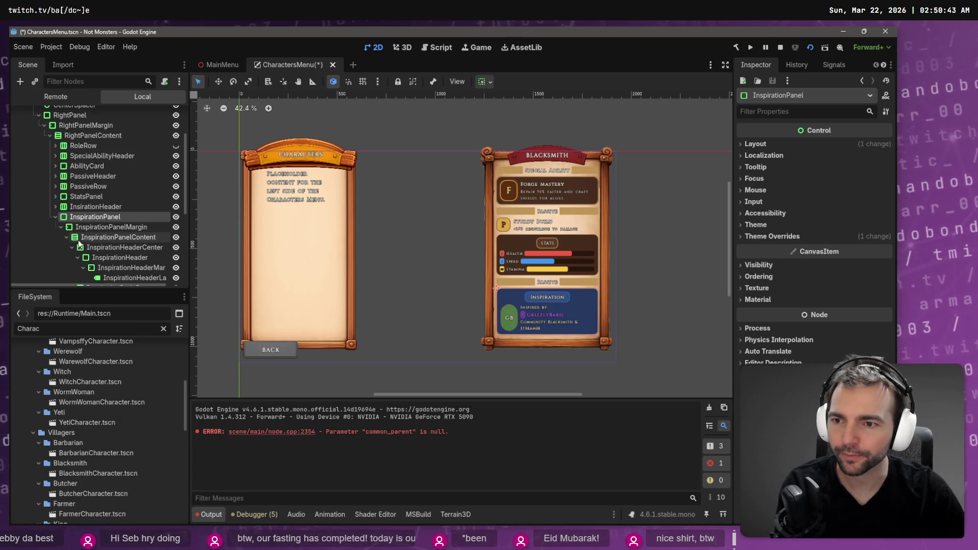
left_click(71, 247)
left_click(109, 249)
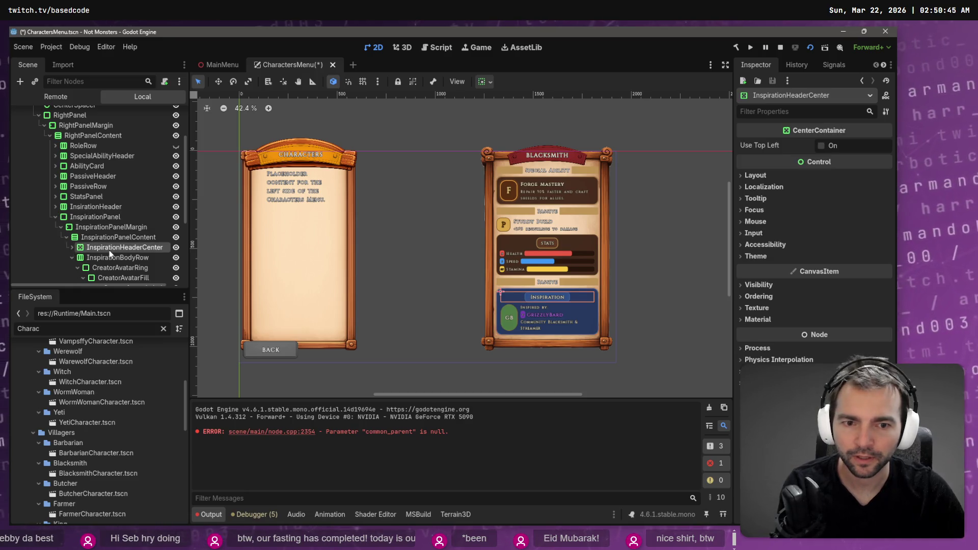
key("Delete")
key("Return")
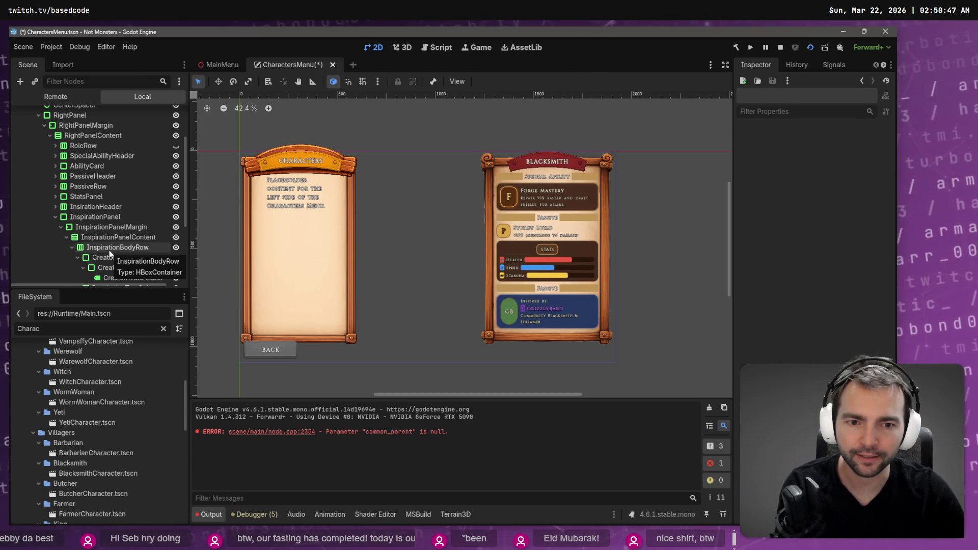
Change InsirationHeader's PassiveHeaderLabel text from Passive to Inspired By
left_click(60, 227)
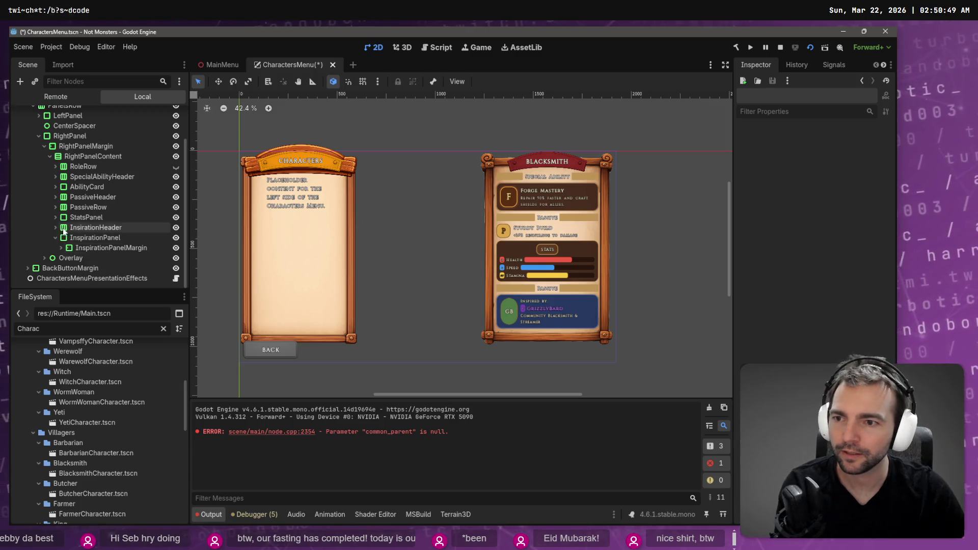
left_click(101, 228)
left_click(55, 227)
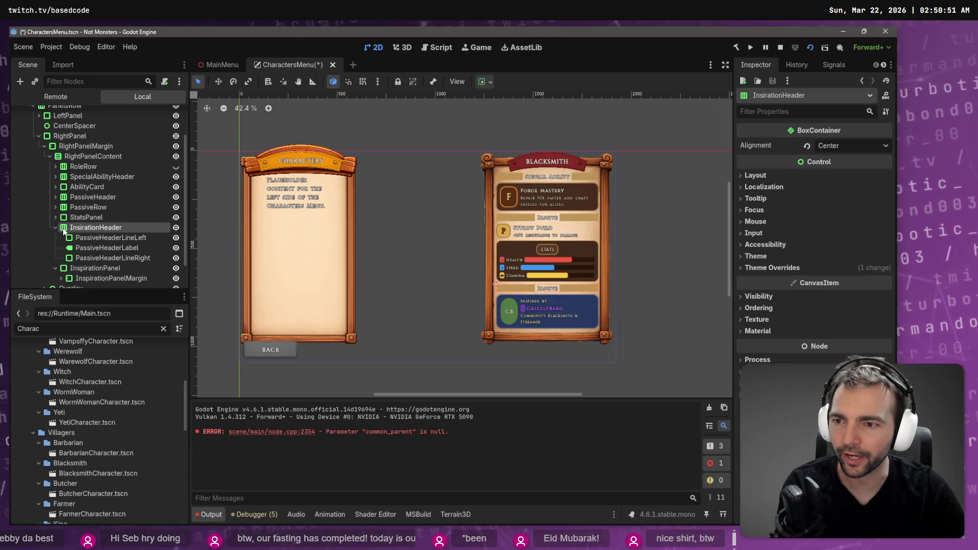
left_click(124, 244)
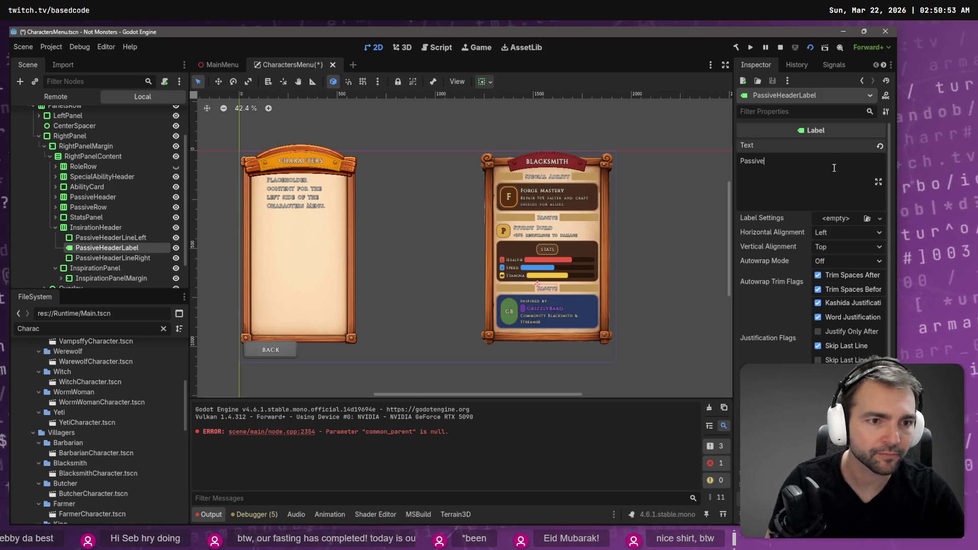
double_click(834, 167)
type("INBS")
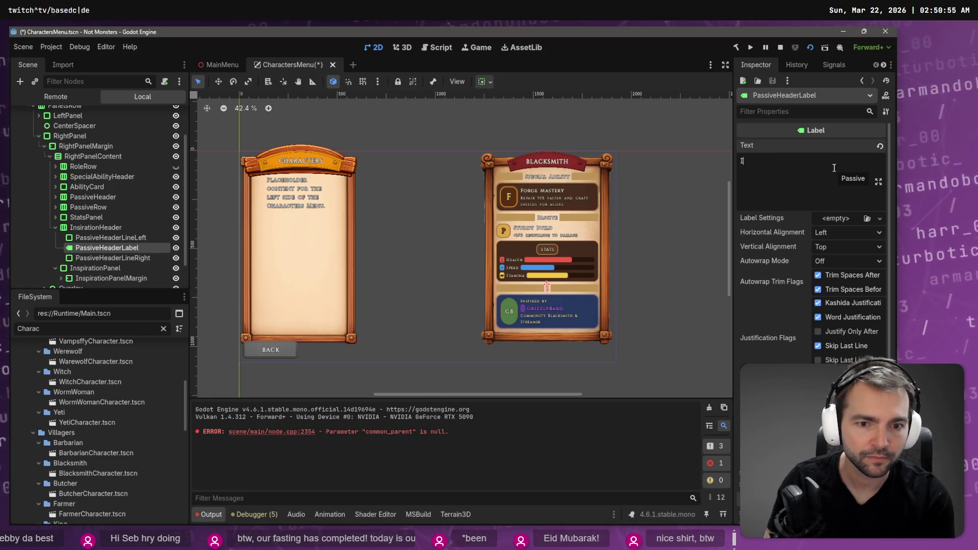
key("BackSpace")
key("BackSpace")
key("BackSpace")
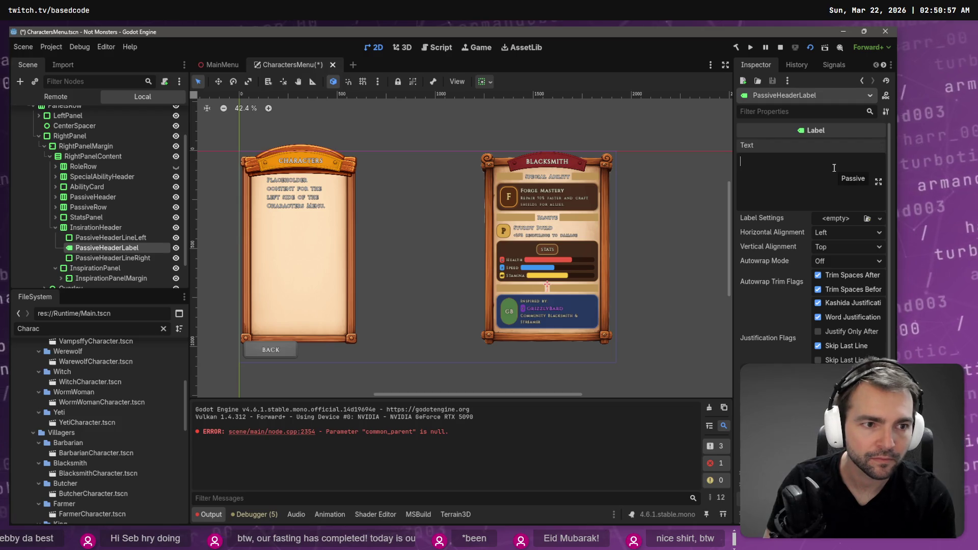
type("Inspired By")
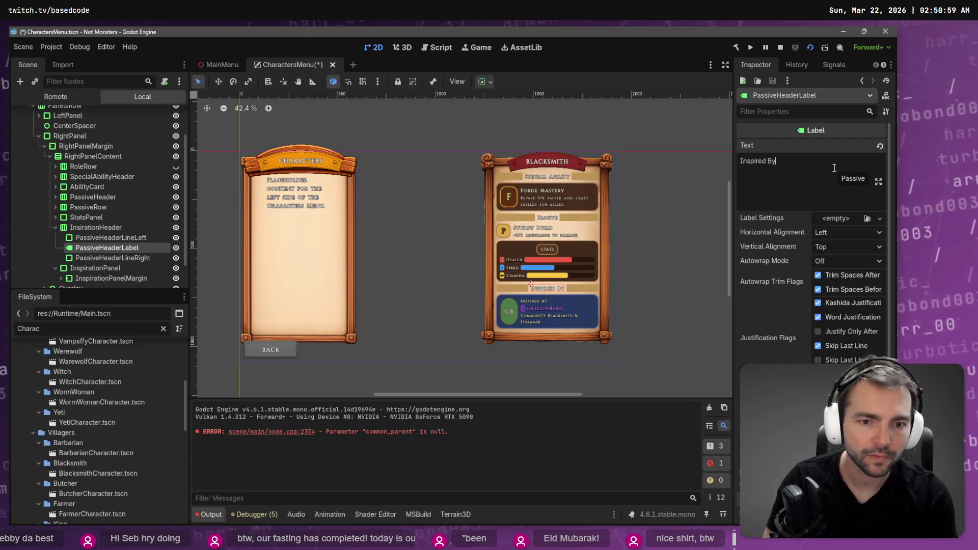
left_click(121, 239)
left_click(101, 259)
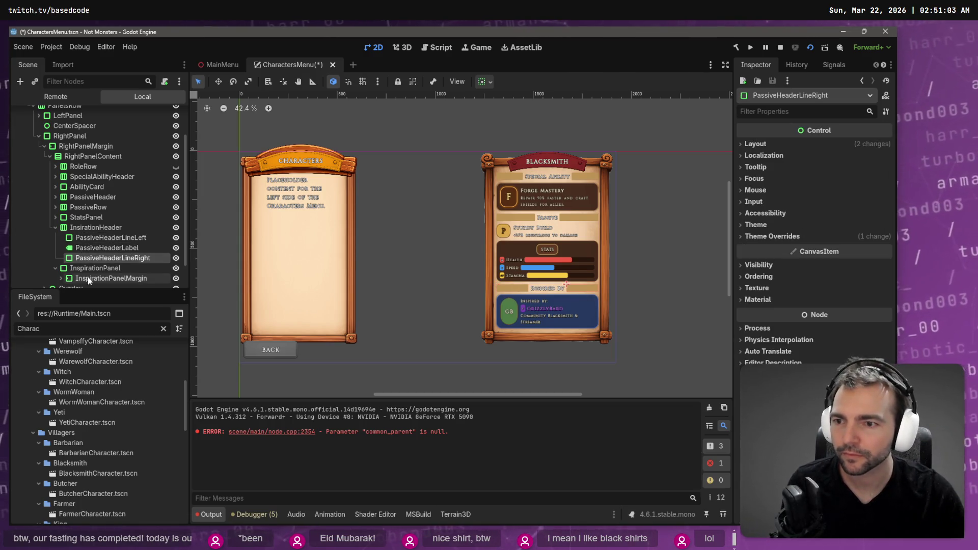
Delete InspiredByLabel so the Inspiration card starts with the creator handle row, then preview with F6
scroll(88, 277, "down", 1)
left_click(61, 257)
scroll(102, 250, "down", 2)
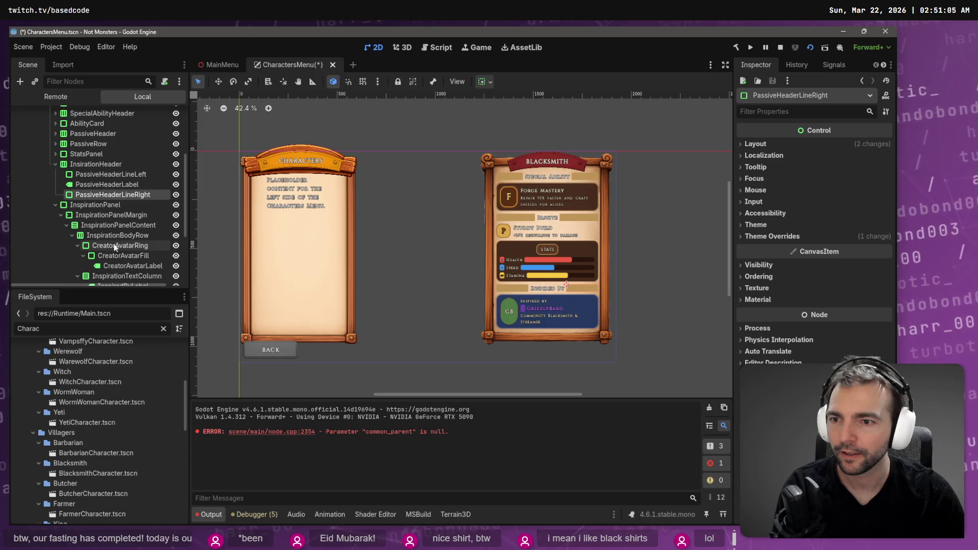
left_click(131, 265)
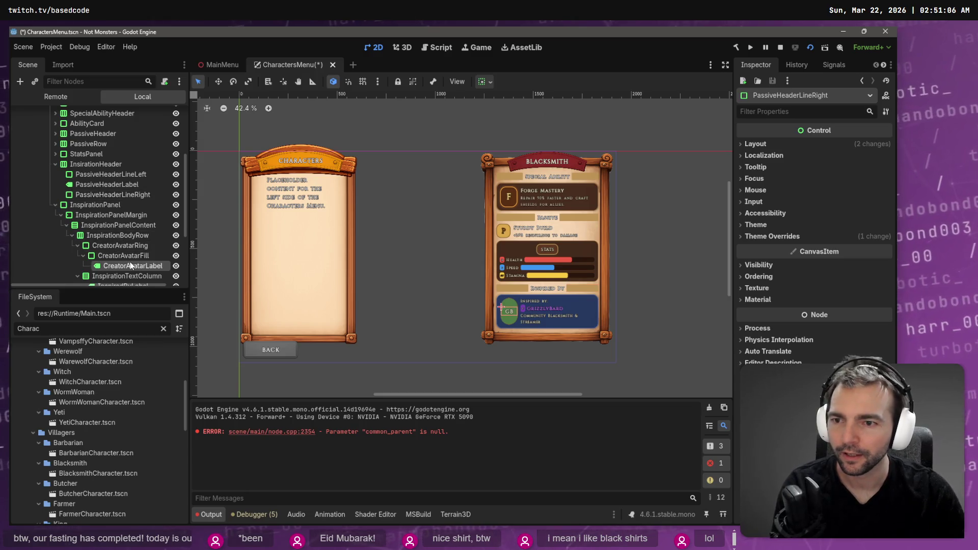
left_click(543, 301)
scroll(127, 224, "down", 1)
left_click(130, 225)
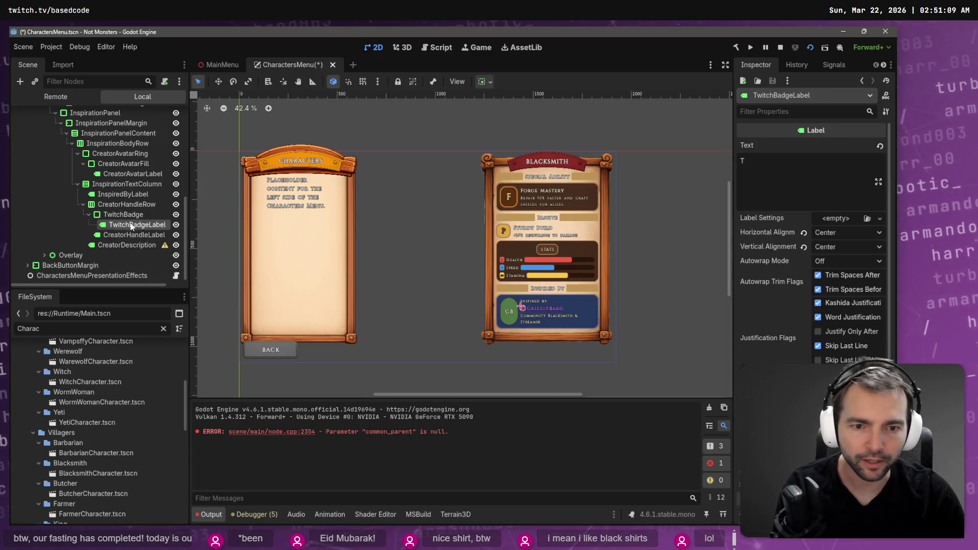
key("Up")
key("Up")
key("Up")
key("Down")
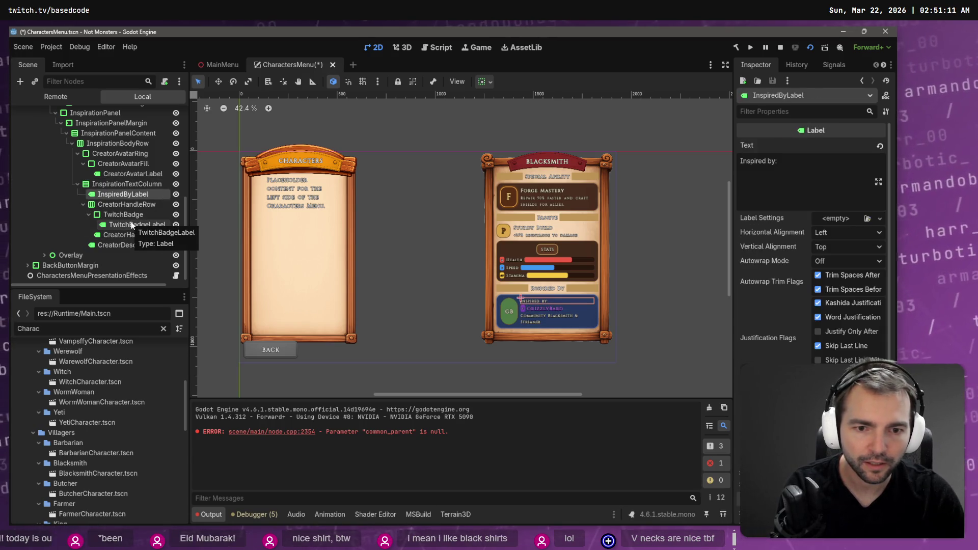
key("Delete")
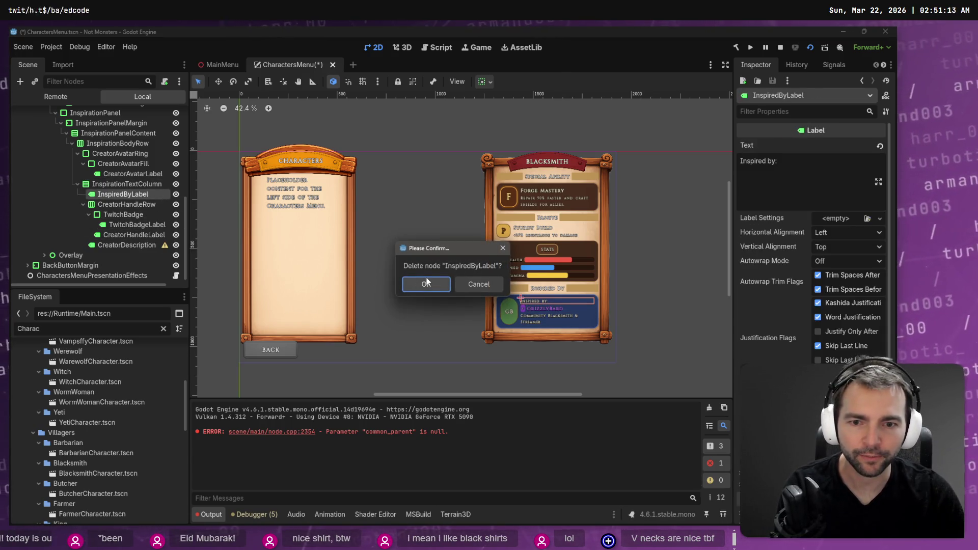
left_click(418, 283)
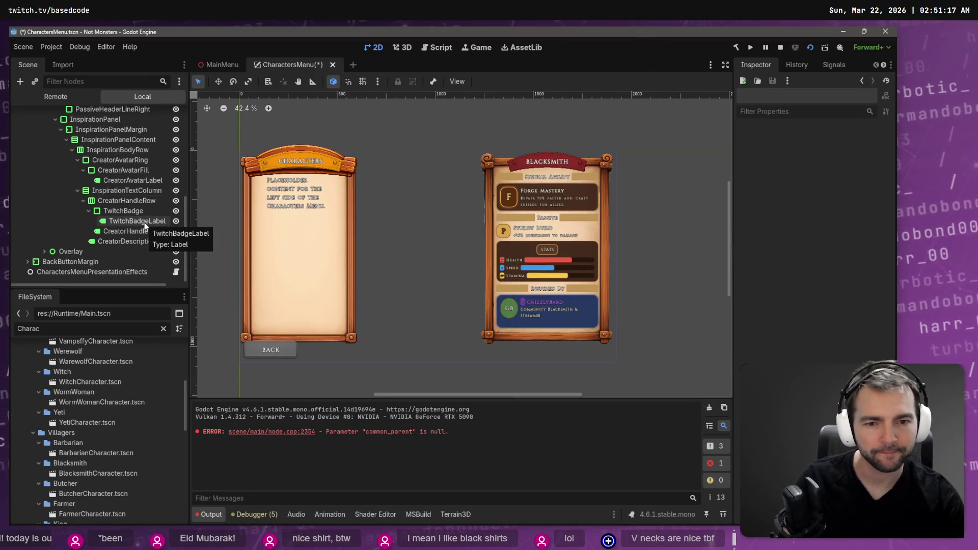
key("F6")
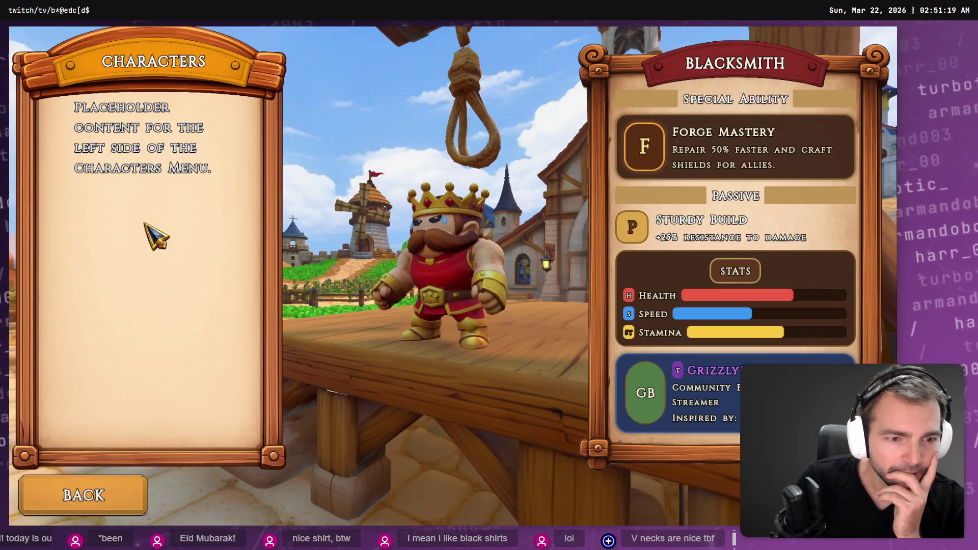
Stop the test run and select TwitchBadgeLabel, then InspiredByLabel, in the Scene dock
key("F8")
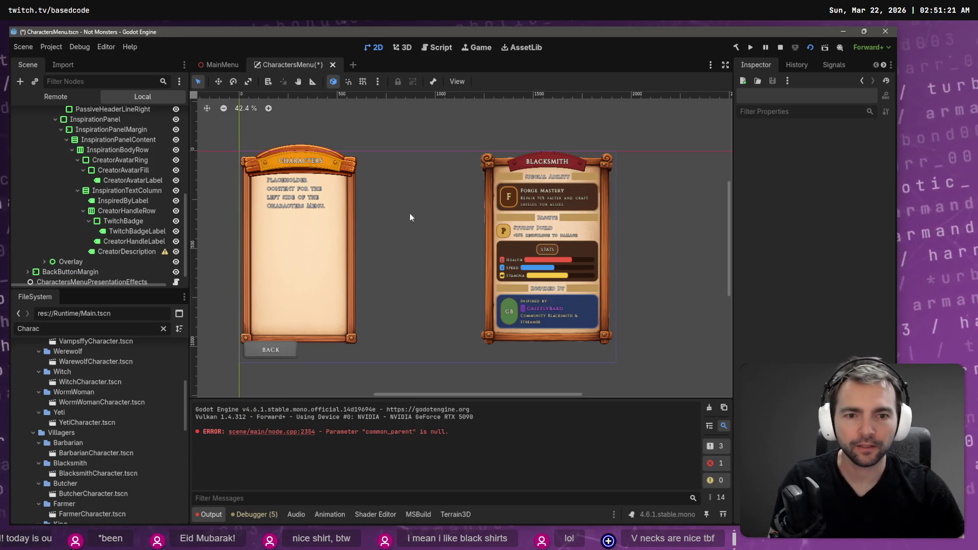
left_click(129, 233)
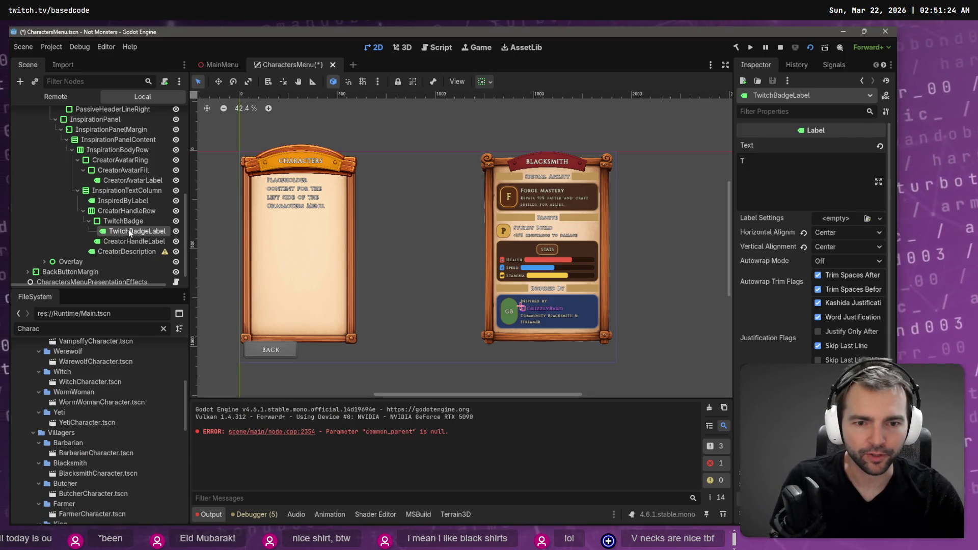
left_click(134, 201)
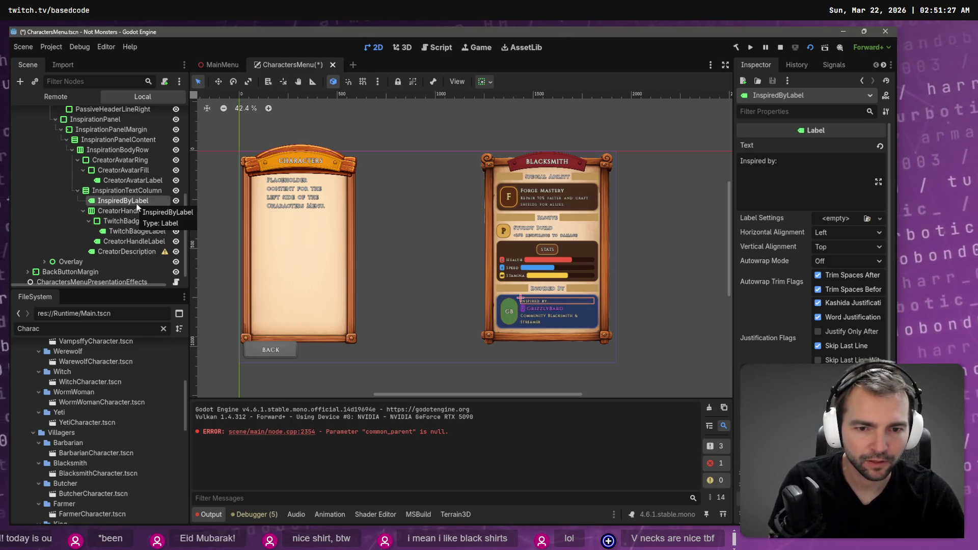
Delete the InspiredByLabel node, check TwitchBadge, CreatorHandleRow and InspirationTextColumn, and collapse InspirationBodyRow
key("Delete")
key("Return")
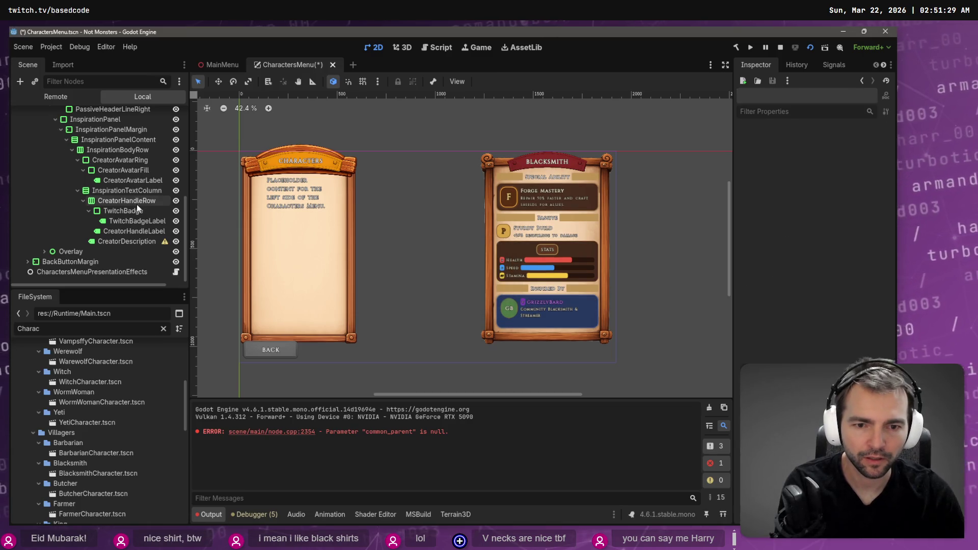
left_click(120, 209)
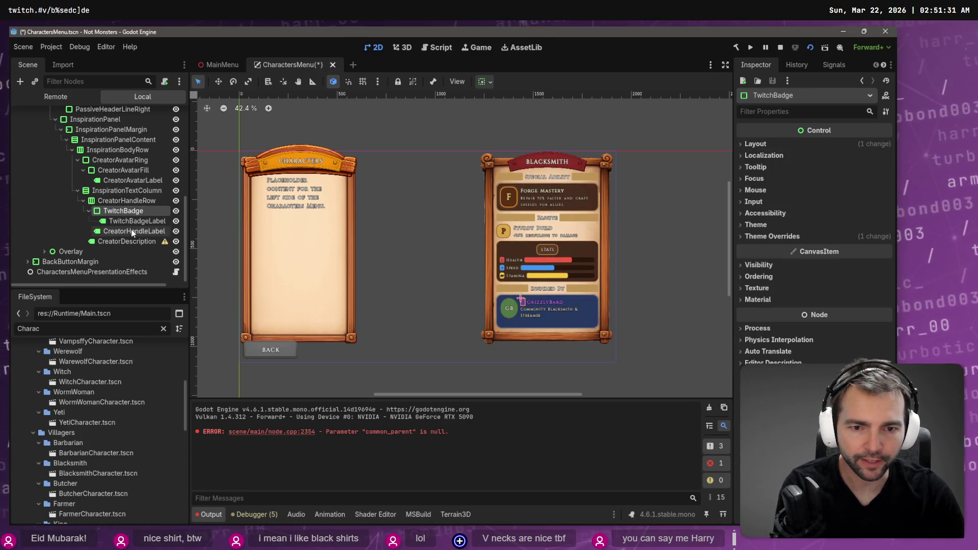
left_click(136, 201)
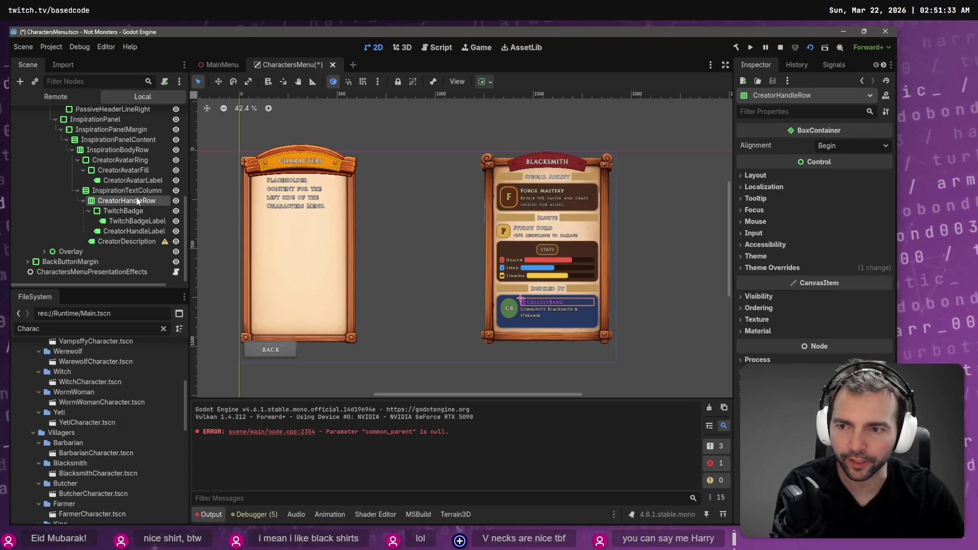
left_click(134, 190)
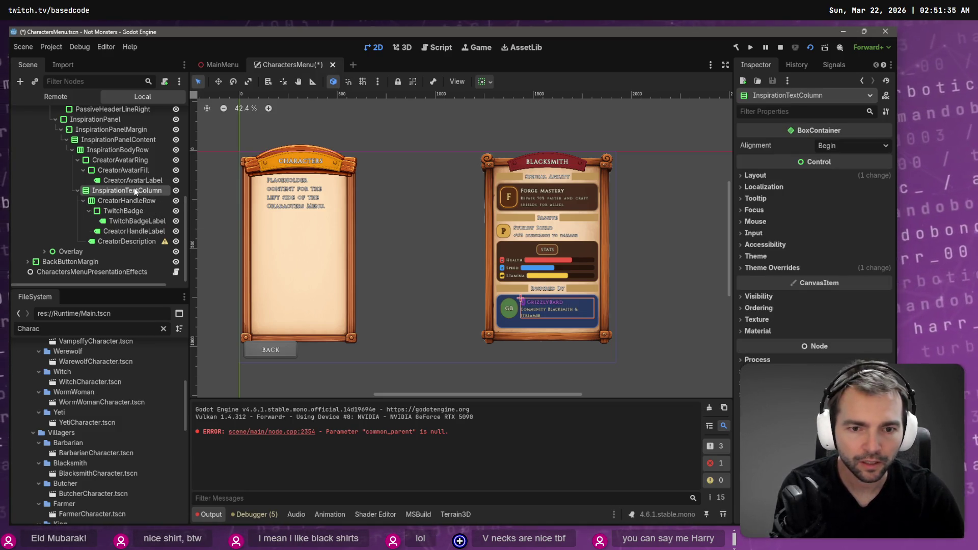
left_click(72, 149)
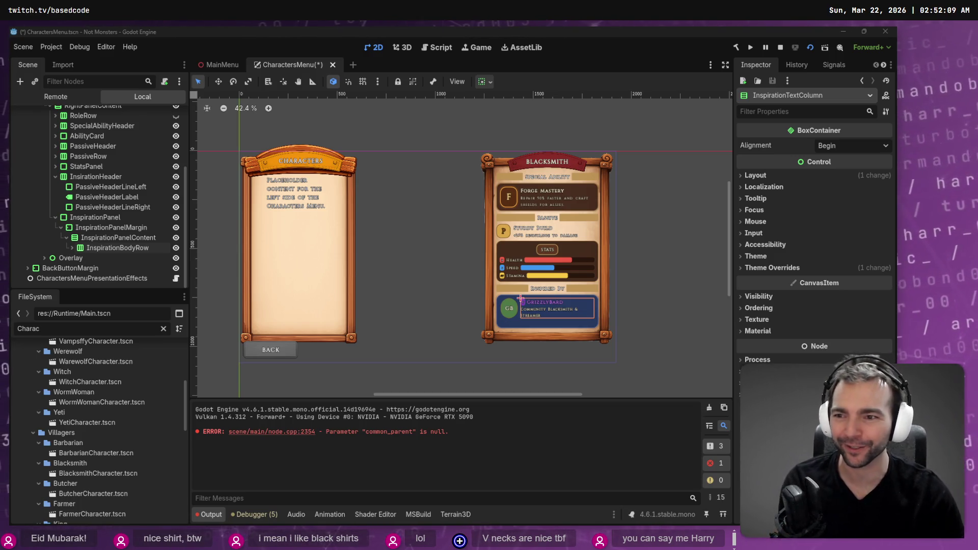
Try InspirationPanel minimum heights of 141, 138 and 140, then revert its custom minimum size to 0 × 0
left_click(108, 220)
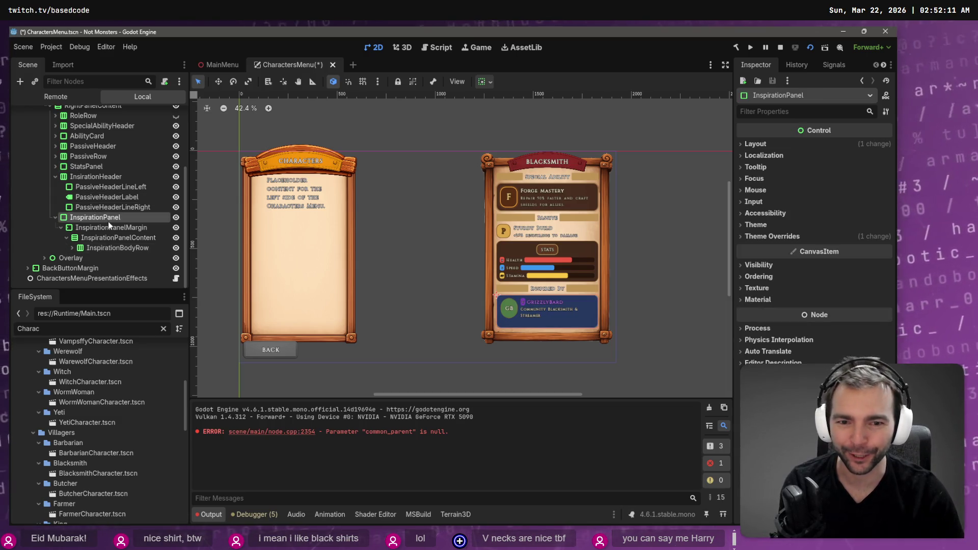
left_click(58, 239)
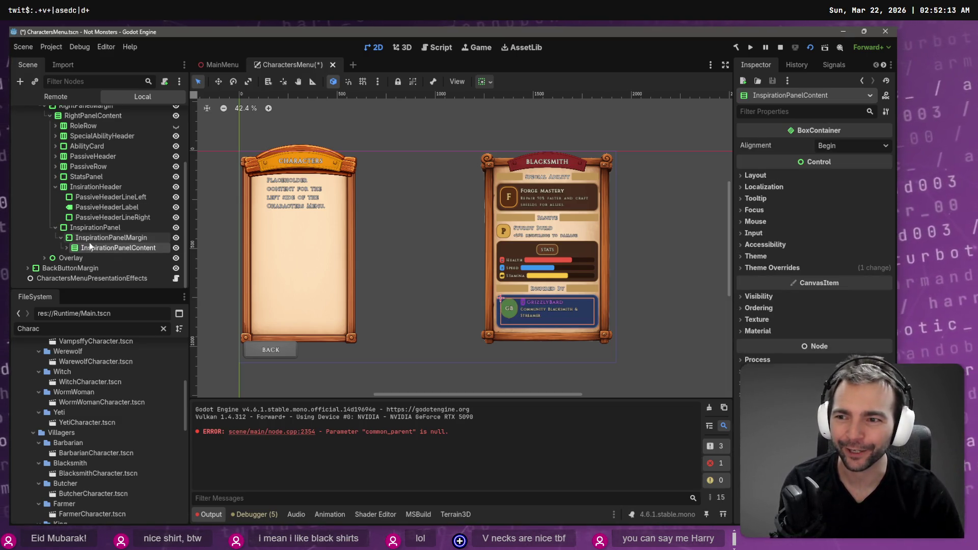
left_click(61, 227)
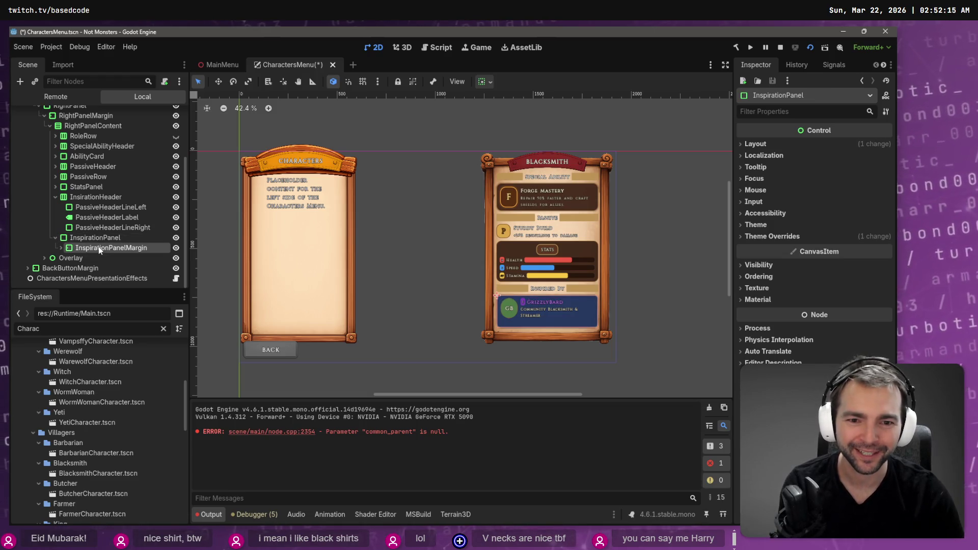
left_click(113, 239)
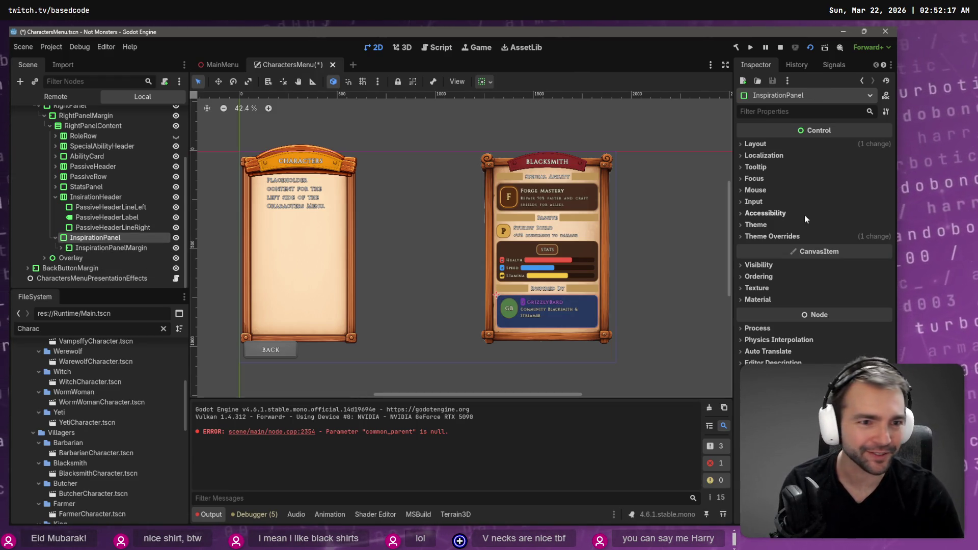
left_click(765, 144)
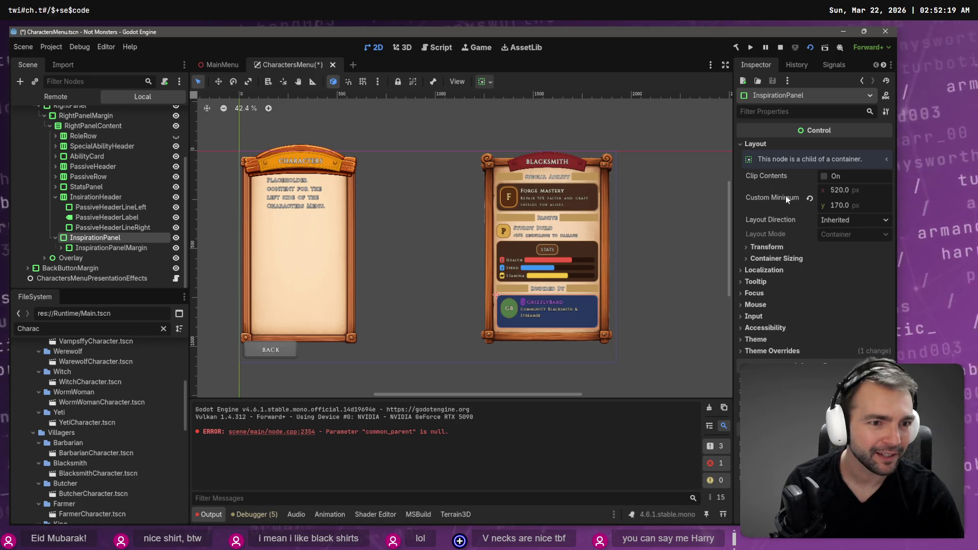
left_click(841, 206)
type("141")
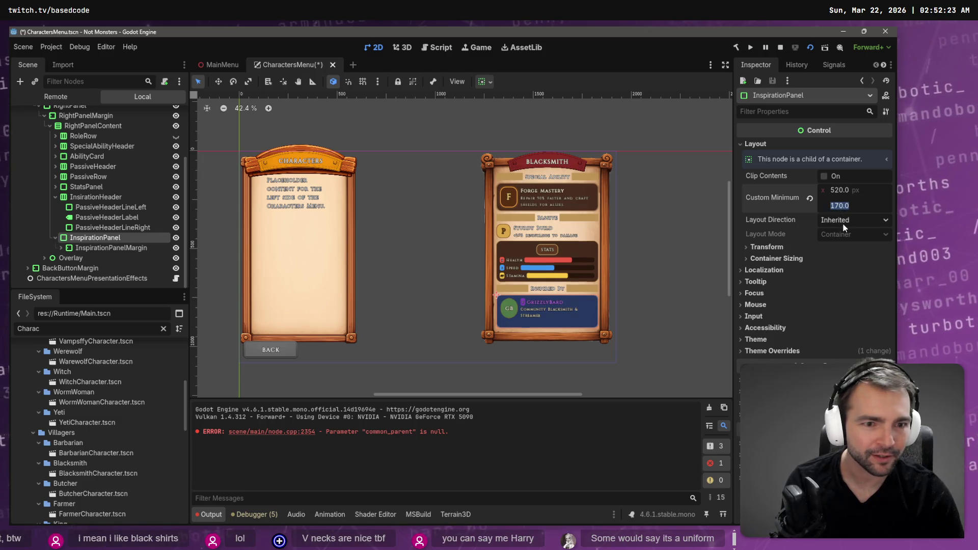
key("Return")
key("Down")
key("Down")
key("Down")
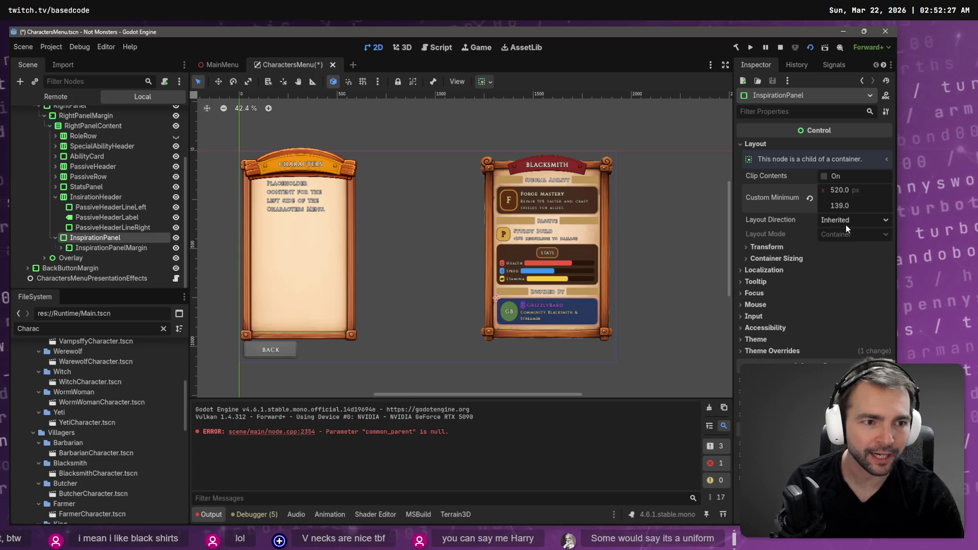
key("Up")
key("Up")
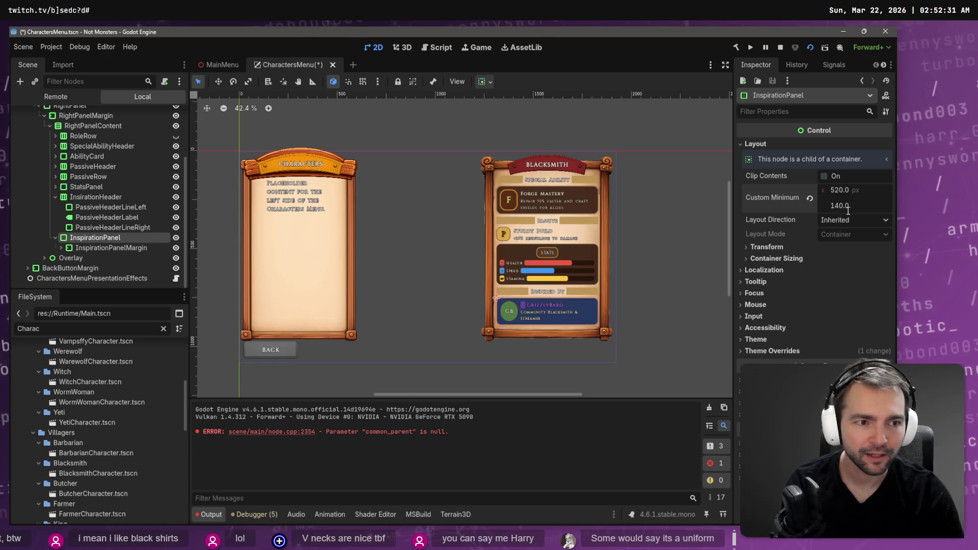
left_click(809, 198)
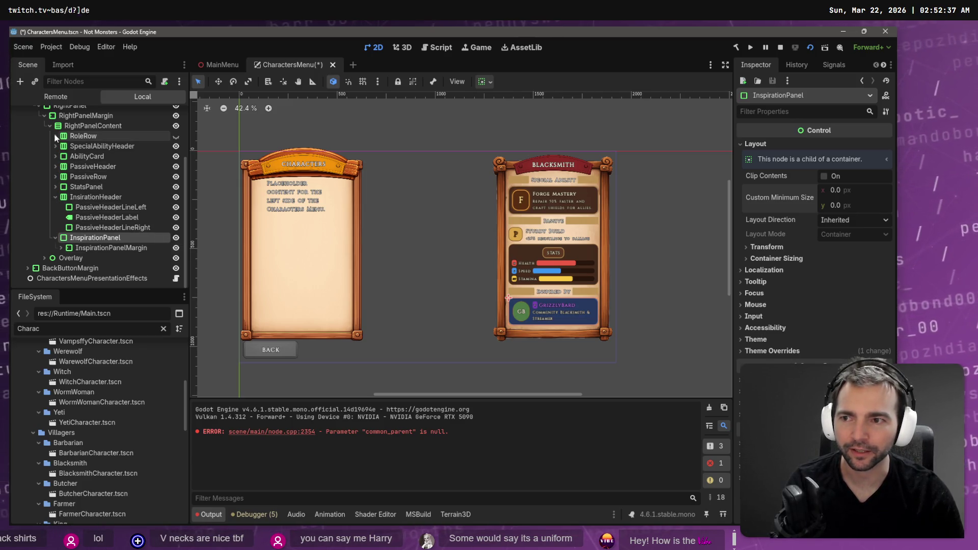
Inspect the layout properties of InsirationHeader, StatsPanel, PassiveRow and PassiveHeader
left_click(96, 200)
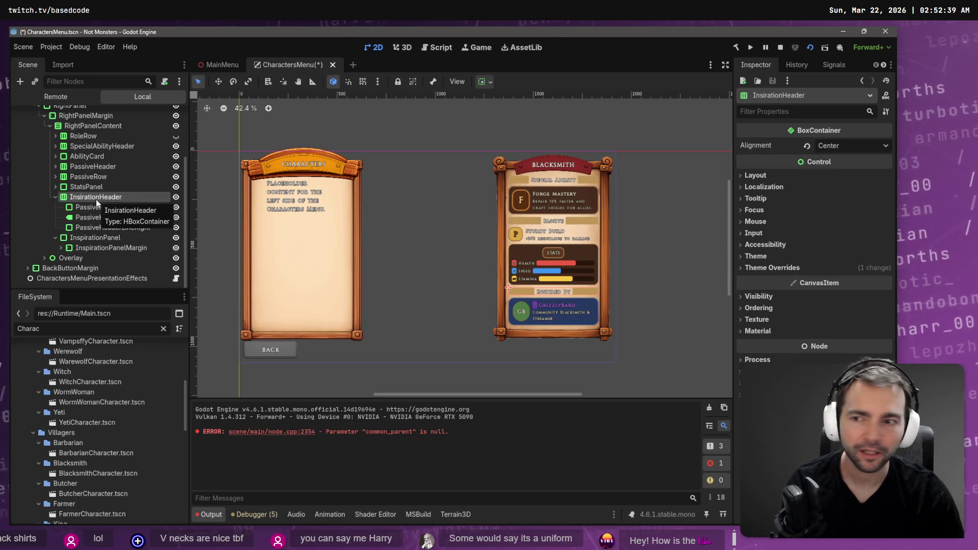
left_click(772, 177)
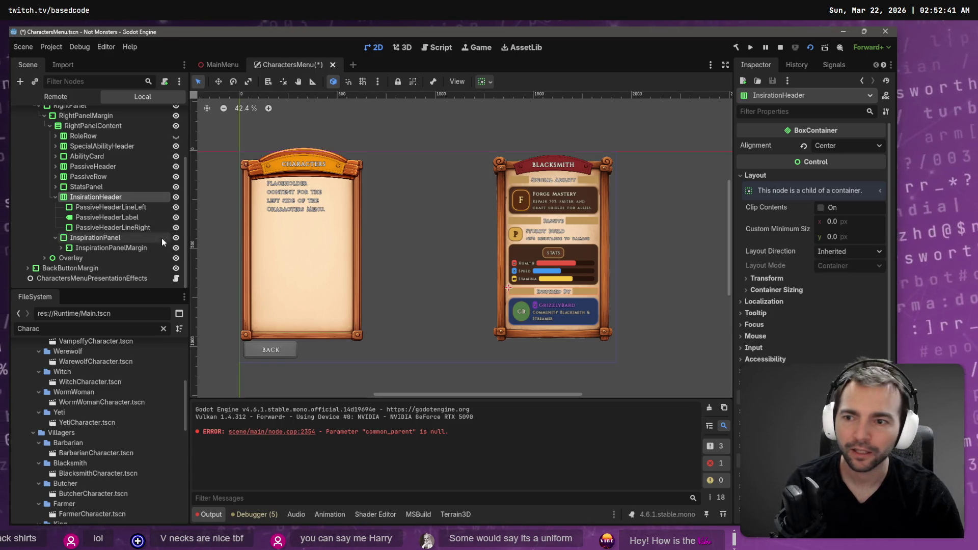
left_click(113, 189)
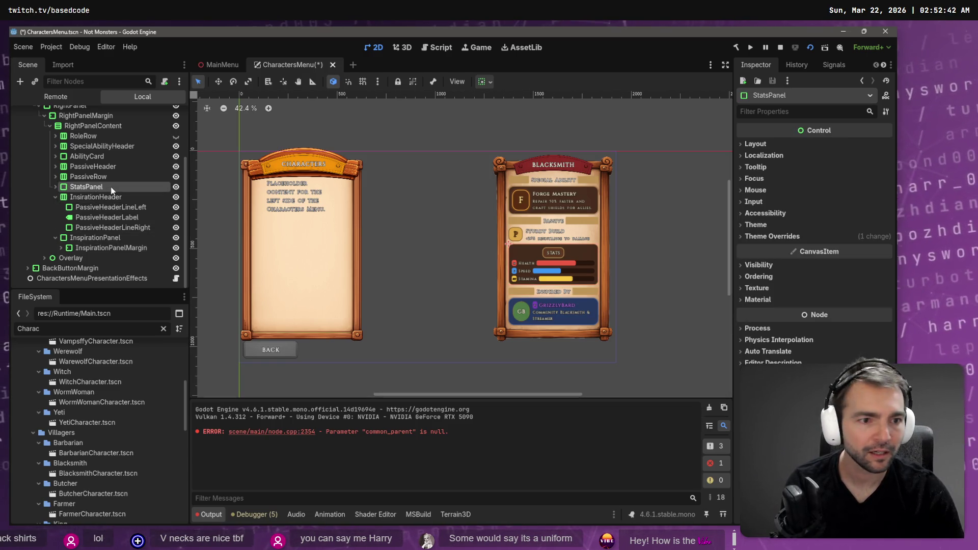
left_click(755, 144)
left_click(153, 177)
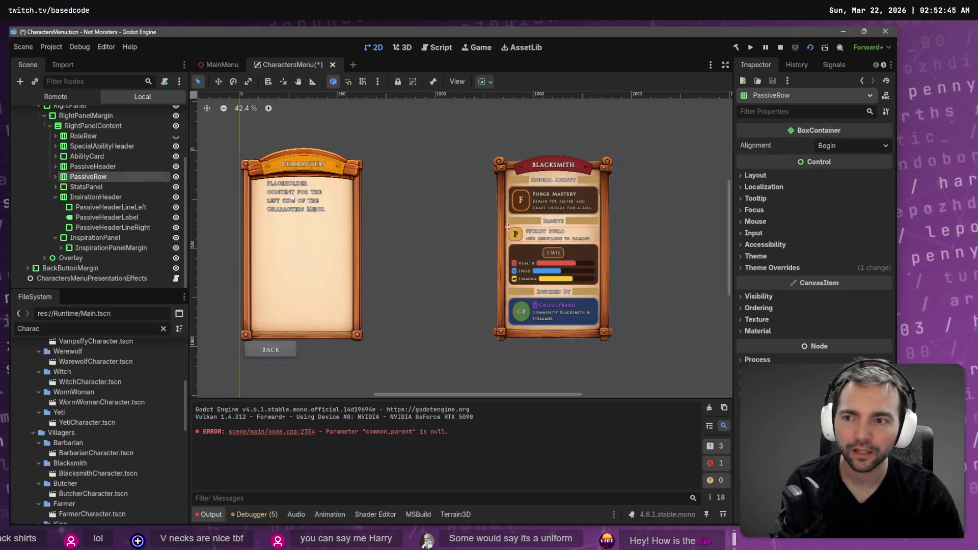
left_click(783, 175)
left_click(93, 167)
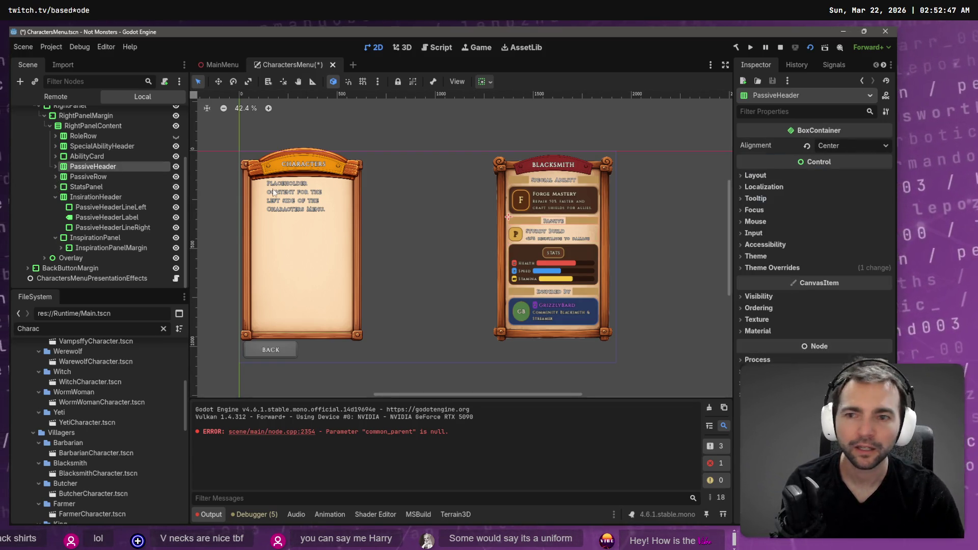
left_click(778, 178)
left_click(676, 190)
Save the Characters menu scene and switch to the MainMenu scene
key("ctrl+s")
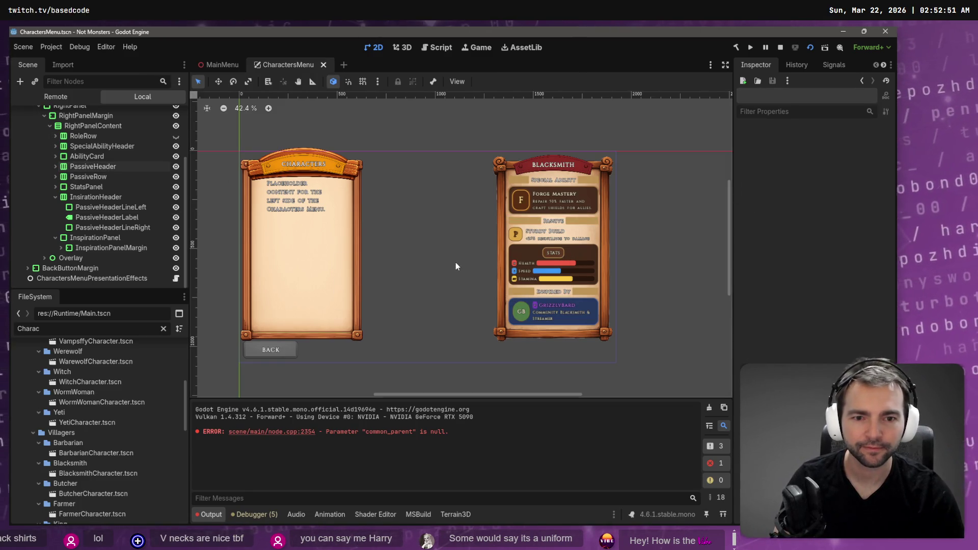
left_click(455, 262)
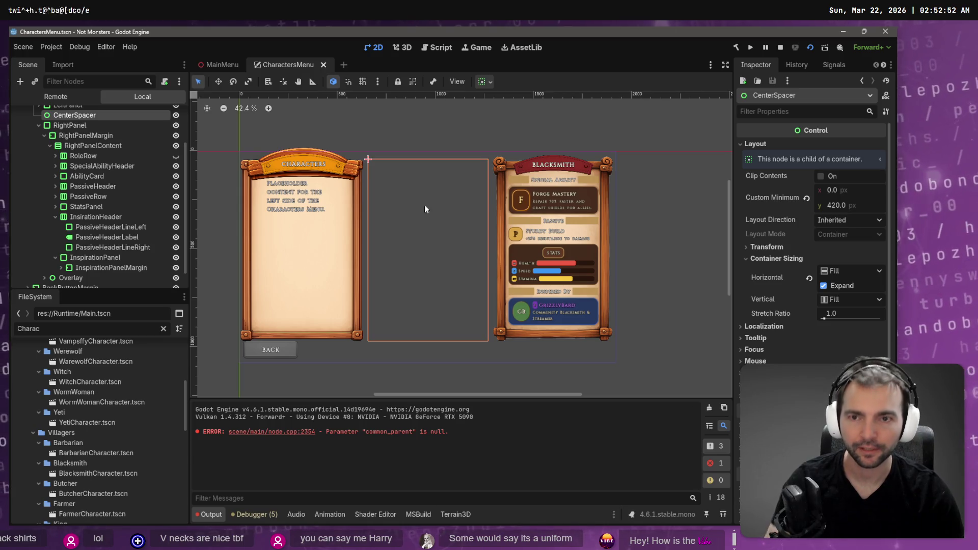
left_click(222, 65)
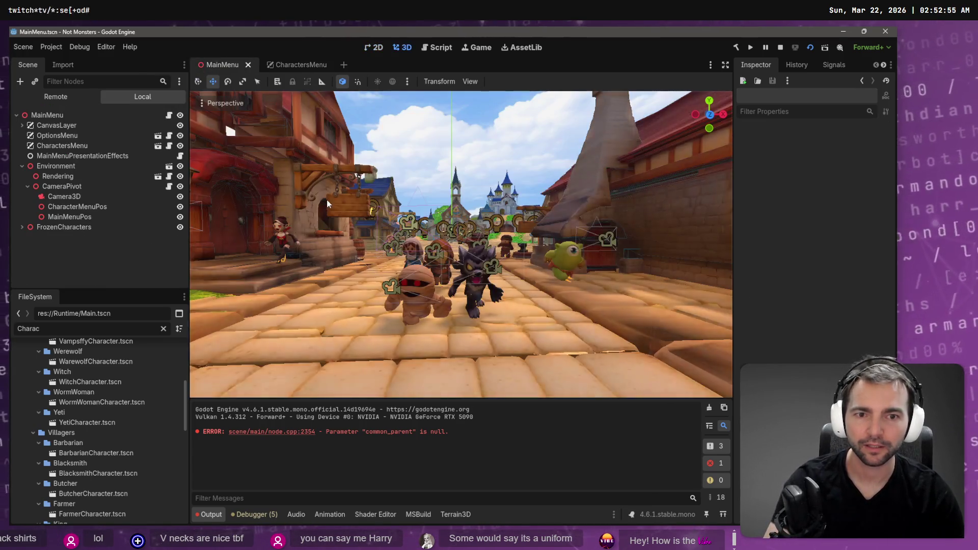
Run the game, view the Characters screen, then return to the main menu
key("F5")
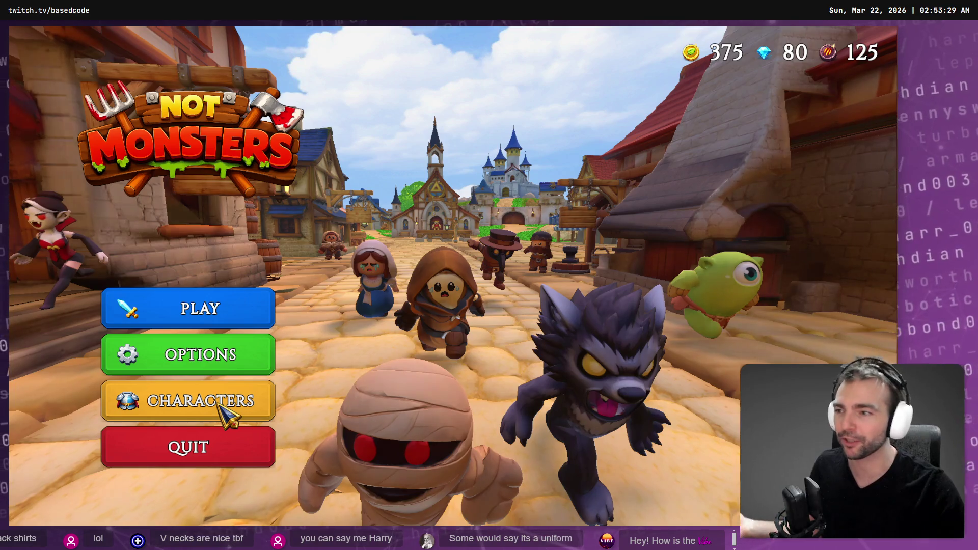
left_click(227, 411)
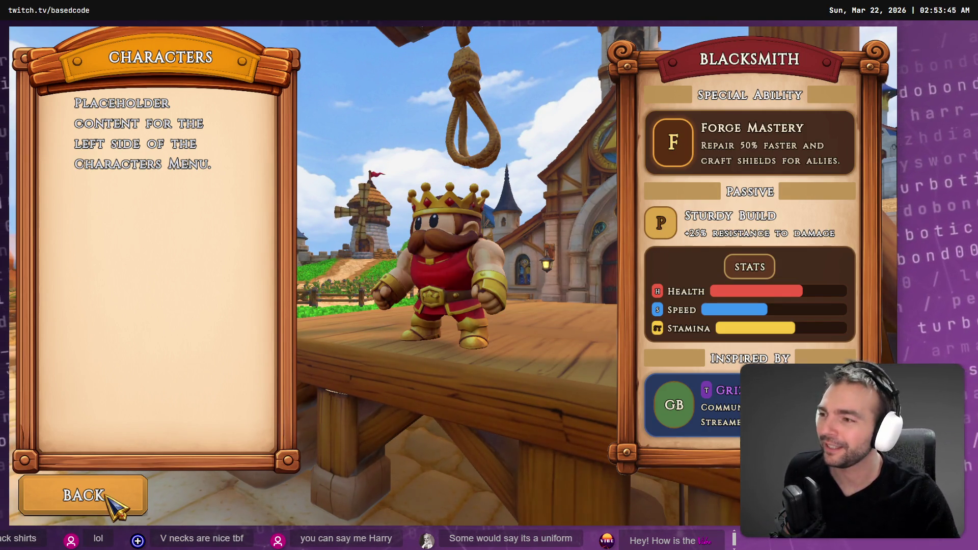
left_click(110, 497)
Open and close Options, revisit the Characters screen twice, then stop the game with F8
left_click(219, 356)
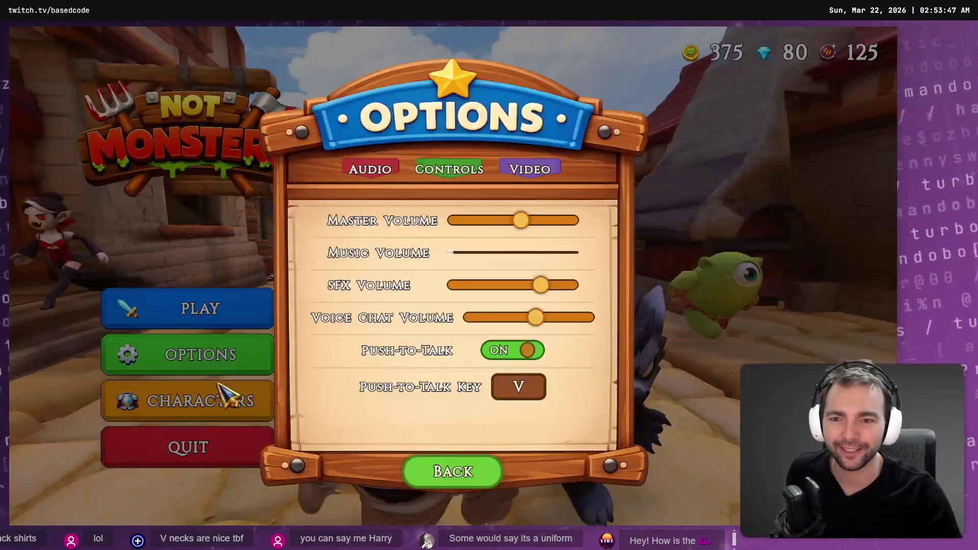
left_click(454, 473)
left_click(196, 401)
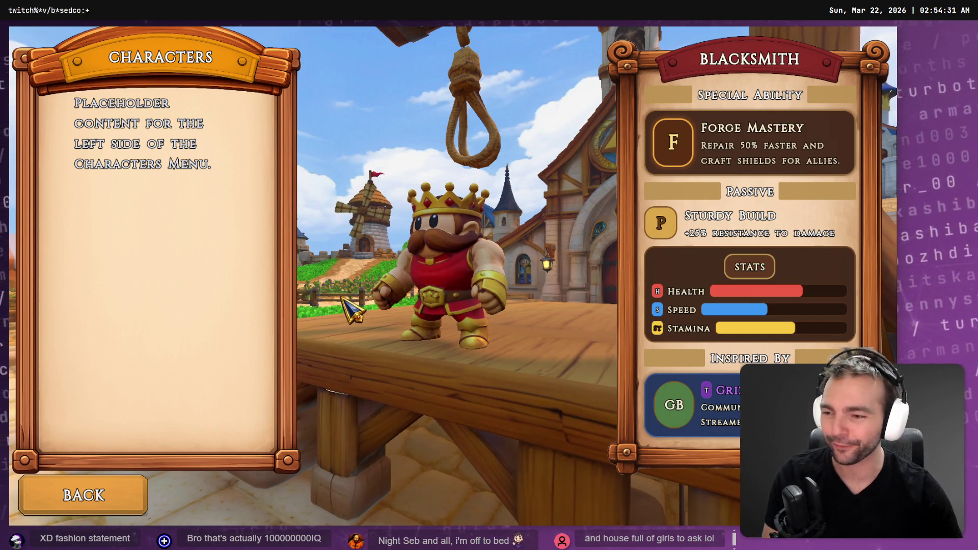
left_click(105, 481)
left_click(186, 402)
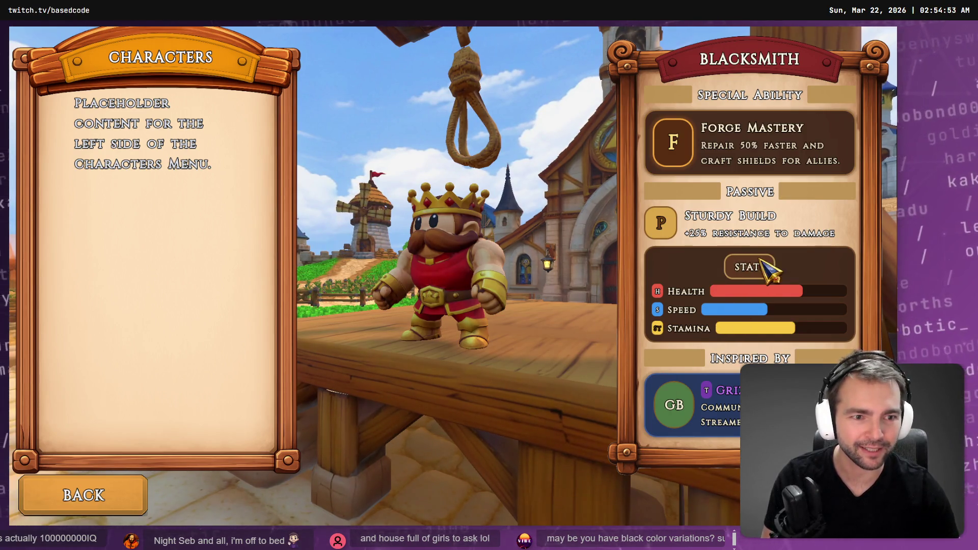
key("F8")
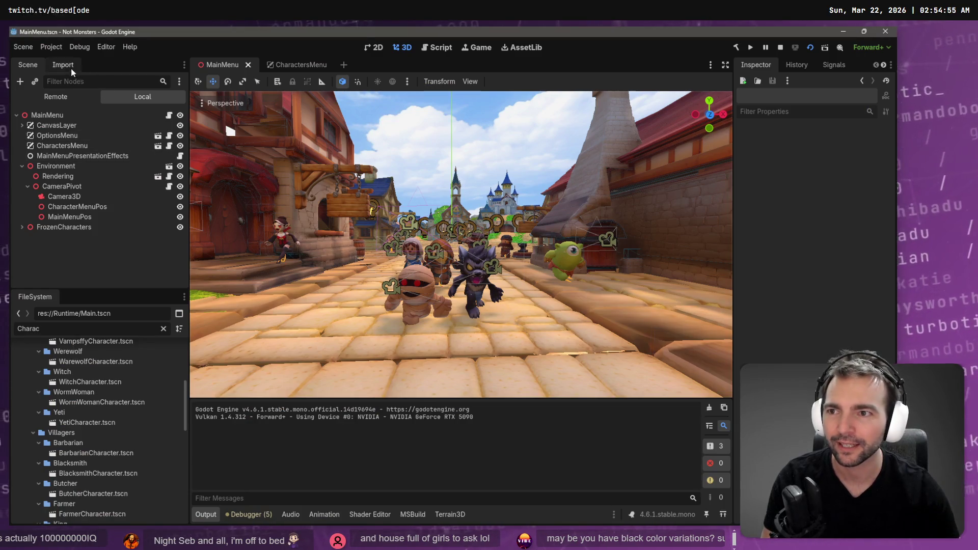
Return to the CharactersMenu scene and expand the StatsPanel node in the Scene tree
left_click(63, 65)
left_click(26, 65)
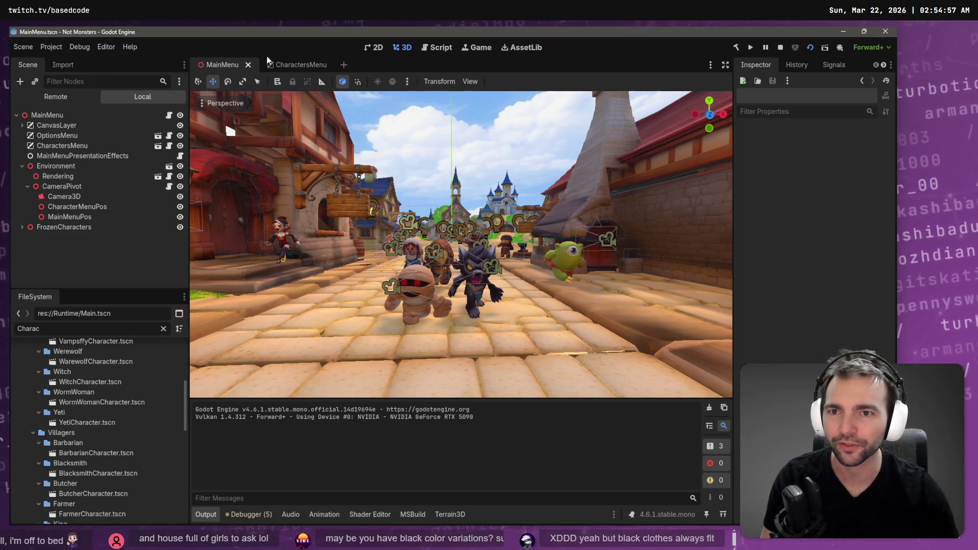
left_click(298, 65)
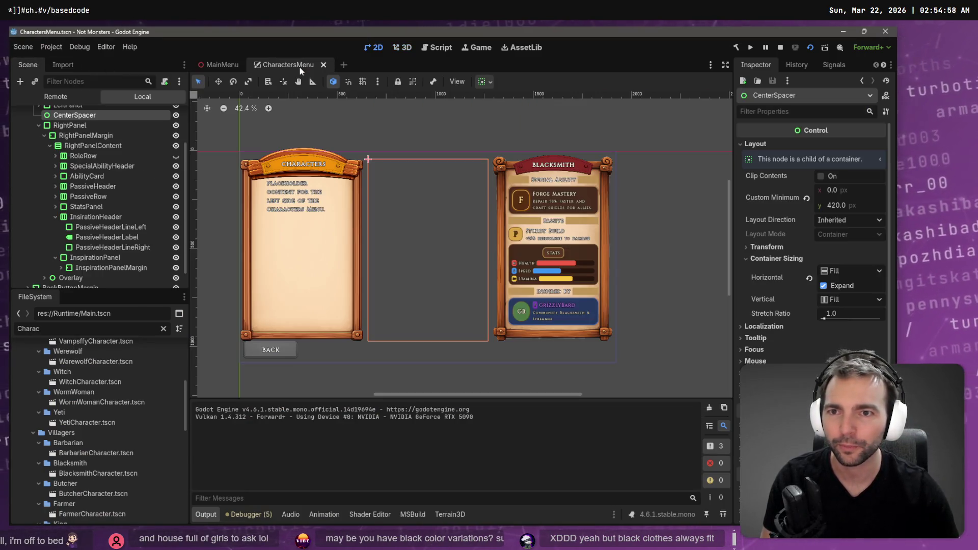
left_click(558, 254)
left_click(102, 218)
key("Left")
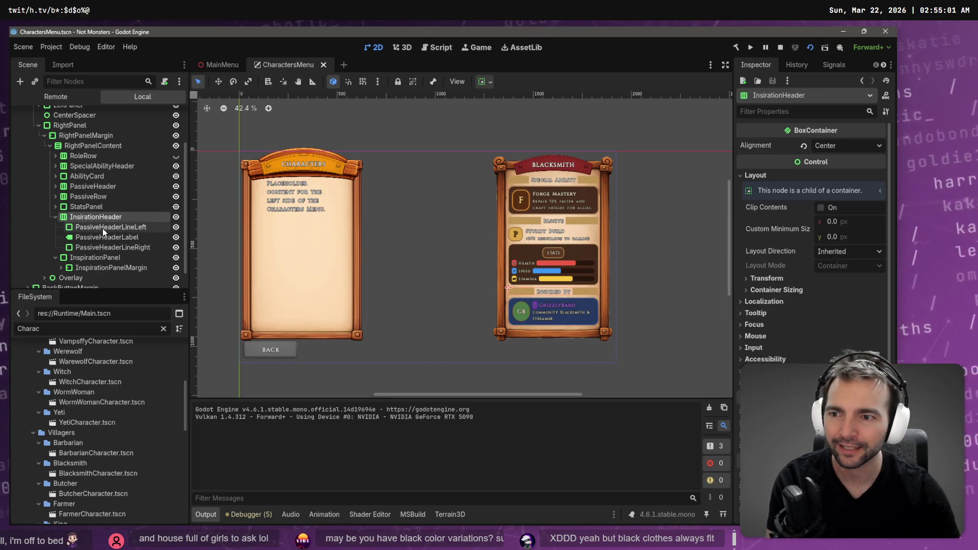
left_click(106, 218)
key("Right")
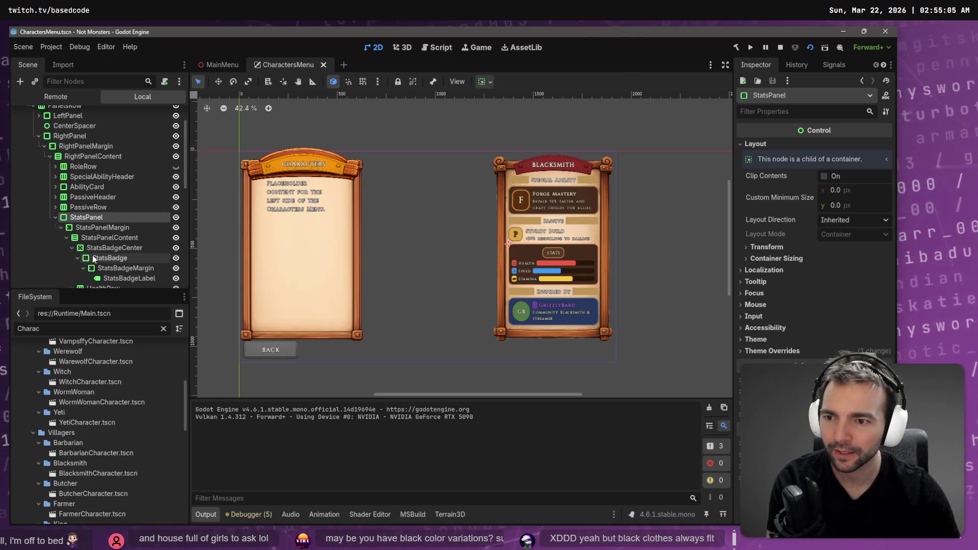
Delete the StatsBadgeCenter STATS badge node and save the scene
scroll(128, 267, "down", 1)
left_click(77, 217)
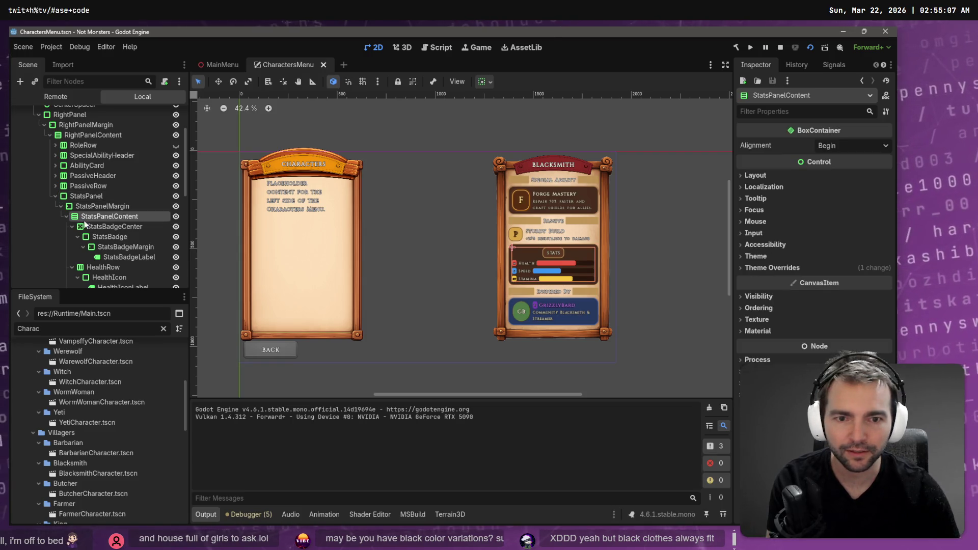
left_click(72, 227)
left_click(106, 227)
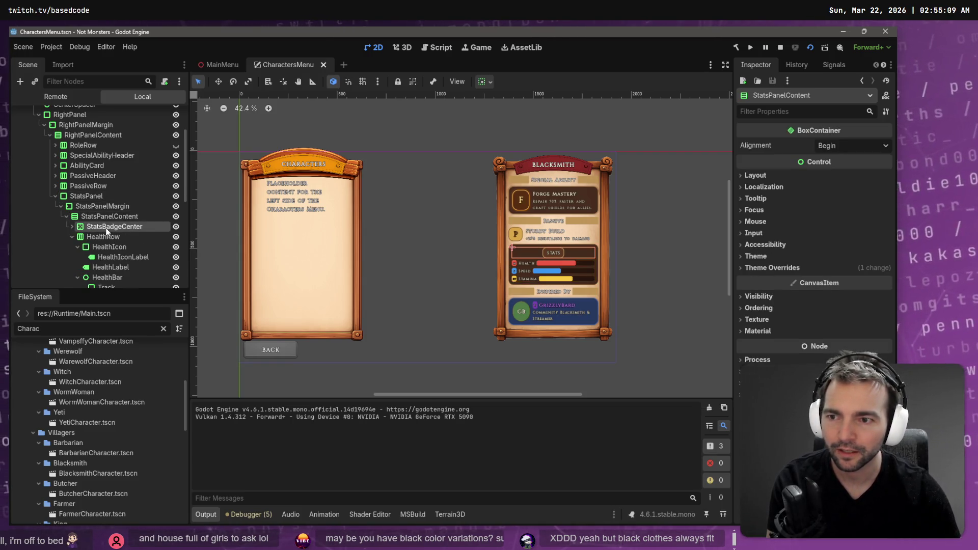
key("Delete")
key("Return")
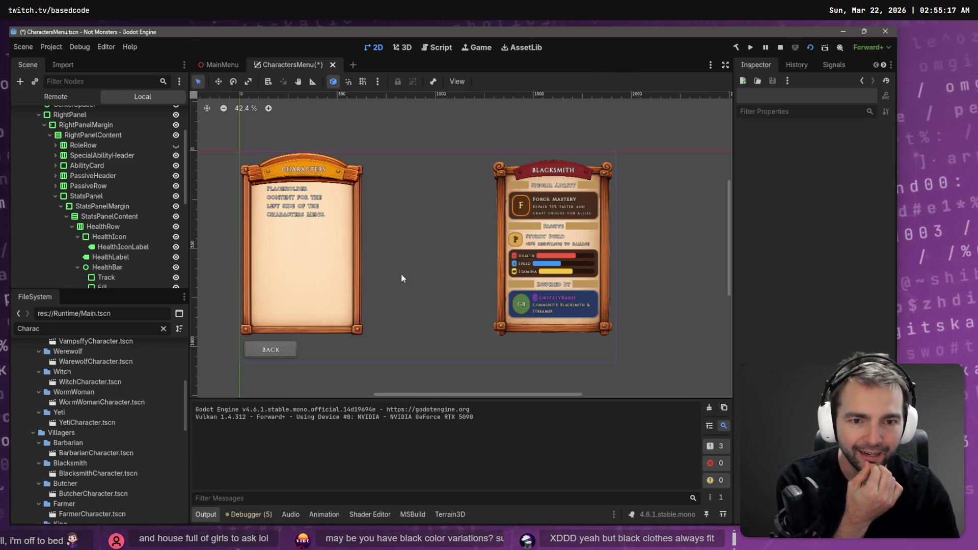
left_click(557, 246)
key("ctrl+s")
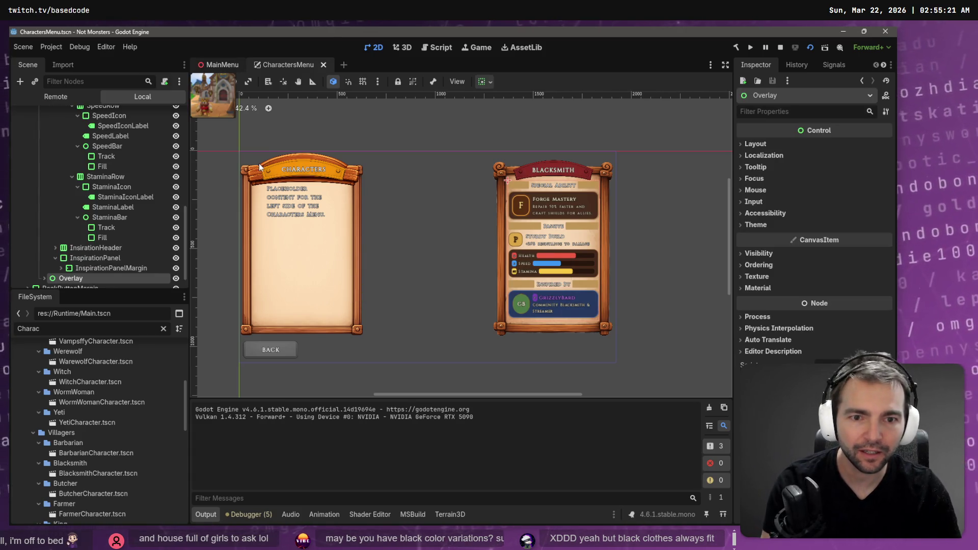
Run the game from MainMenu, check the Characters screen without the STATS badge, then close it
key("ctrl+Tab")
key("F5")
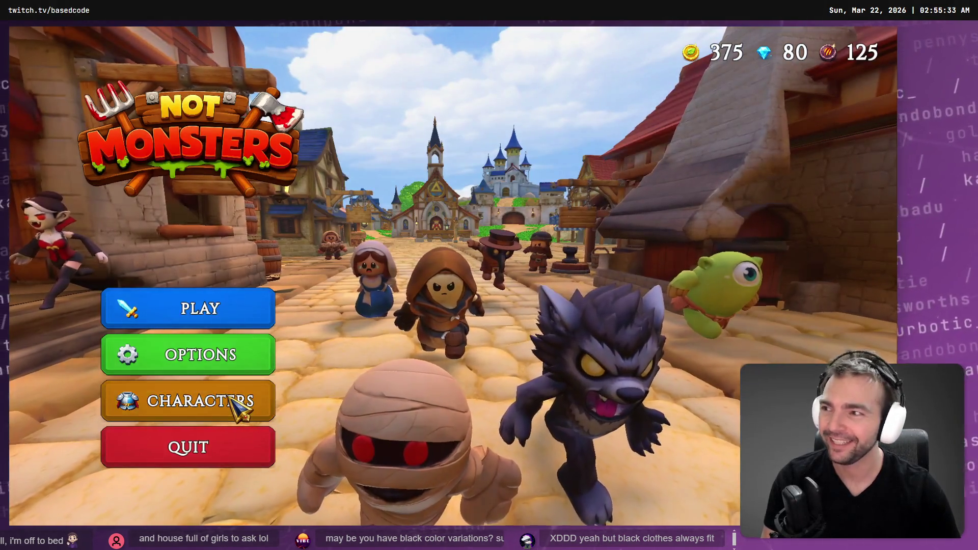
left_click(237, 402)
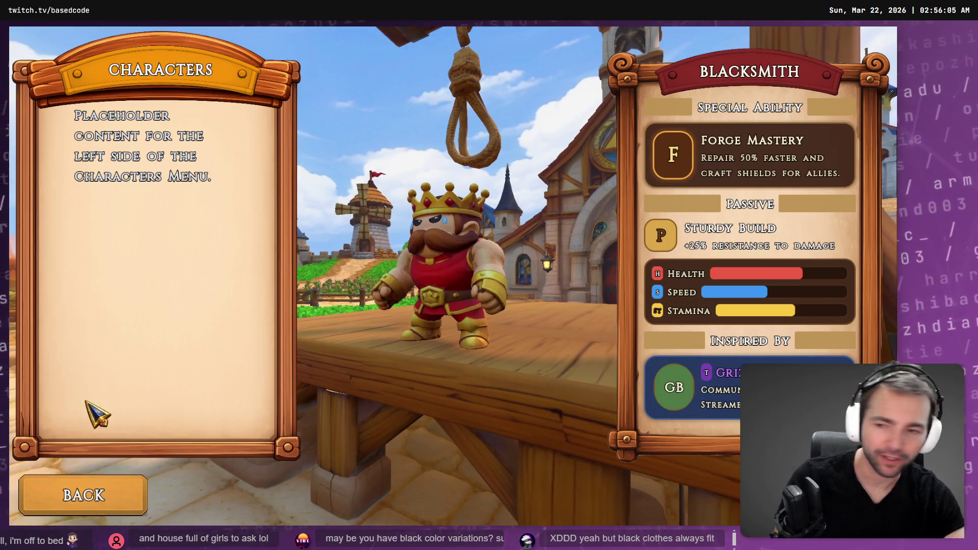
key("alt+F4")
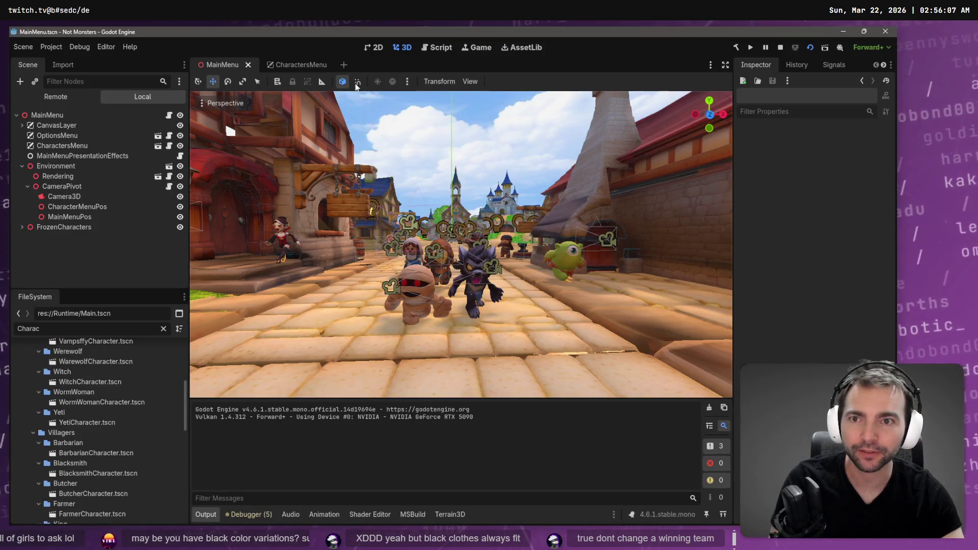
Select the PanelsMargin container in the CharactersMenu scene, collapsing the PanelsRow branch
left_click(295, 65)
left_click(261, 226)
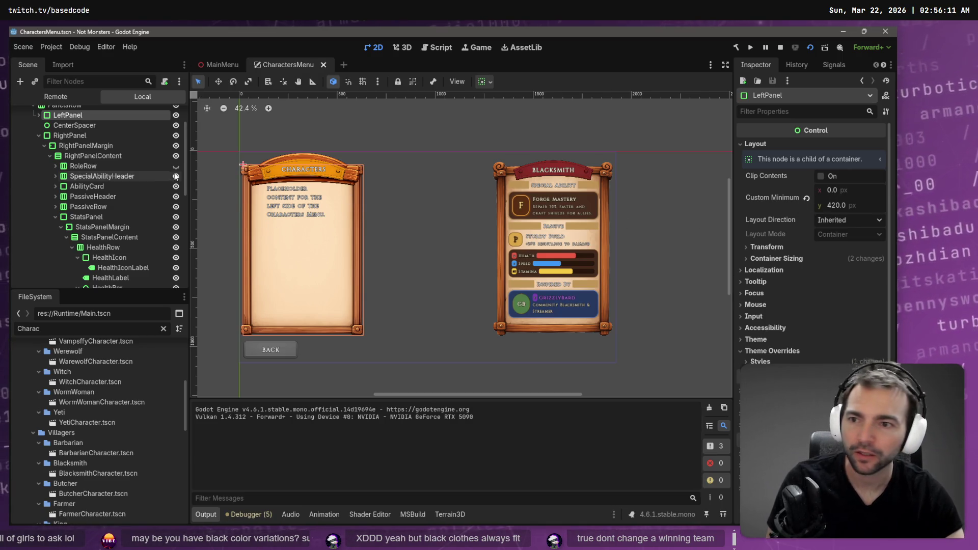
scroll(77, 152, "up", 2)
left_click(33, 145)
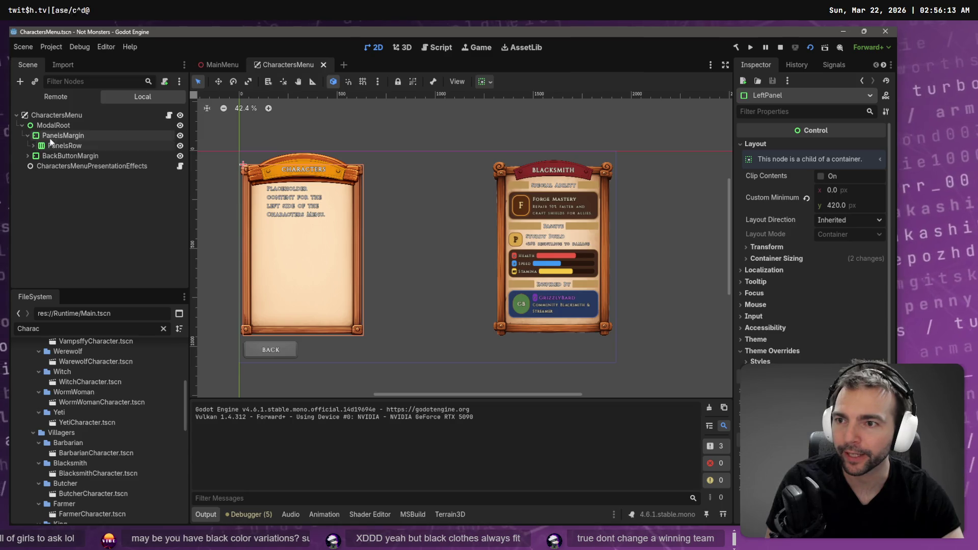
left_click(51, 137)
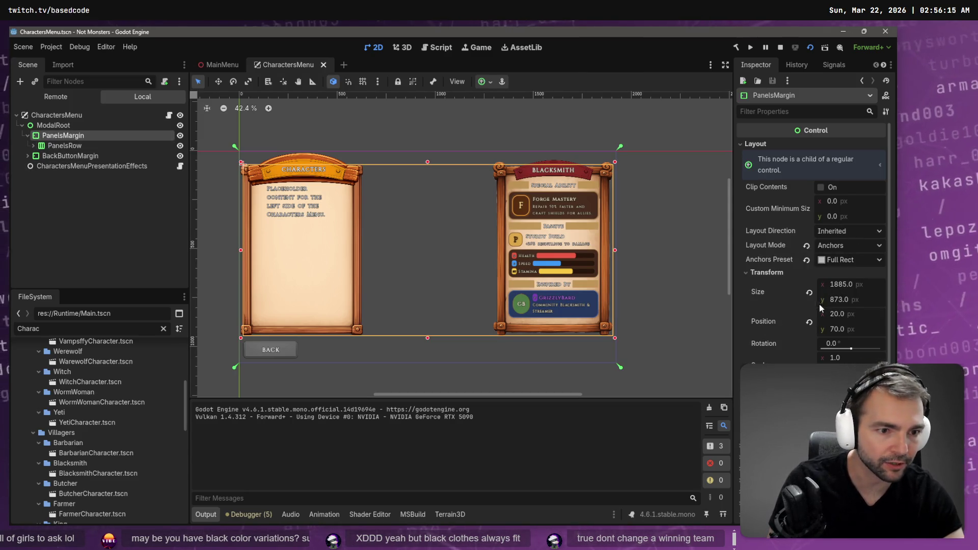
Set PanelsMargin's position x to 35, narrow it from the right edge, then save and run
left_click(835, 315)
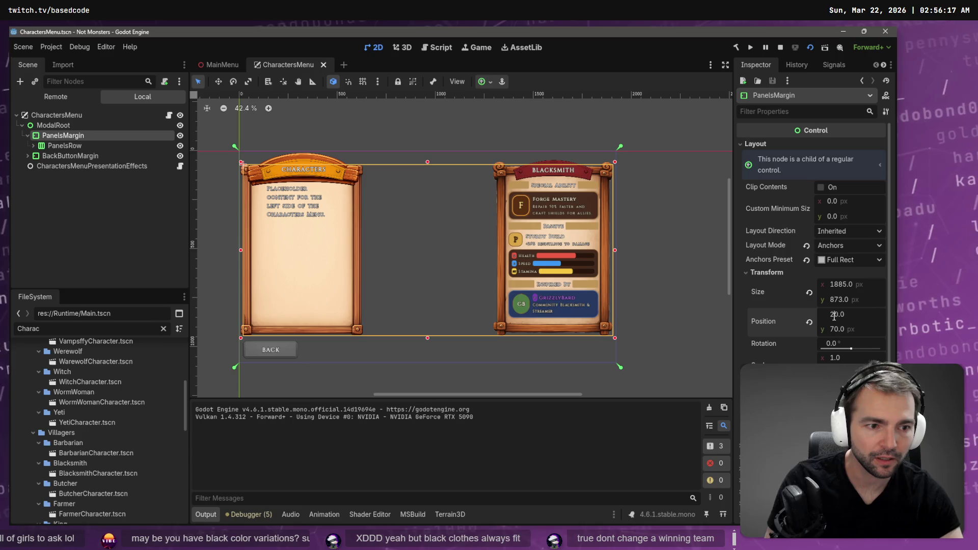
type("40")
key("Return")
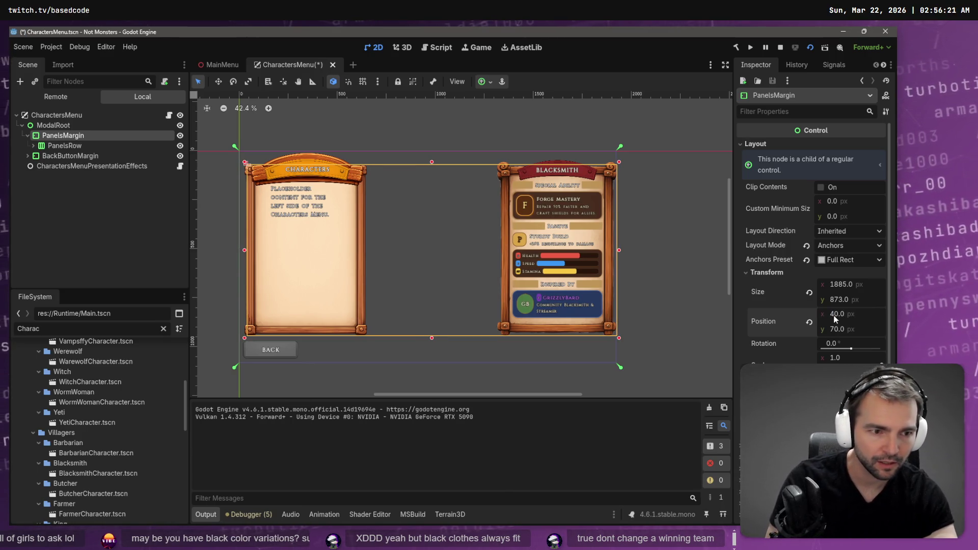
left_click(835, 315)
key("BackSpace")
type("3")
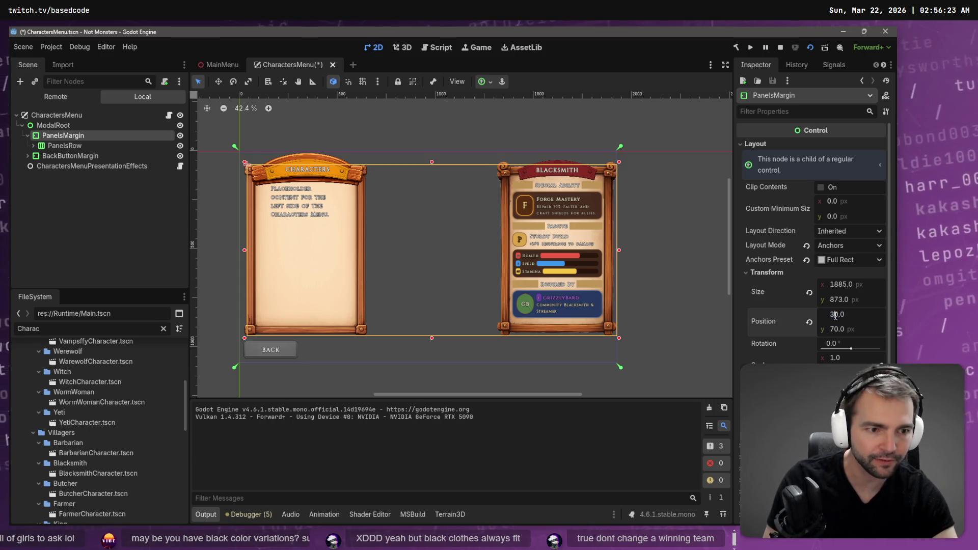
key("Delete")
type("5")
key("Return")
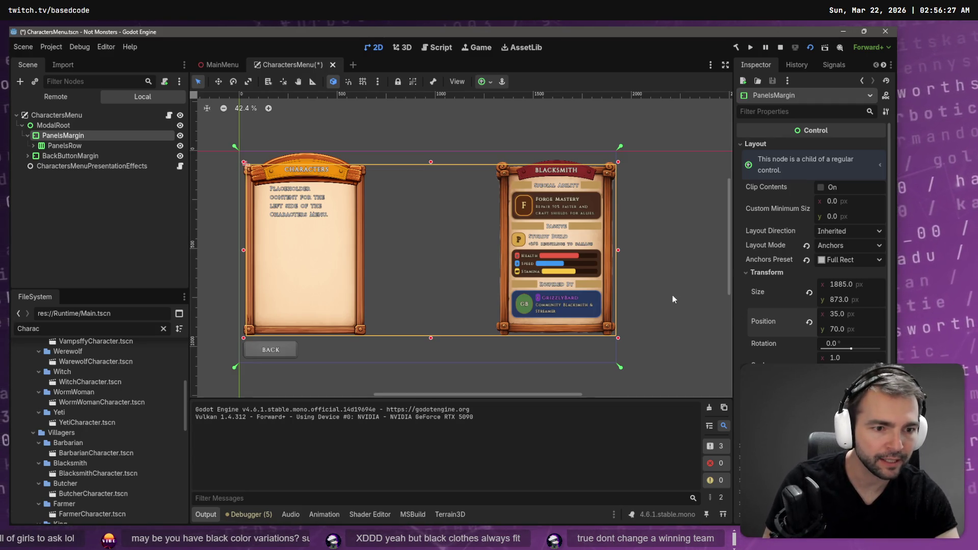
left_click_drag(619, 249, 616, 250)
key("F6")
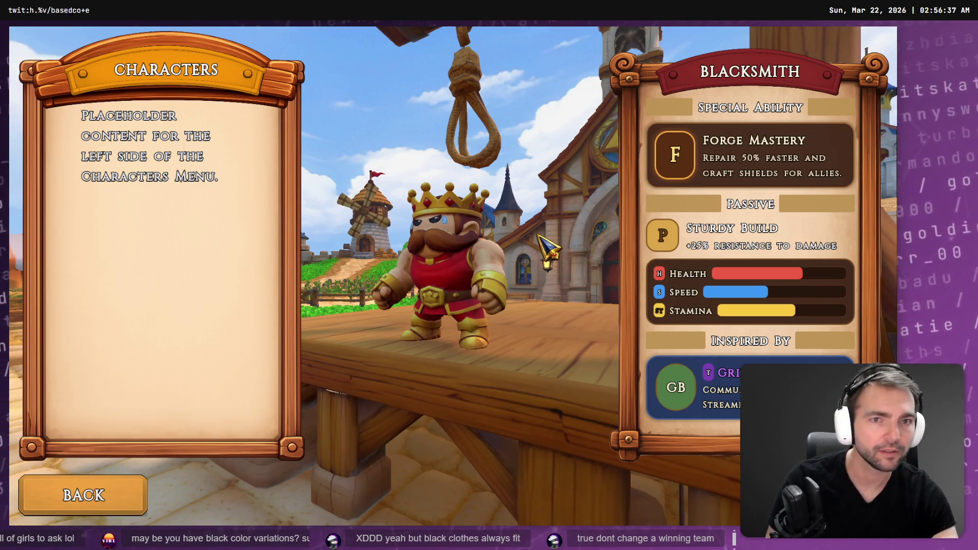
Go back to the main menu, reopen the Characters screen, then close the game
left_click(123, 512)
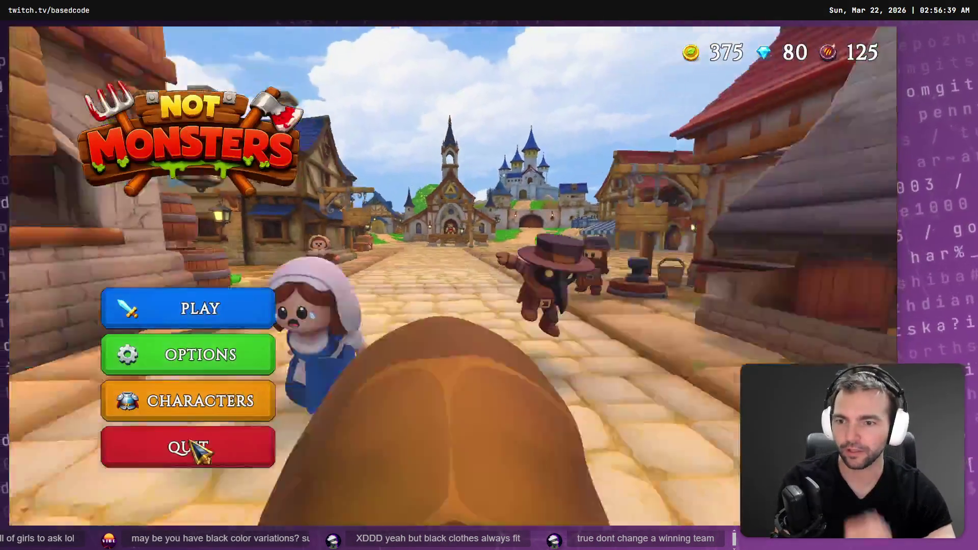
left_click(192, 405)
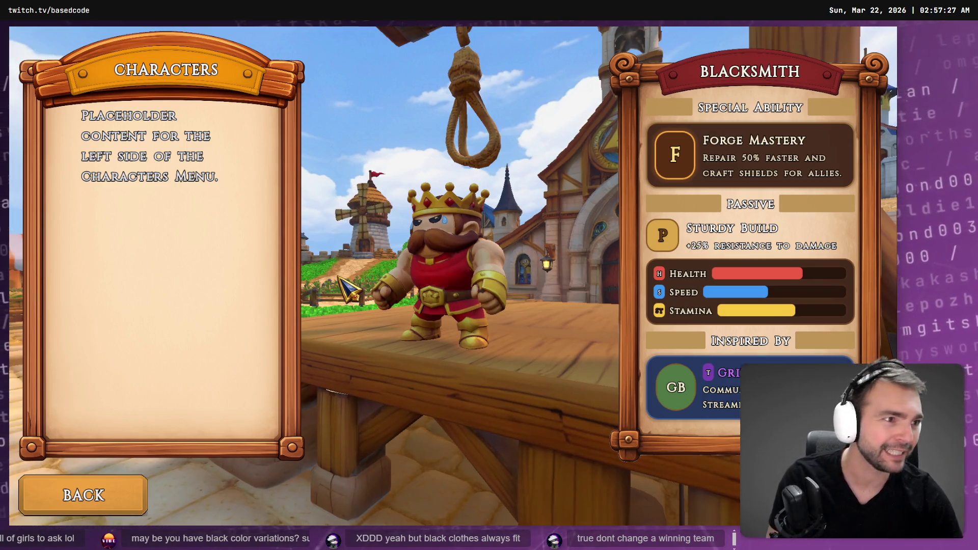
key("F8")
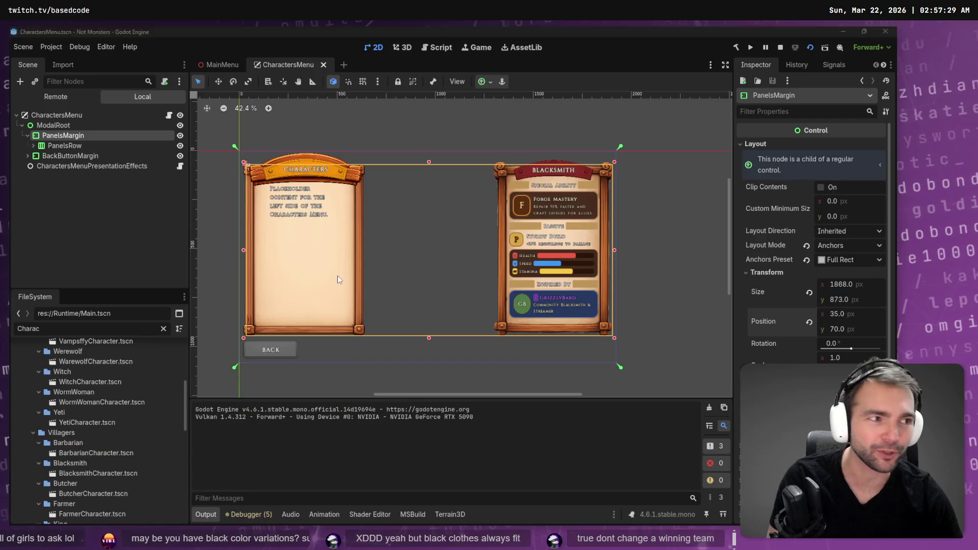
Widen the wooden banner's left and right edges over the Characters header
left_click(254, 177)
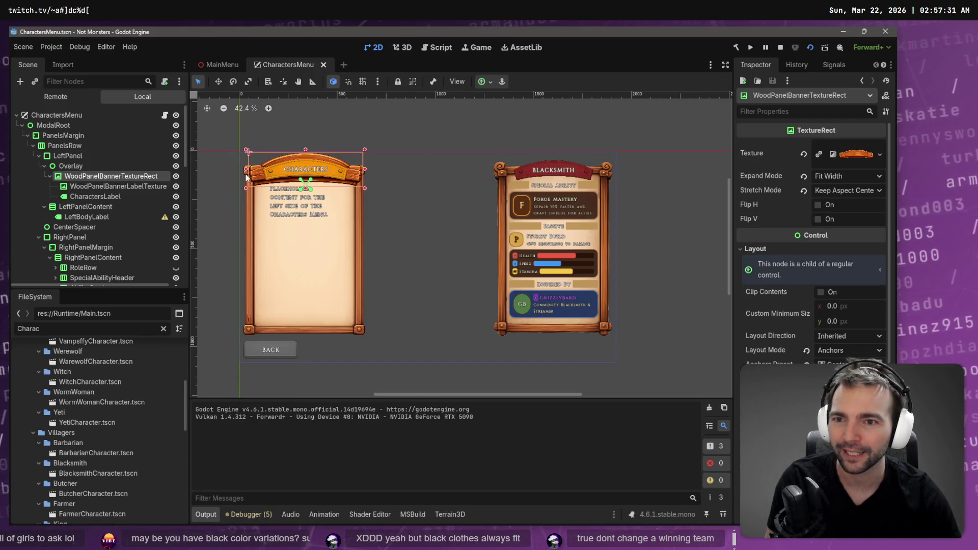
left_click_drag(244, 168, 237, 170)
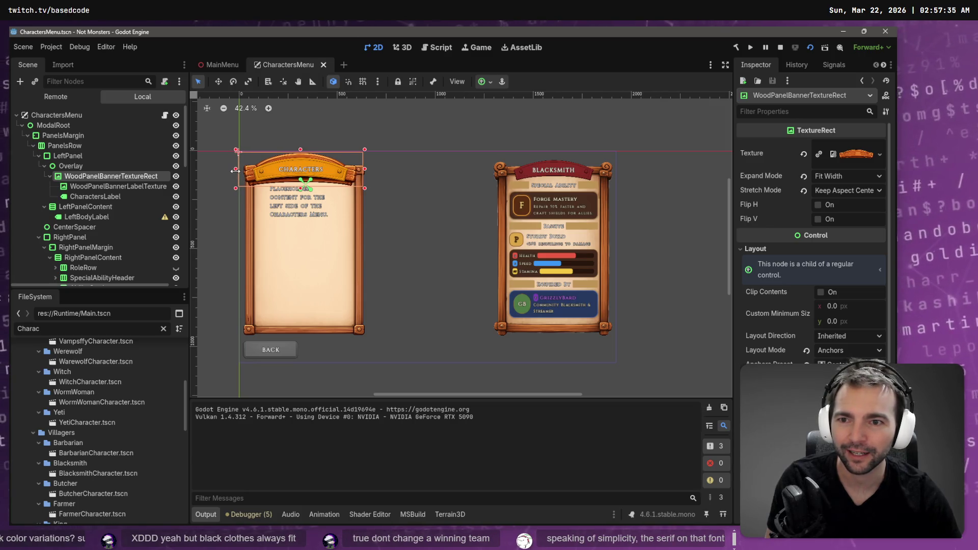
mouse_move(235, 171)
left_mouse_down()
mouse_move(242, 178)
mouse_move(241, 169)
mouse_move(270, 170)
mouse_move(197, 169)
mouse_move(260, 167)
mouse_move(236, 171)
left_mouse_up()
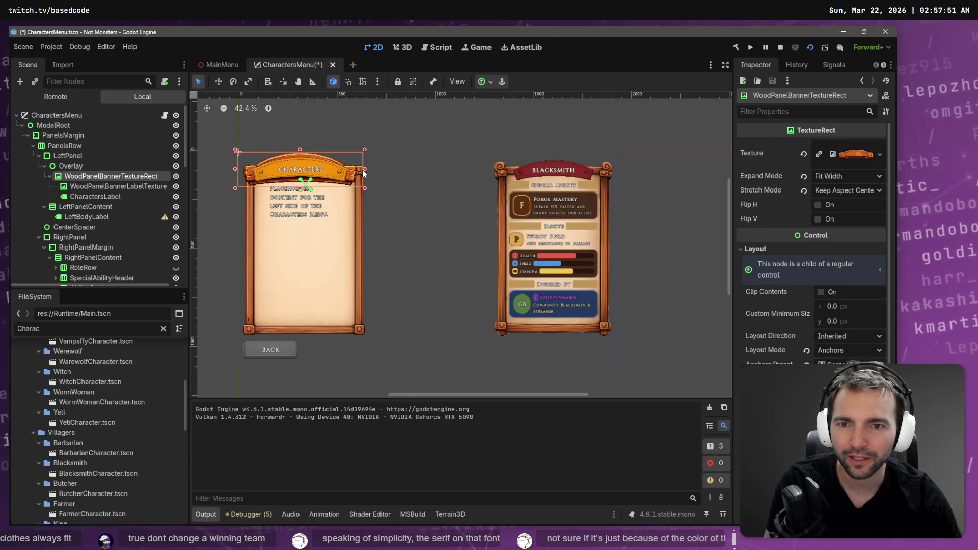
mouse_move(364, 172)
left_mouse_down()
mouse_move(384, 170)
mouse_move(368, 170)
left_mouse_up()
Move the banner label texture and CharactersLabel under Overlay, then widen the banner further right
left_click(116, 187)
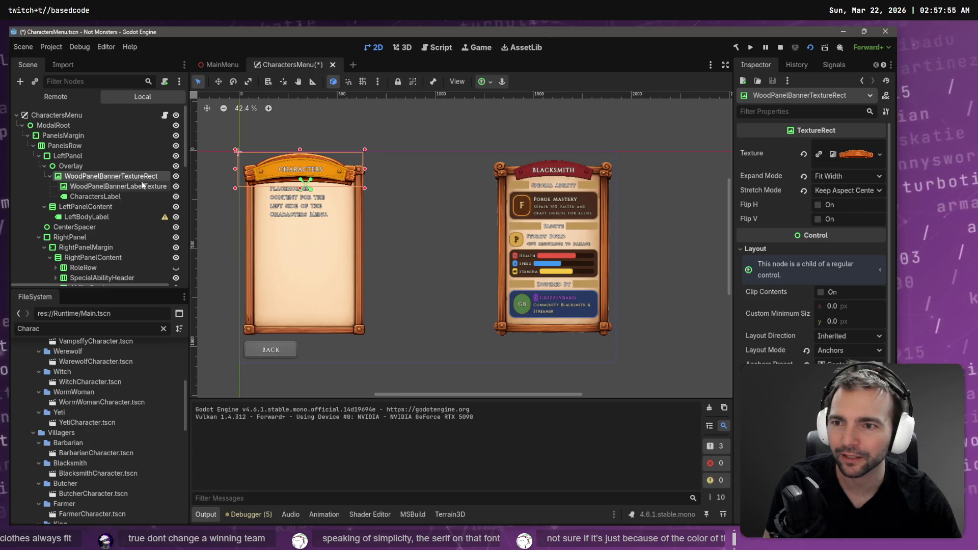
left_click(107, 197)
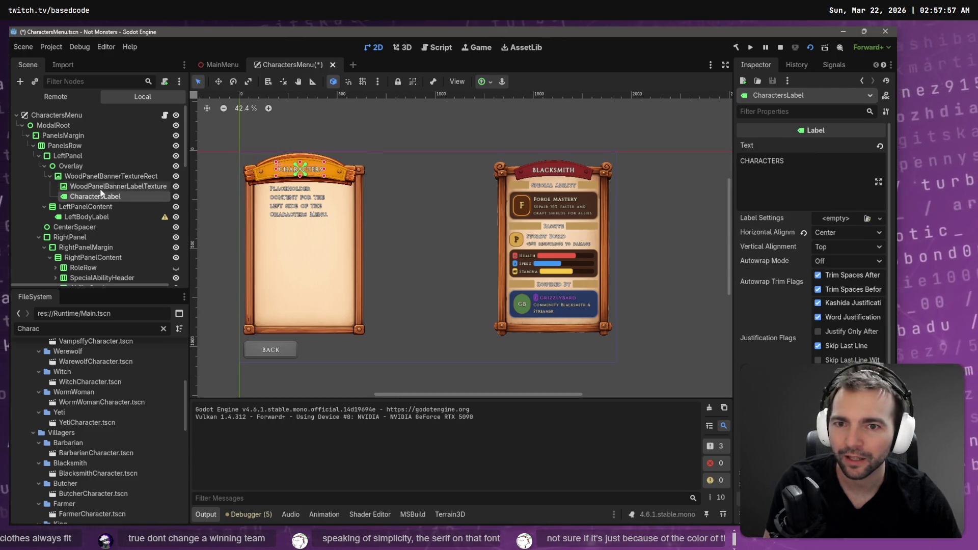
left_click(101, 187)
double_click(102, 187)
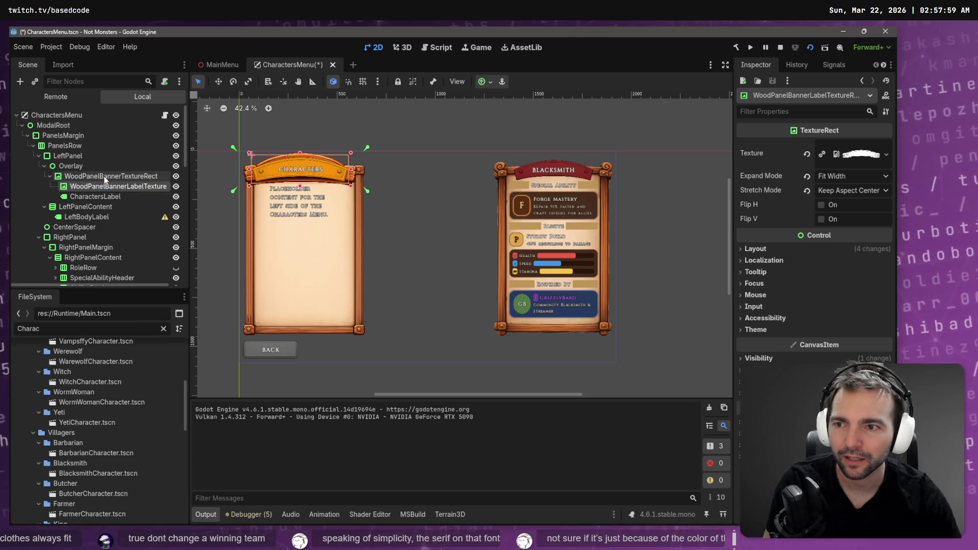
key("Return")
left_click(100, 197, "shift")
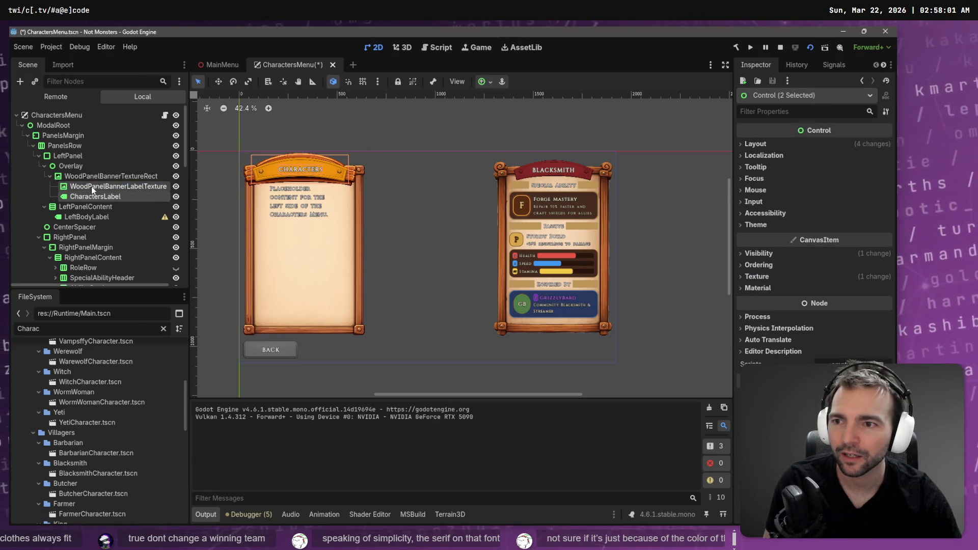
left_click_drag(100, 196, 94, 176)
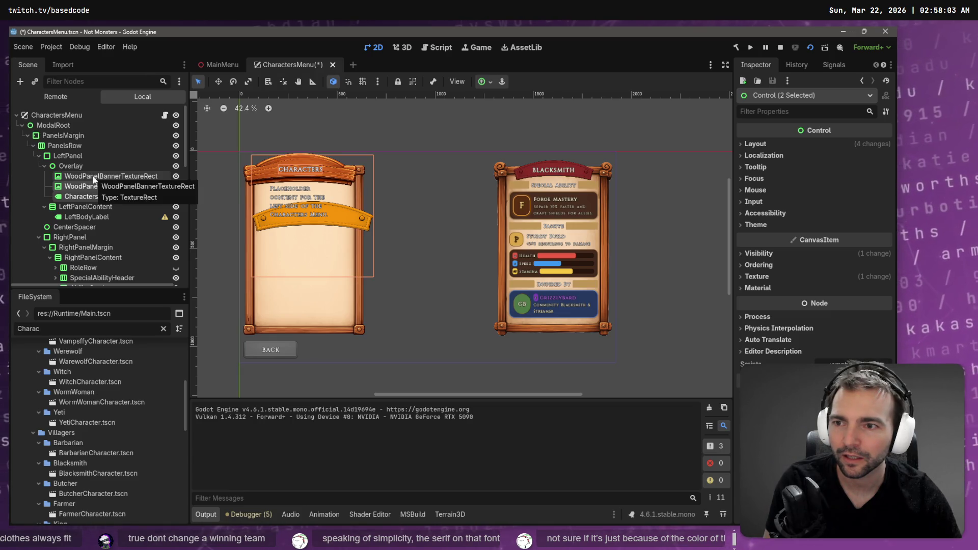
left_click(93, 176)
mouse_move(365, 171)
left_mouse_down()
mouse_move(455, 170)
mouse_move(378, 177)
left_mouse_up()
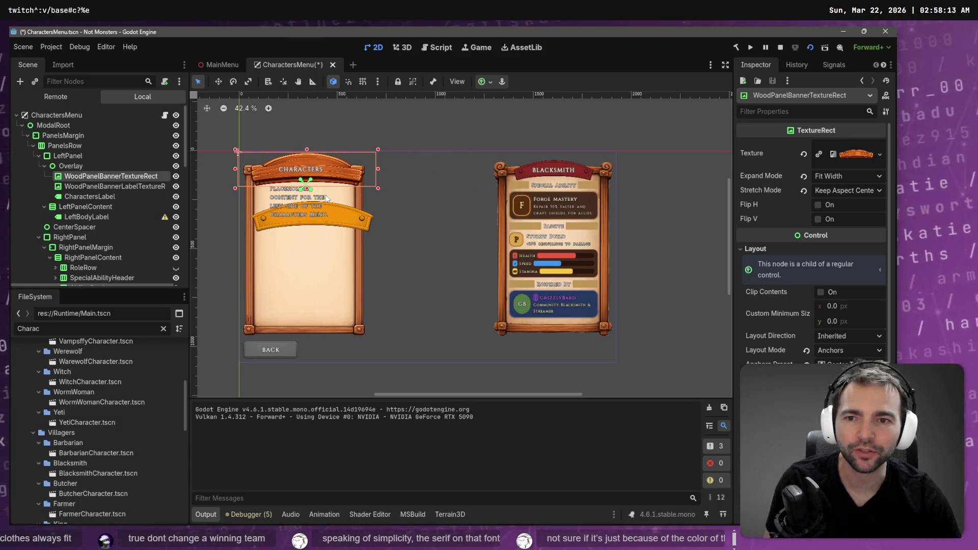
Set the banner's Expand Mode to Fit Width Proportional and pull its left edge in
left_click(828, 176)
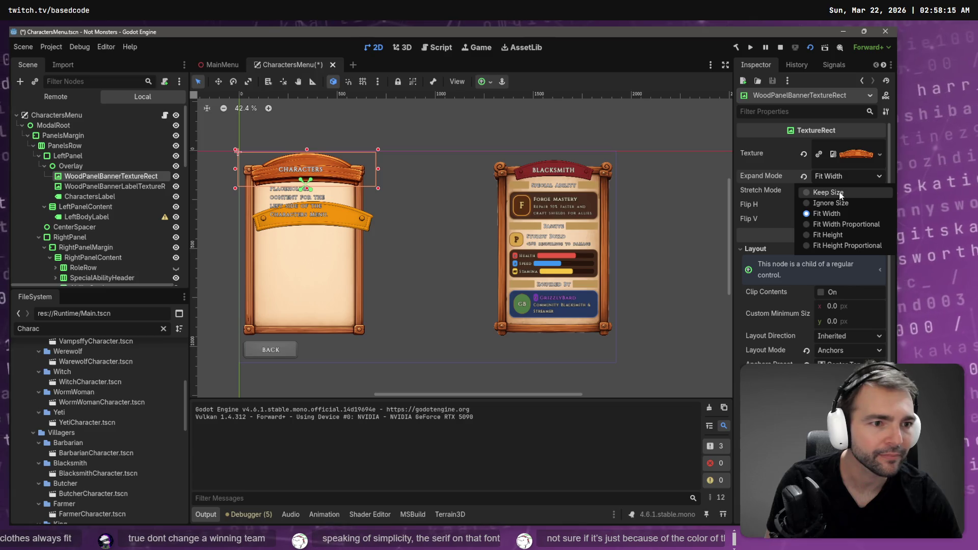
left_click(828, 192)
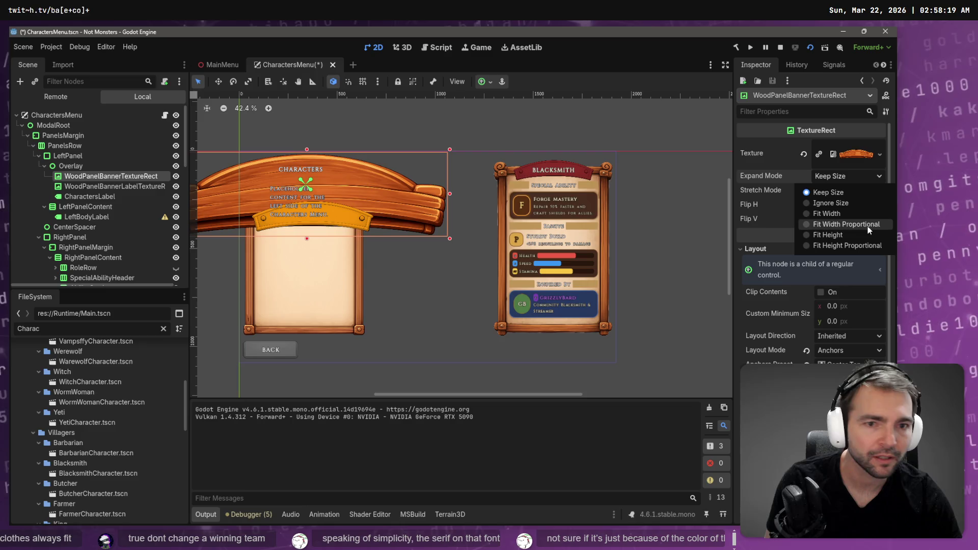
left_click(866, 225)
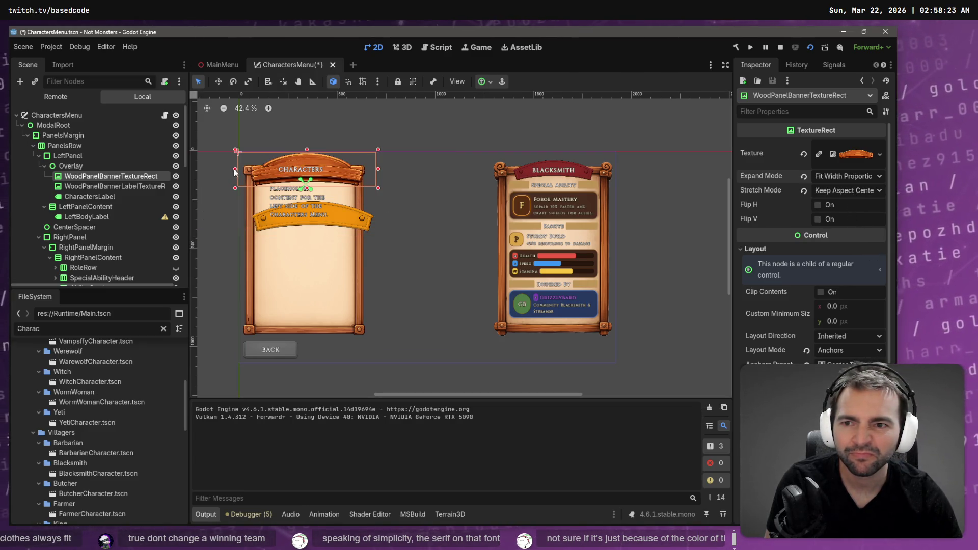
left_click_drag(238, 171, 270, 171)
Undo a leftward shift of the label banner, and move the wooden banner down onto it
left_click(334, 170)
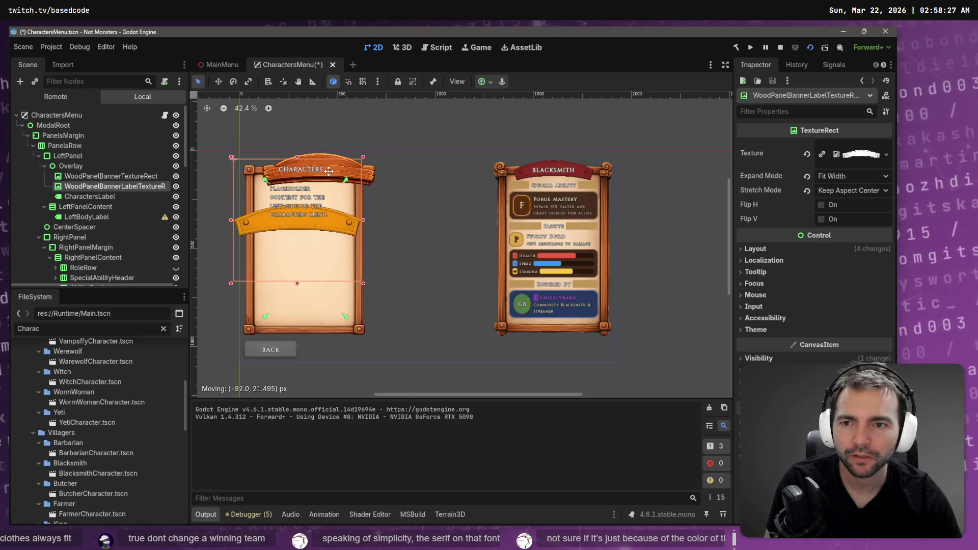
left_click(139, 176)
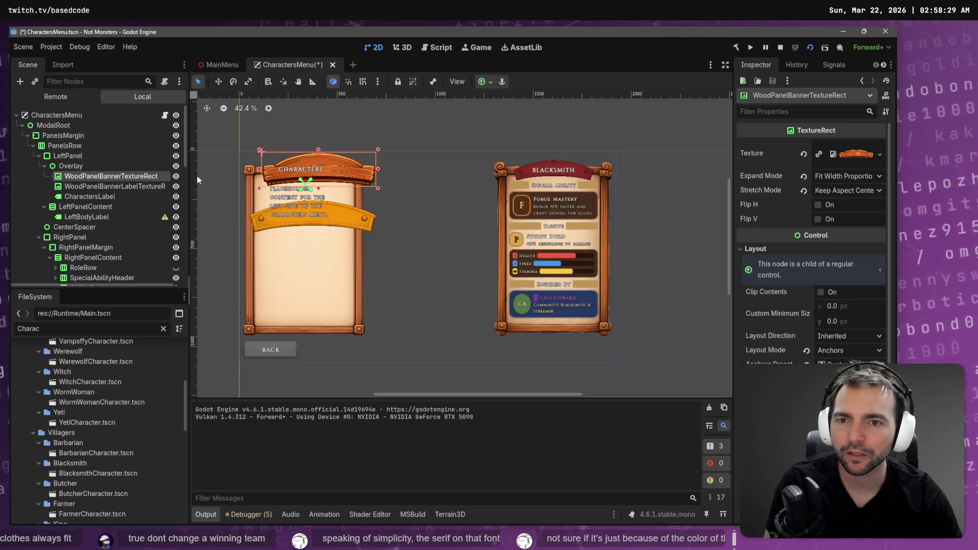
left_click_drag(346, 163, 333, 168)
key("ctrl+z")
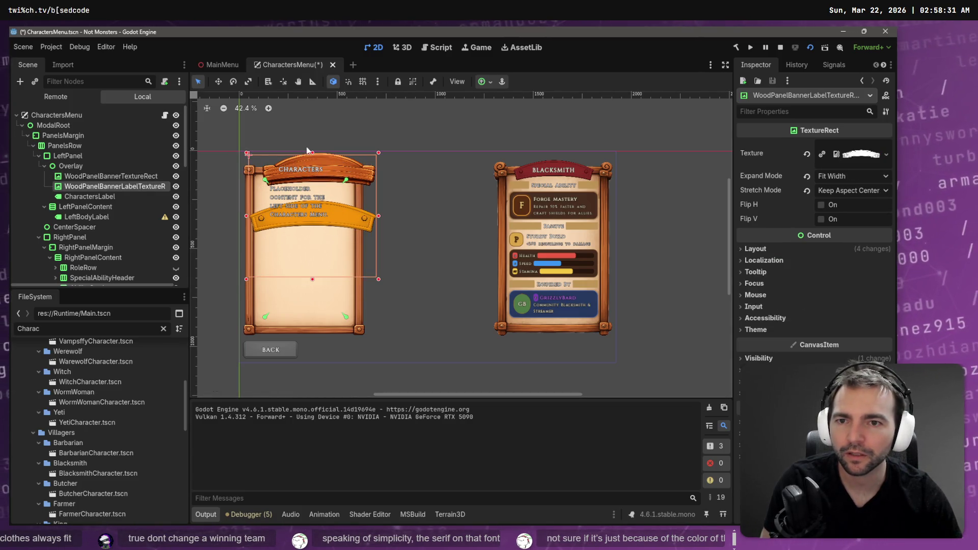
left_click(116, 177)
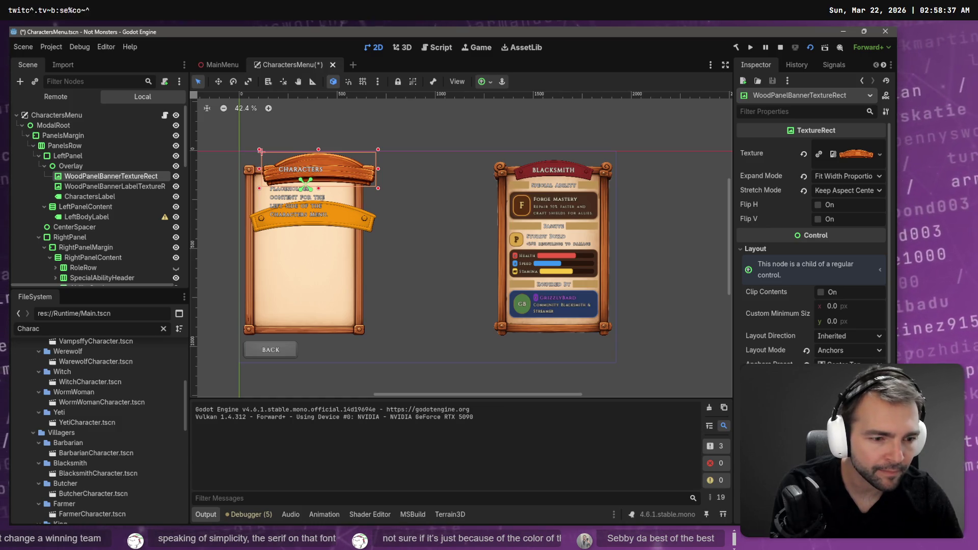
key("ctrl+z")
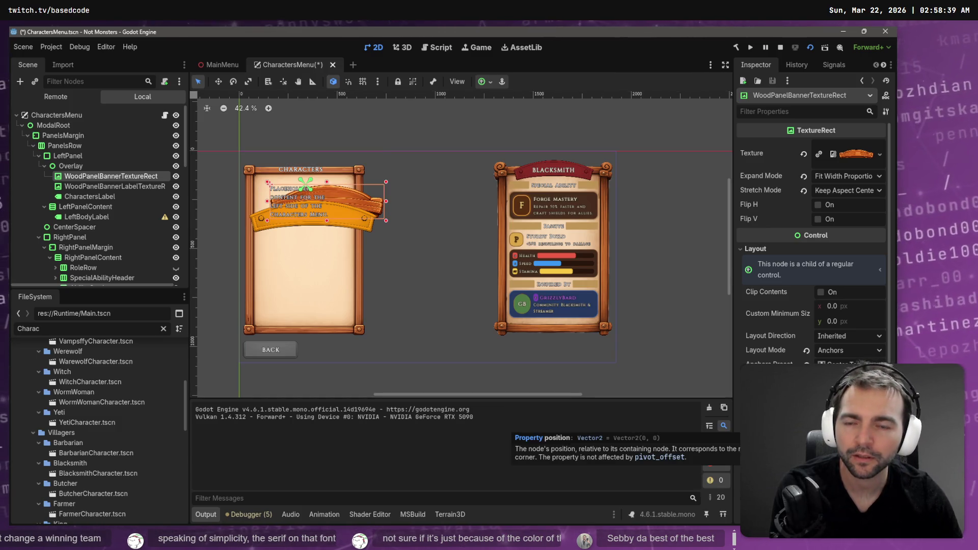
left_click(488, 83)
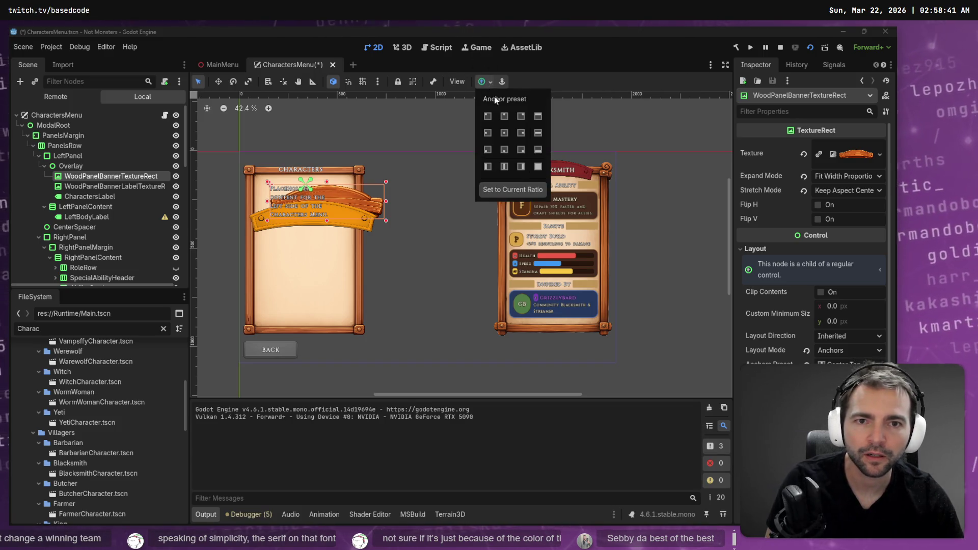
Anchor the banner to Center Top, then view Overlay's 364 × 651 layout and transform
left_click(503, 118)
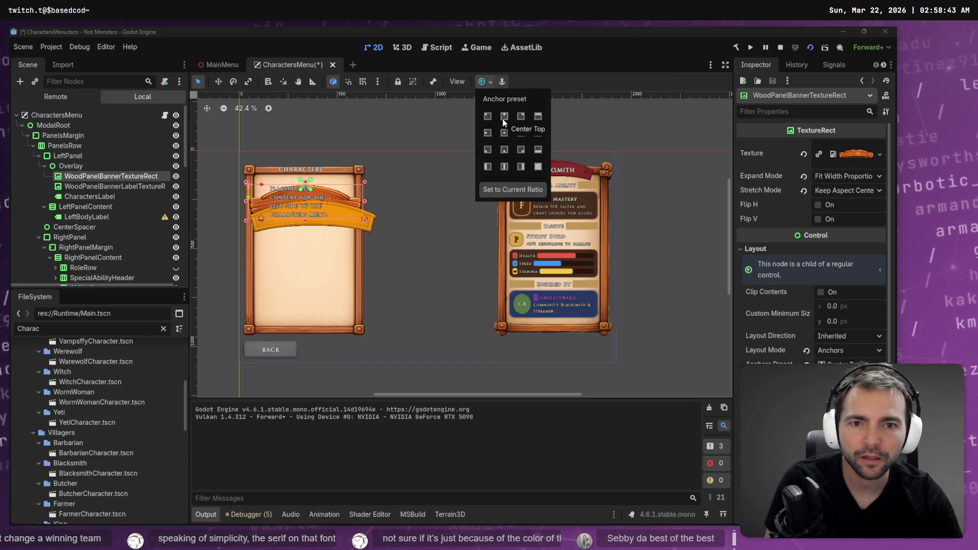
left_click(503, 151)
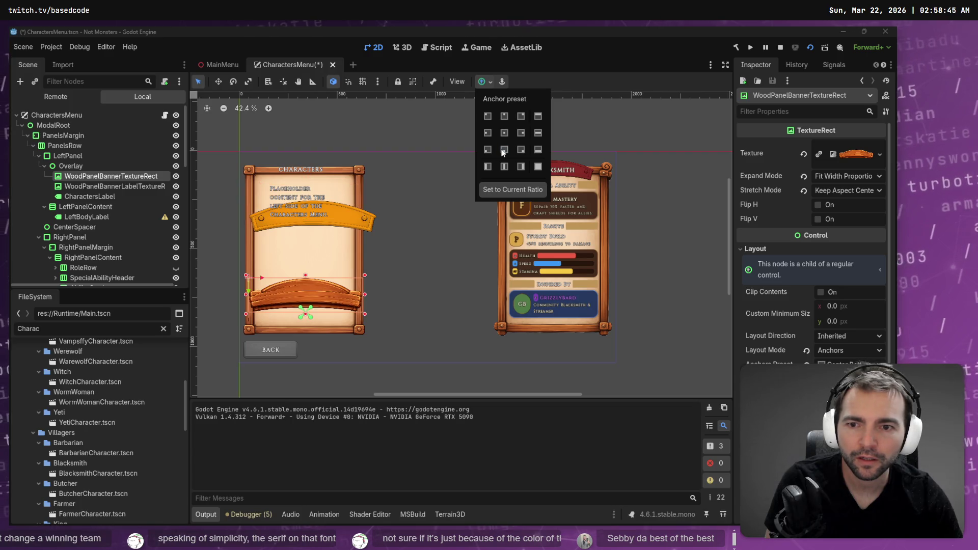
left_click(504, 117)
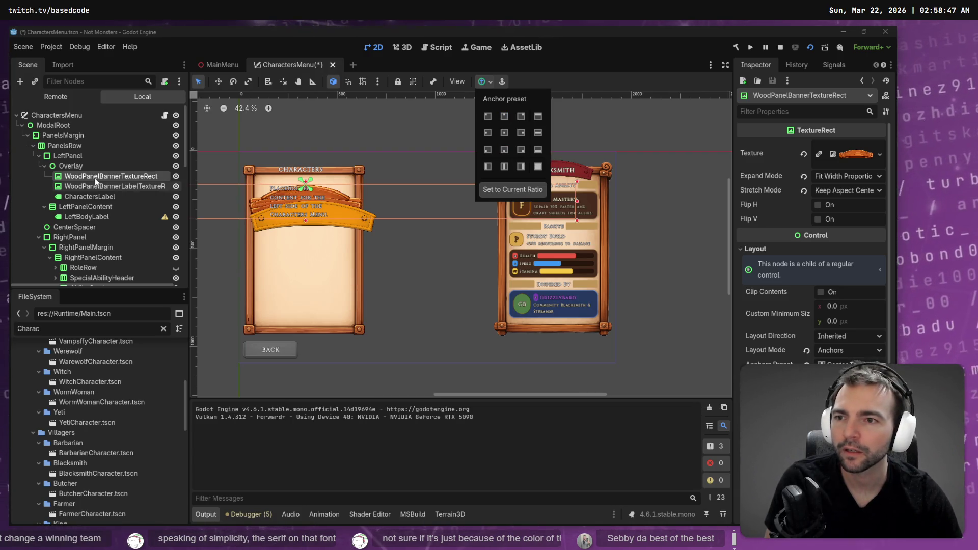
left_click(74, 167)
left_click(74, 167)
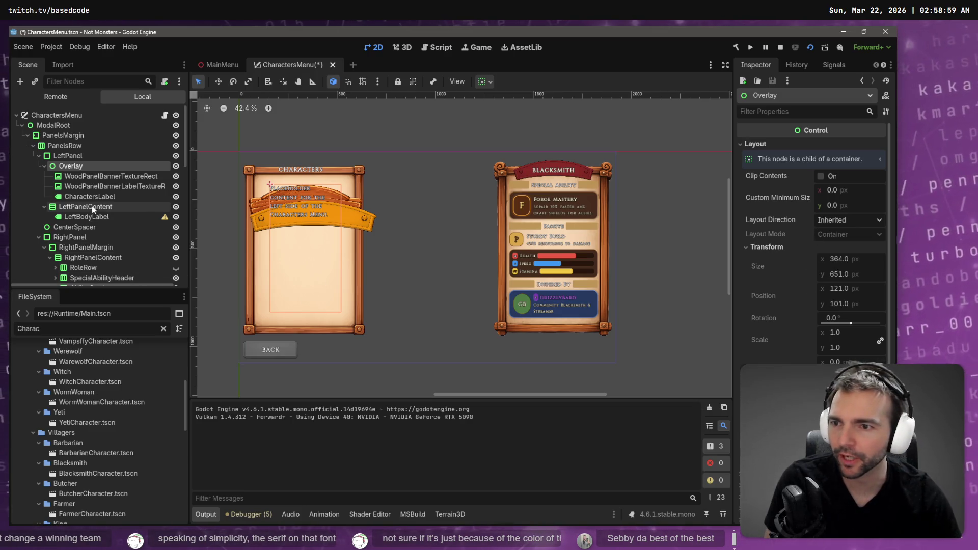
Inspect LeftPanel's Fill/Expand container sizing and its wooden StyleBoxTexture panel style override
left_click(44, 157)
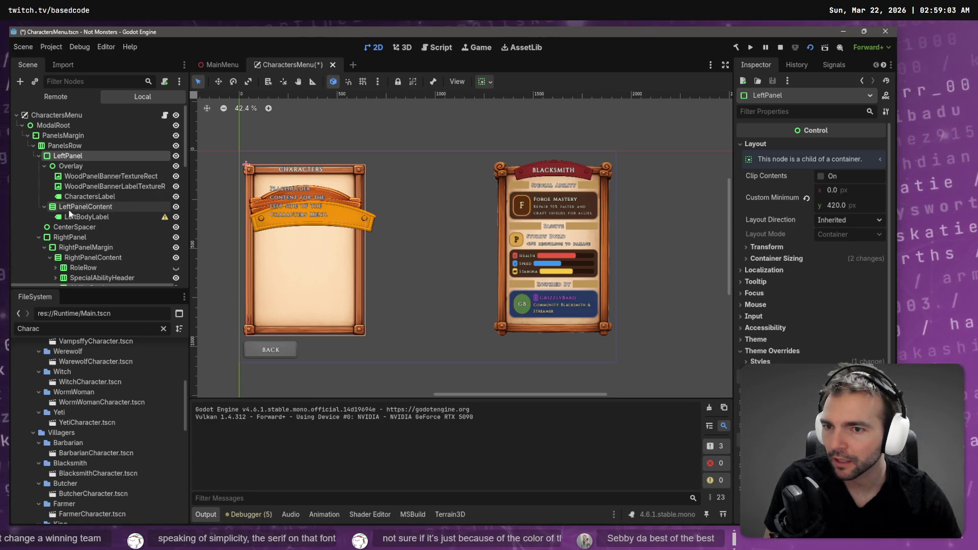
left_click(71, 207)
left_click(39, 155)
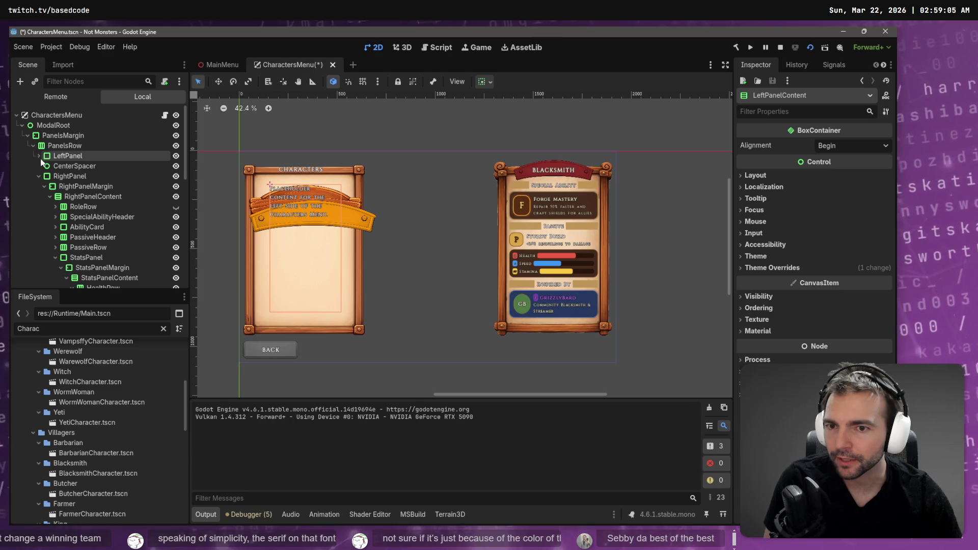
left_click(39, 176)
left_click(39, 155)
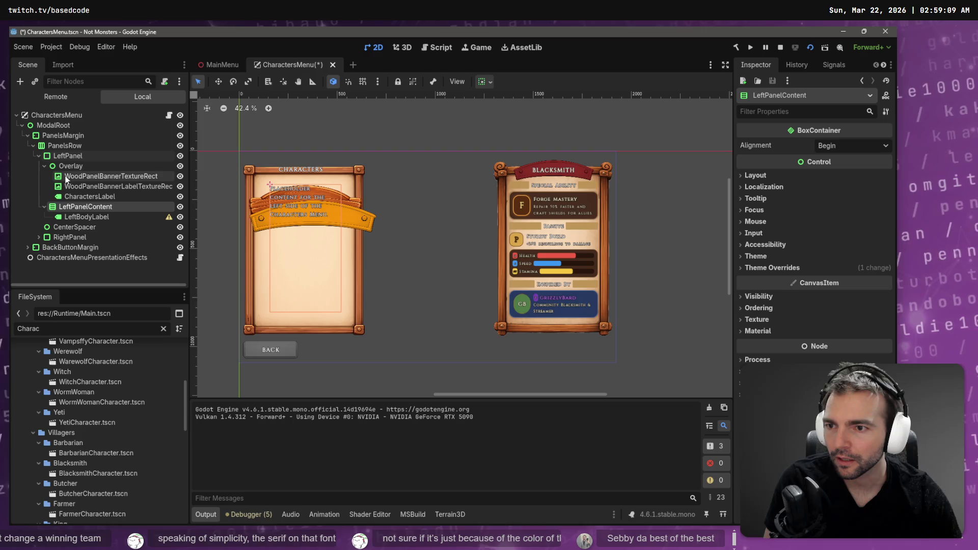
left_click(89, 155)
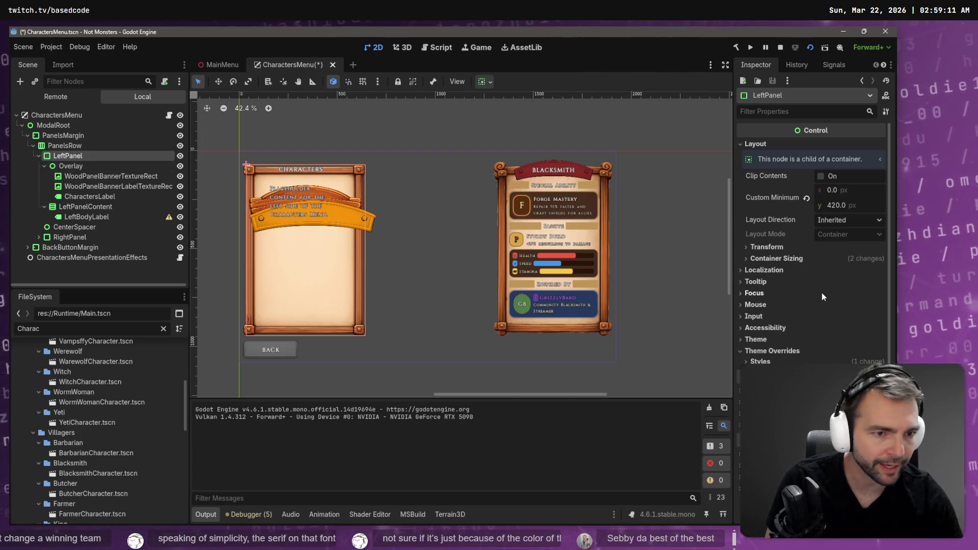
left_click(775, 259)
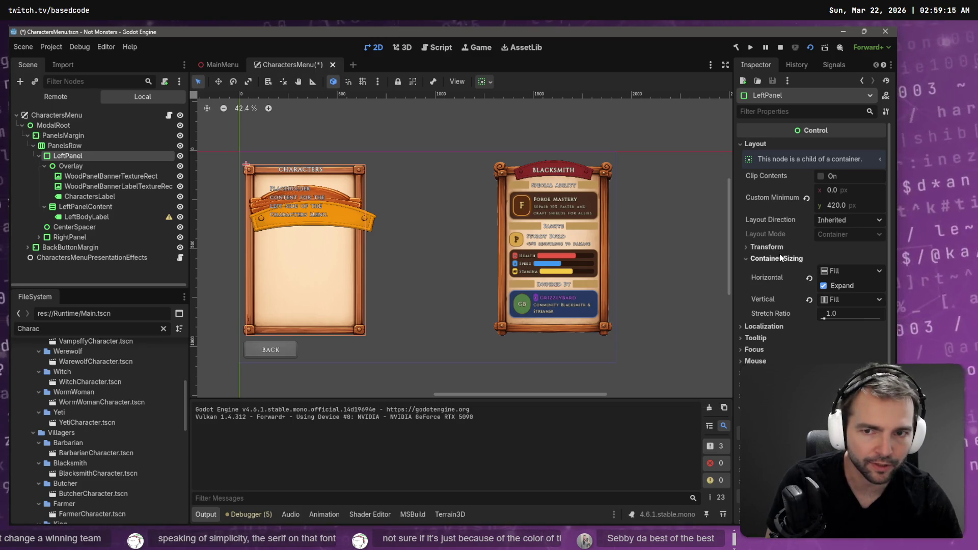
left_click(74, 167)
left_click(77, 157)
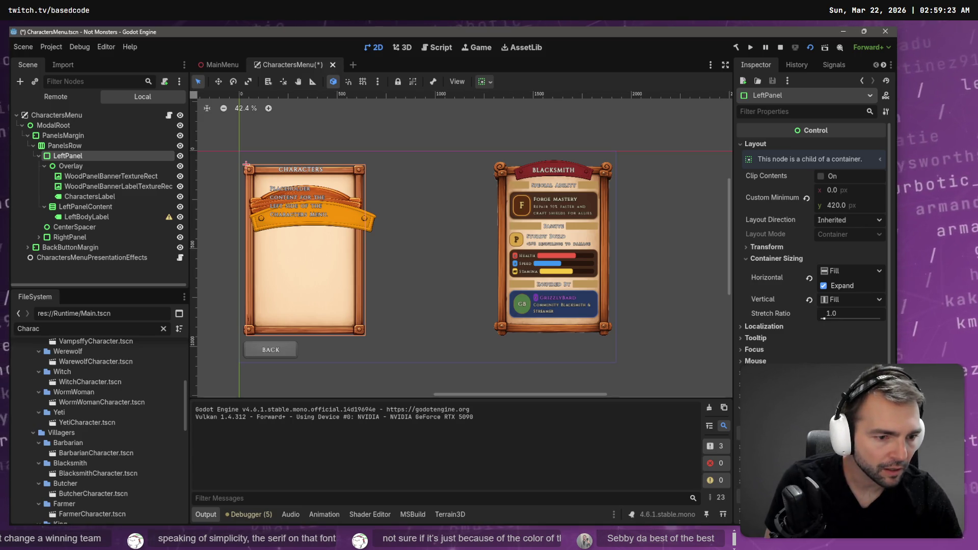
scroll(813, 245, "down", 5)
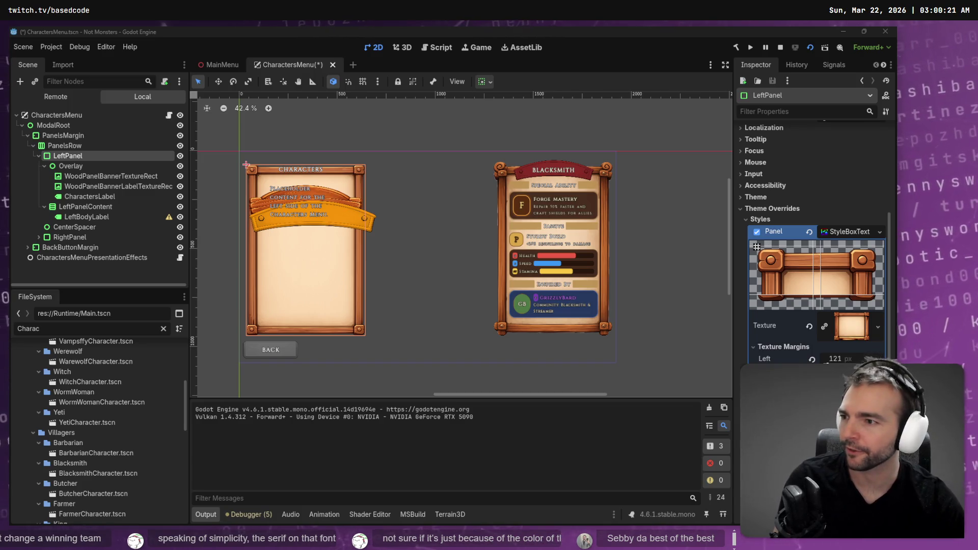
Zoom onto the Characters panel and check LeftPanel's texture margins: 121, 101, 121, 121
scroll(408, 209, "down", 2)
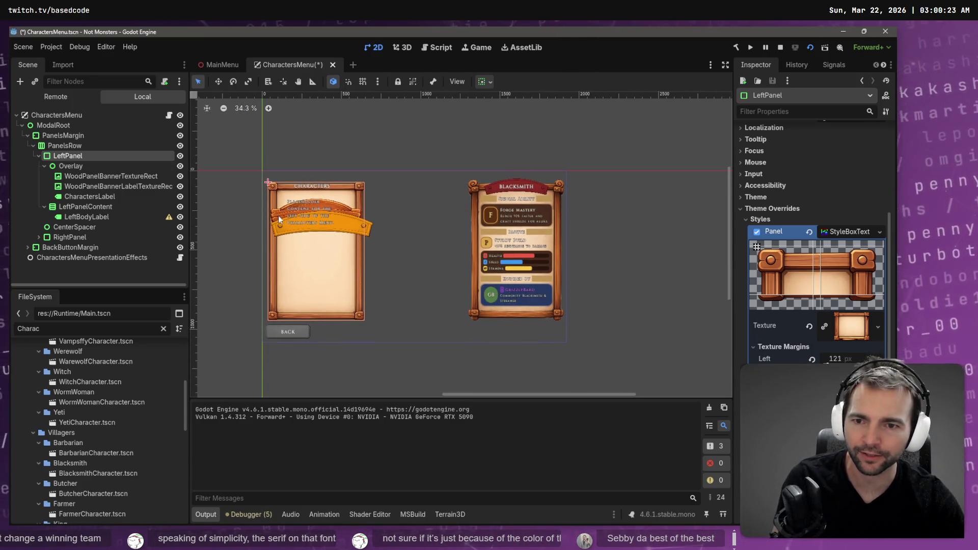
scroll(340, 194, "up", 7)
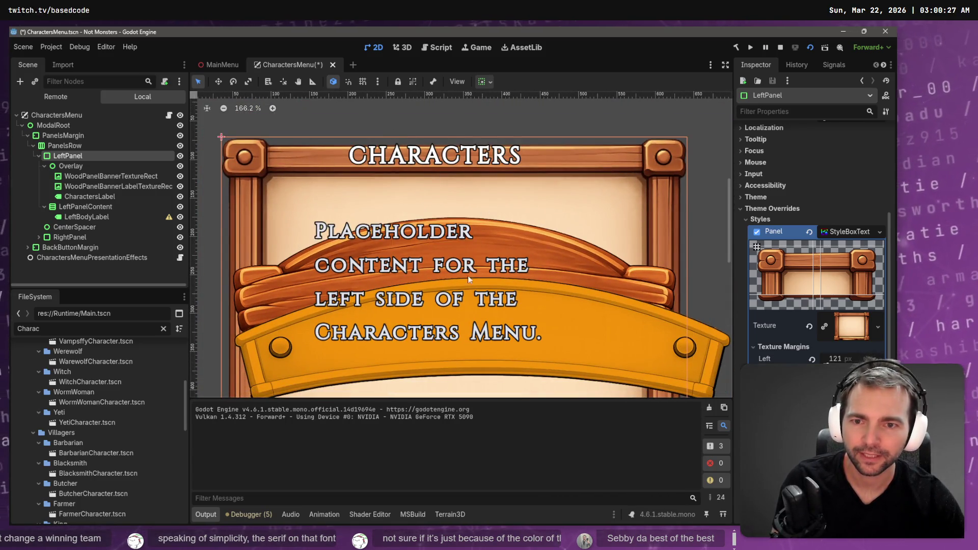
scroll(476, 272, "down", 1)
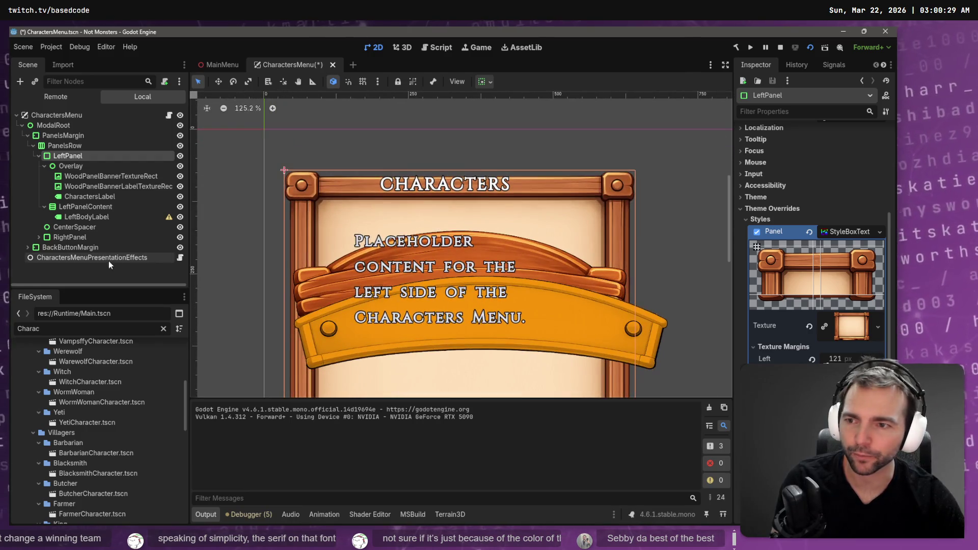
left_click(82, 178)
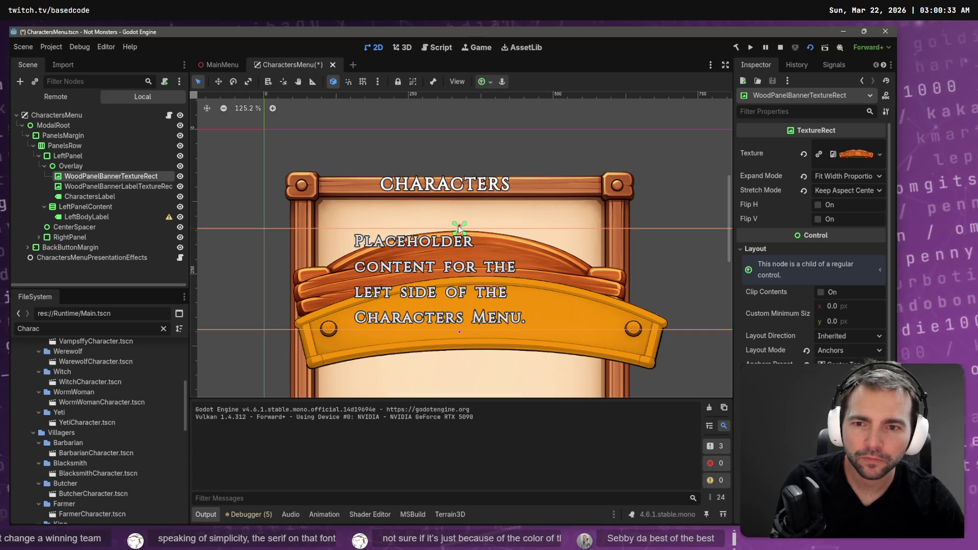
left_click(96, 156)
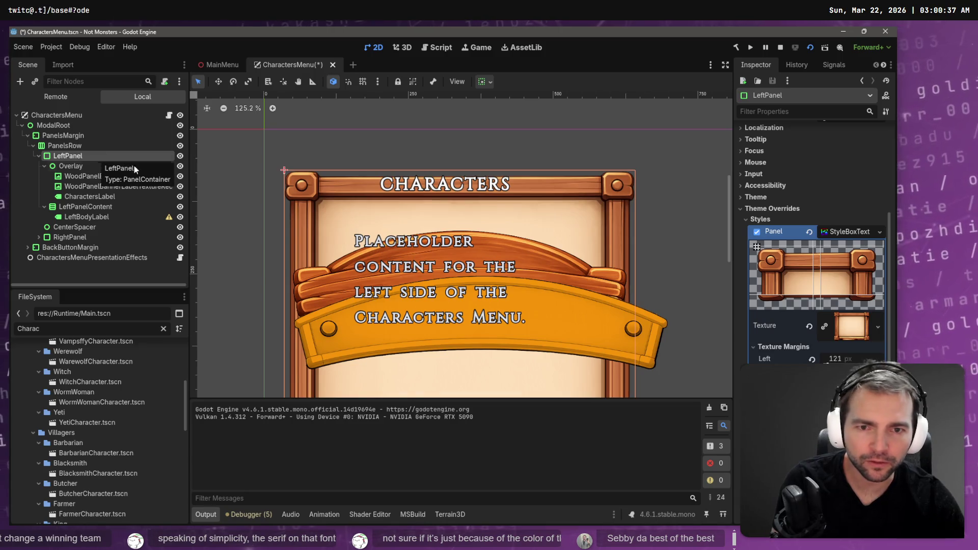
scroll(794, 331, "down", 3)
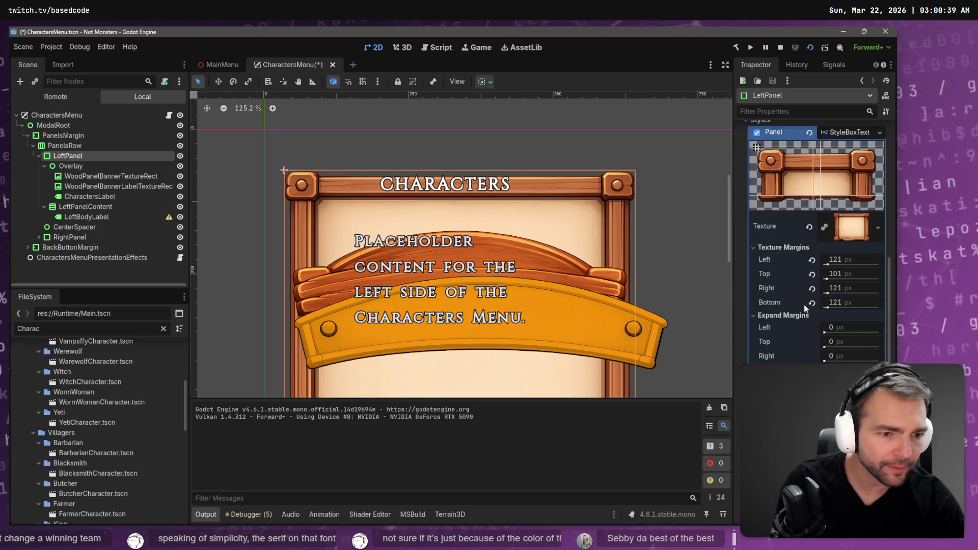
left_click(101, 165)
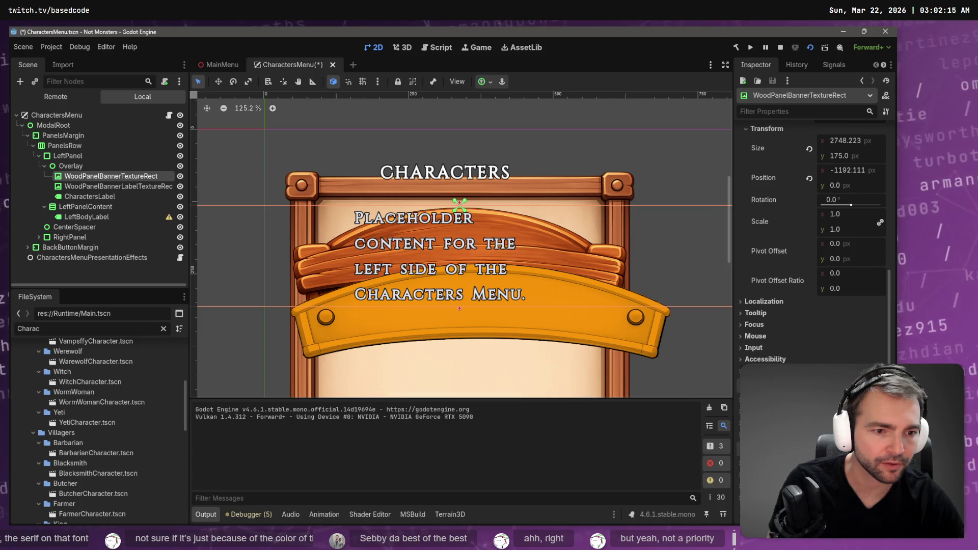
Revert the wood banner's position to 0, 0 and its size to 582.251 × 0
scroll(762, 316, "up", 4)
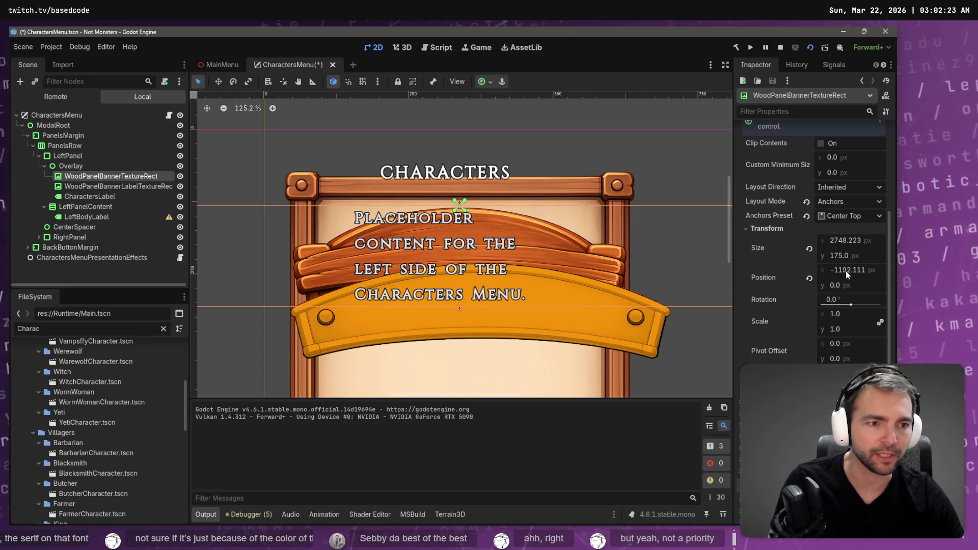
right_click(799, 276)
left_click(810, 275)
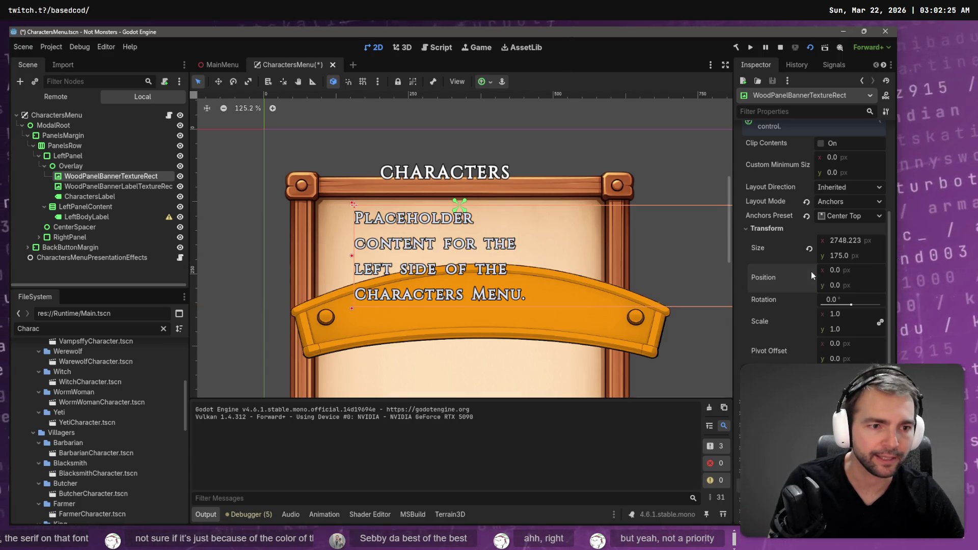
scroll(527, 212, "down", 5)
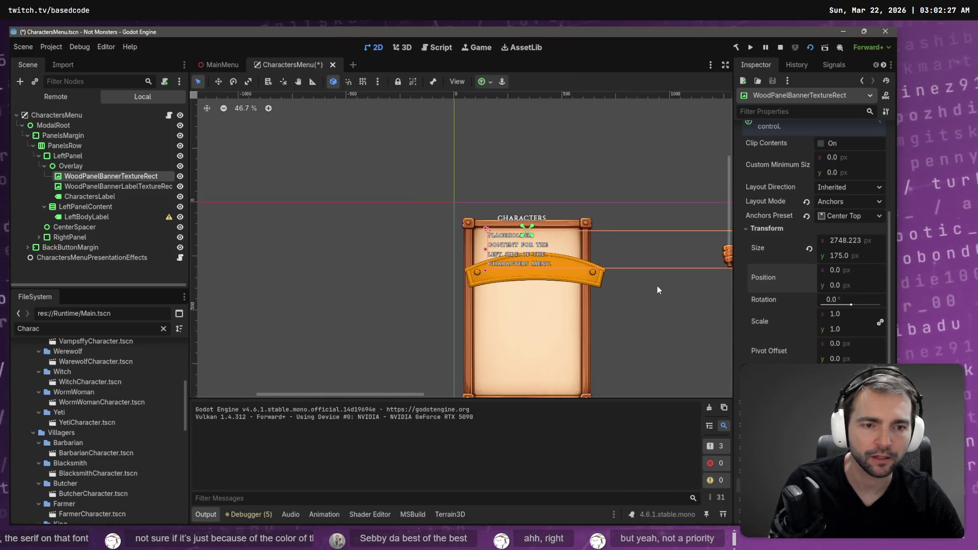
scroll(420, 258, "up", 3)
scroll(420, 259, "down", 4)
scroll(405, 276, "right", 5)
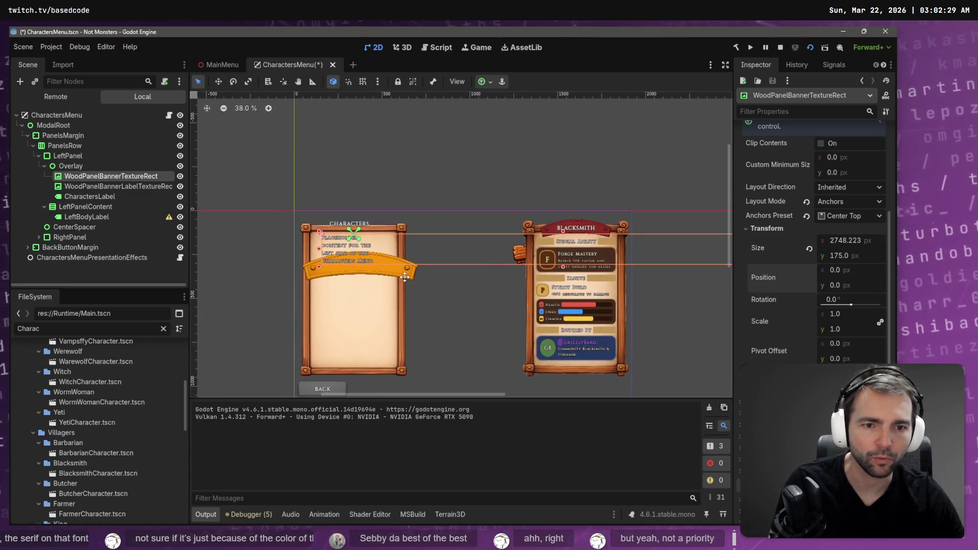
left_click(809, 249)
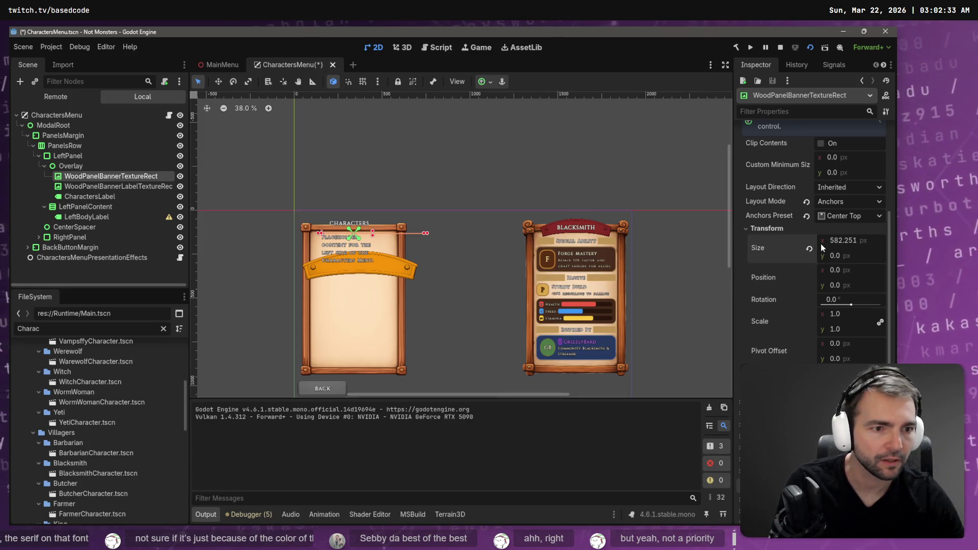
left_click(842, 242)
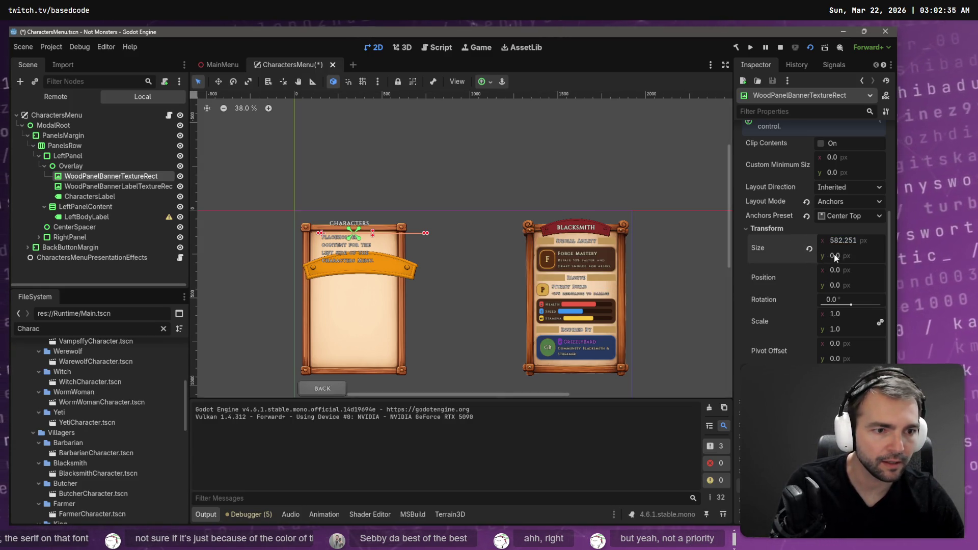
scroll(839, 252, "up", 5)
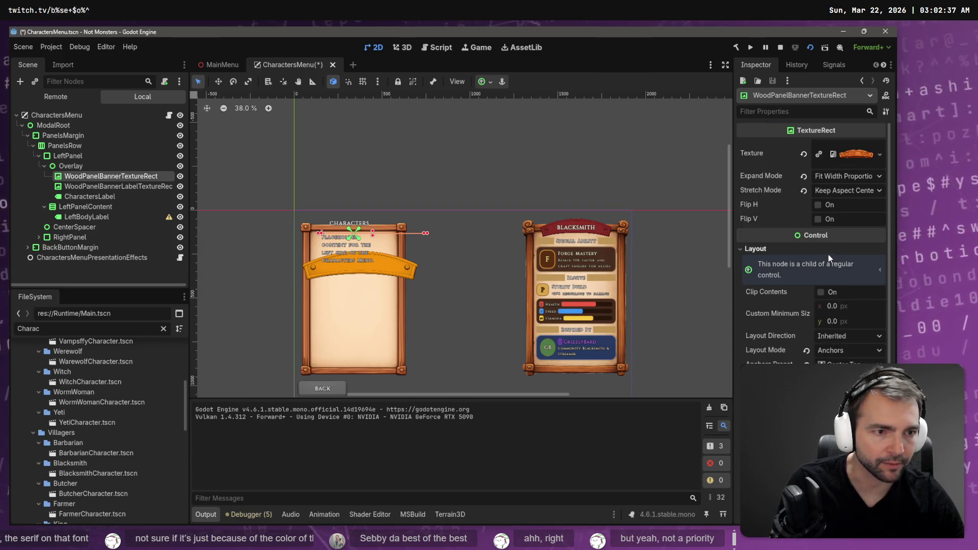
Try the banner's stretch modes, settling on Keep Aspect
left_click(848, 190)
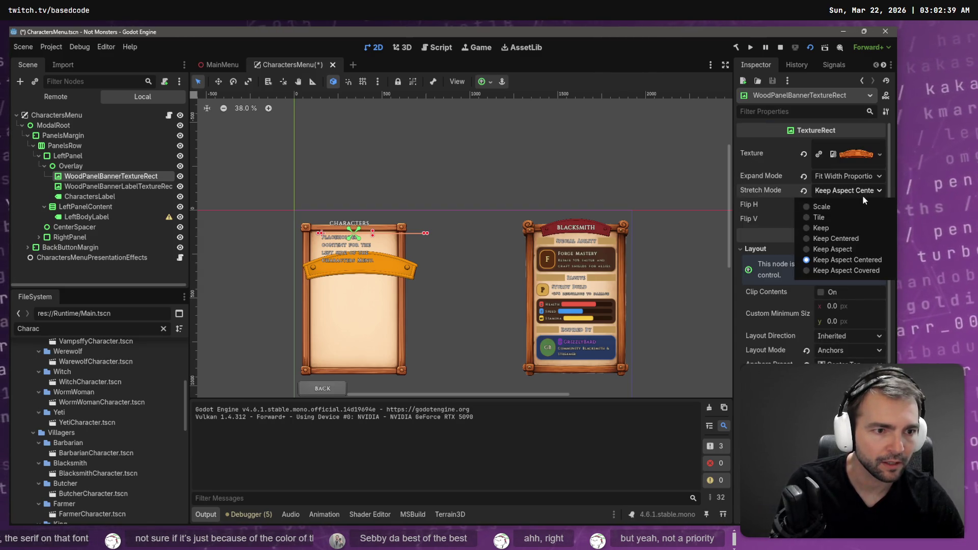
left_click(836, 229)
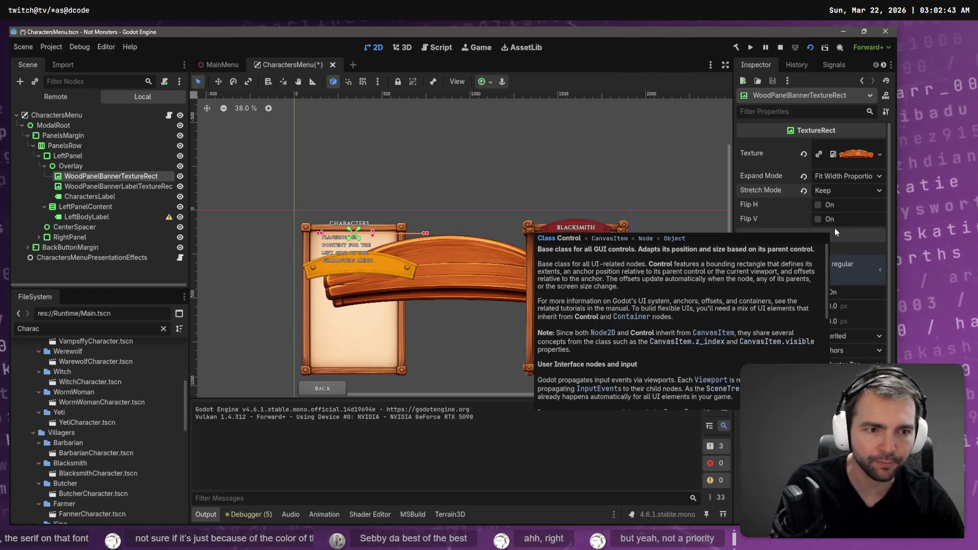
left_click(833, 195)
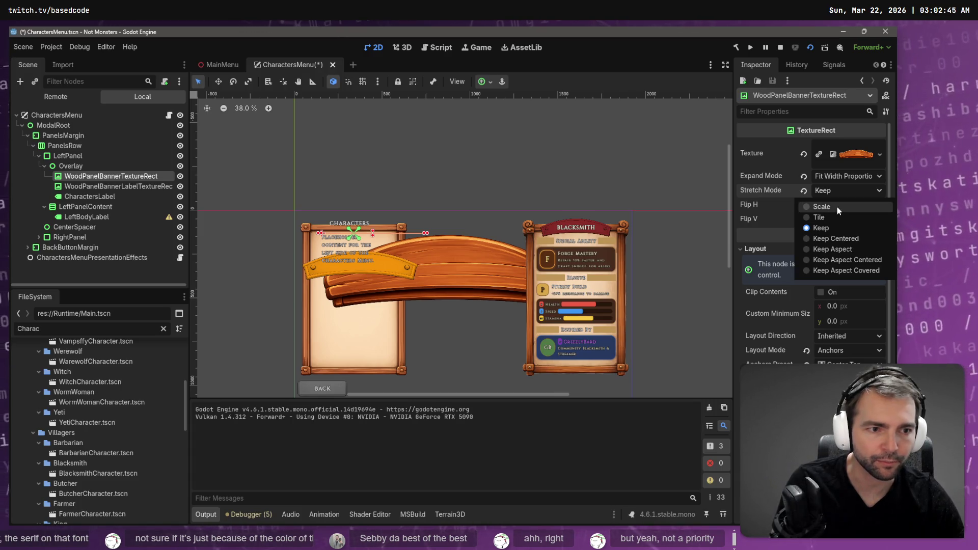
left_click(837, 206)
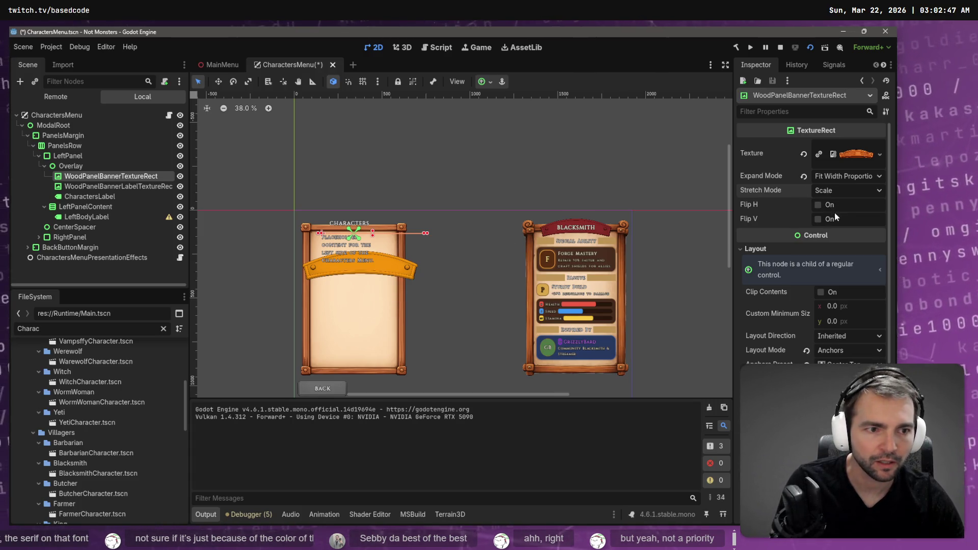
left_click(846, 190)
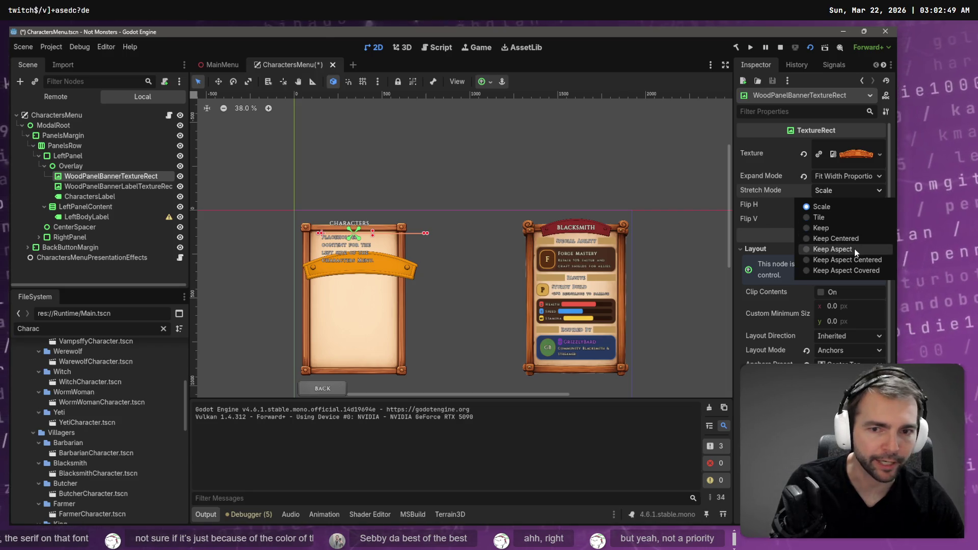
left_click(854, 249)
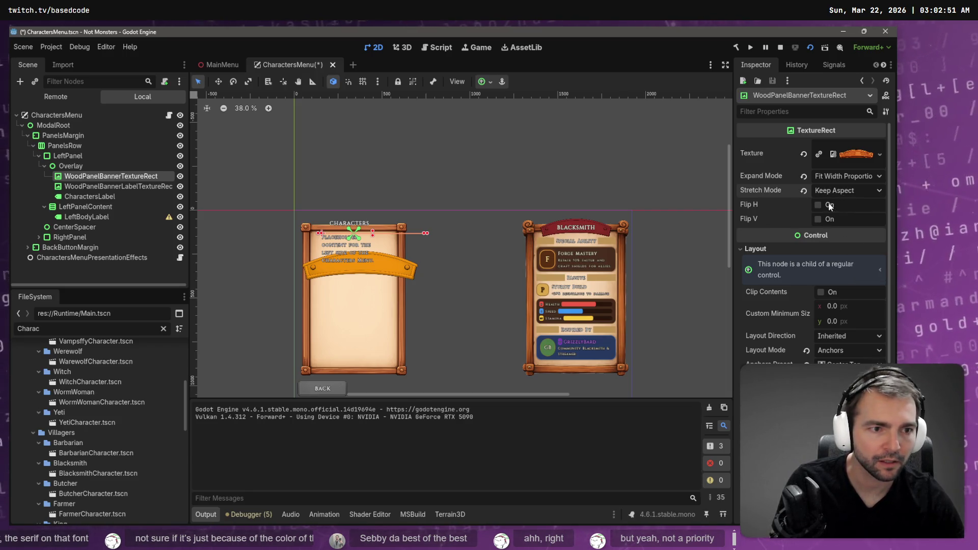
Leave the banner's Expand Mode on Keep Size and select LeftPanelContent
left_click(850, 178)
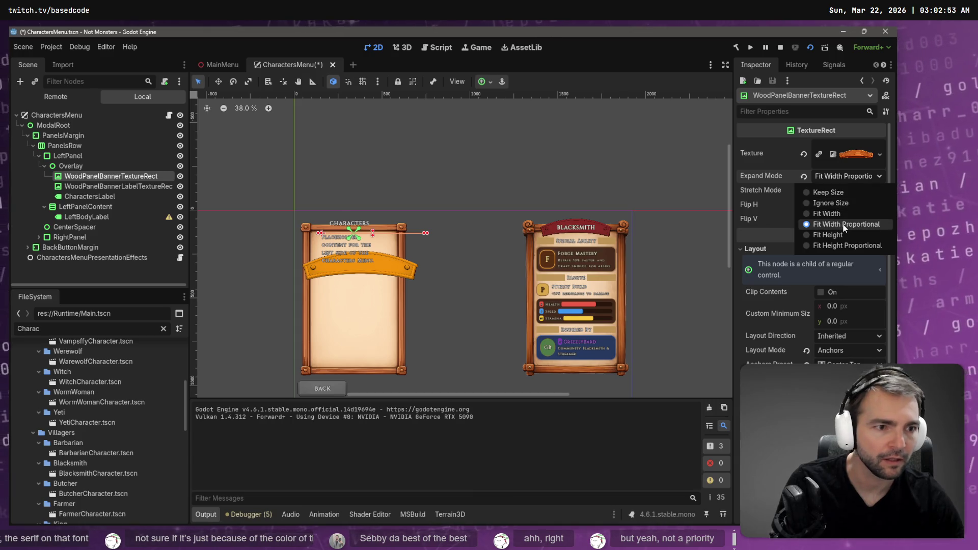
left_click(844, 194)
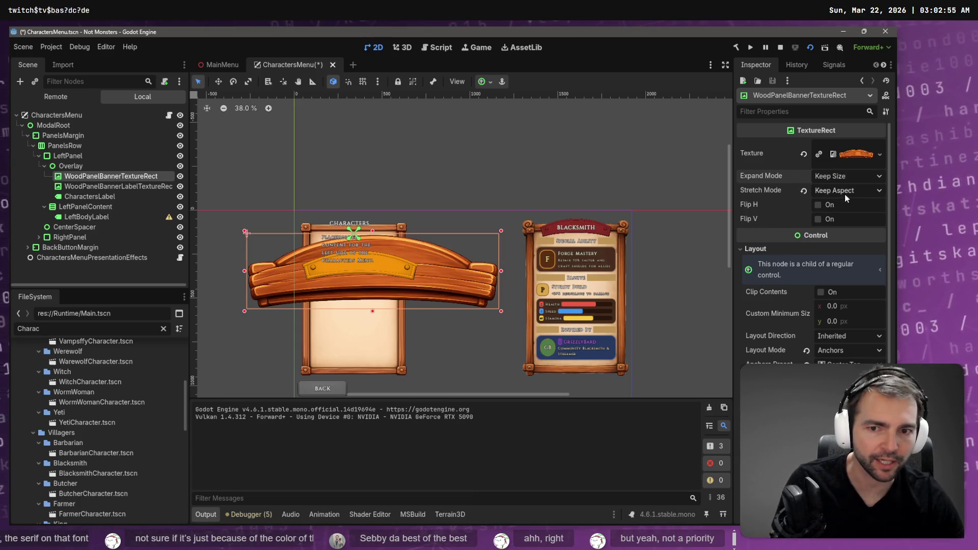
left_click(839, 180)
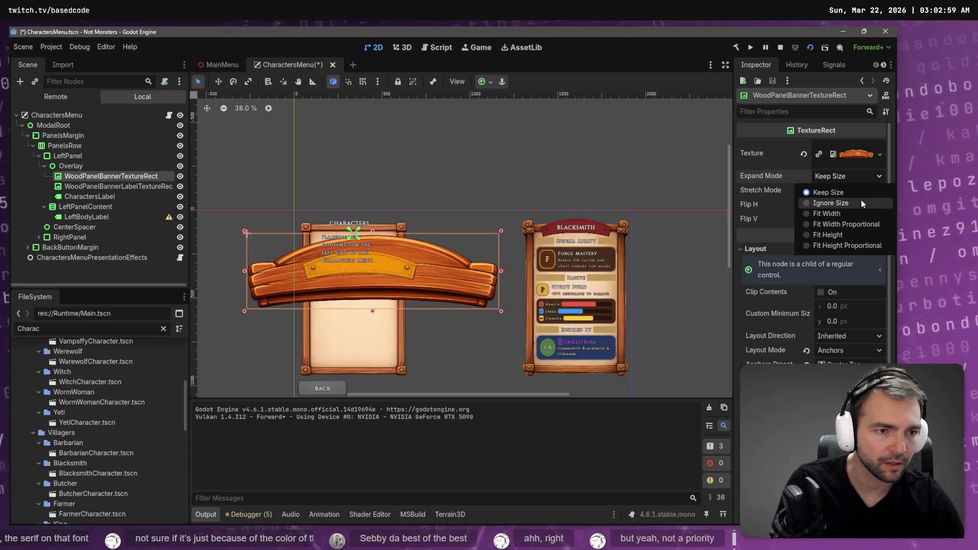
left_click(849, 193)
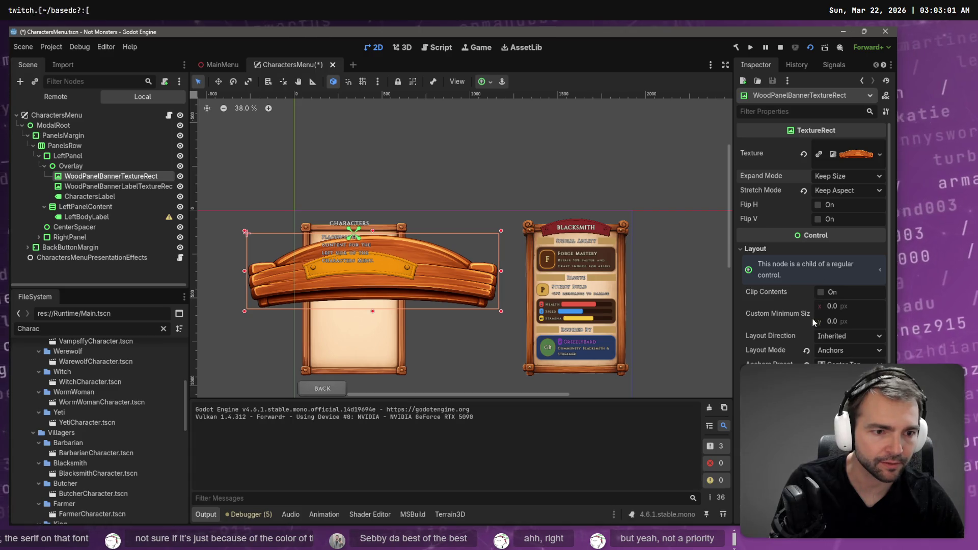
left_click(491, 301)
left_click(381, 274)
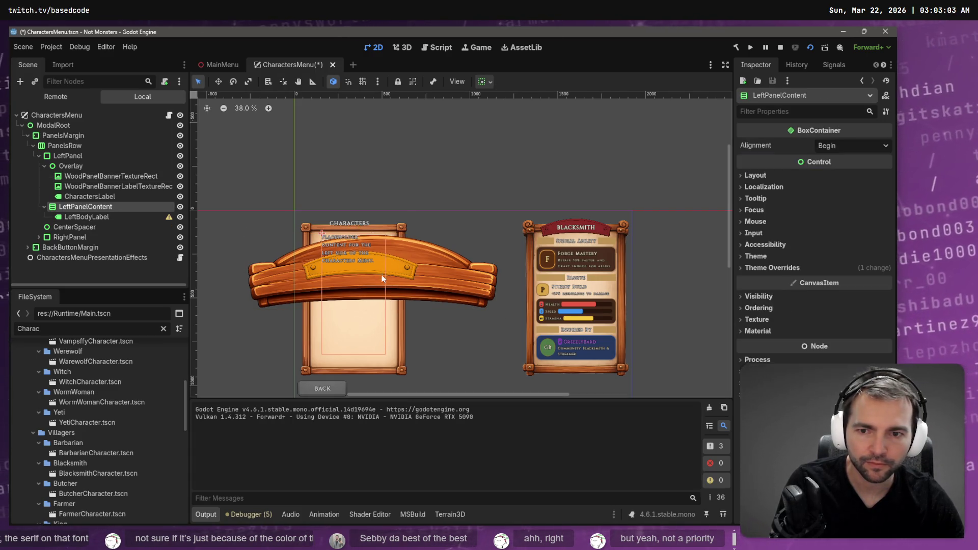
Drag the wooden banner about 145 px right toward the Blacksmith panel, keeping Expand Mode at Keep Size
left_click(433, 292)
left_click(404, 260)
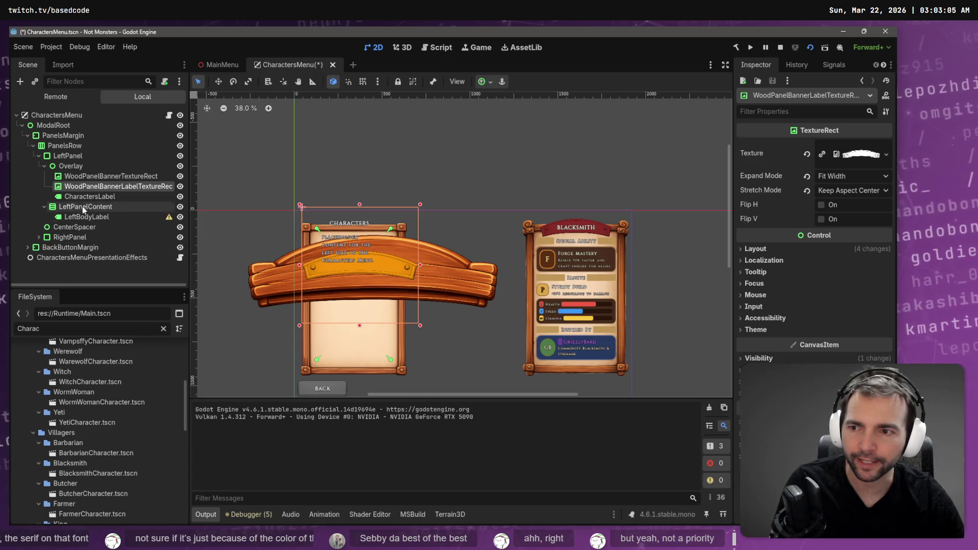
left_click(90, 179)
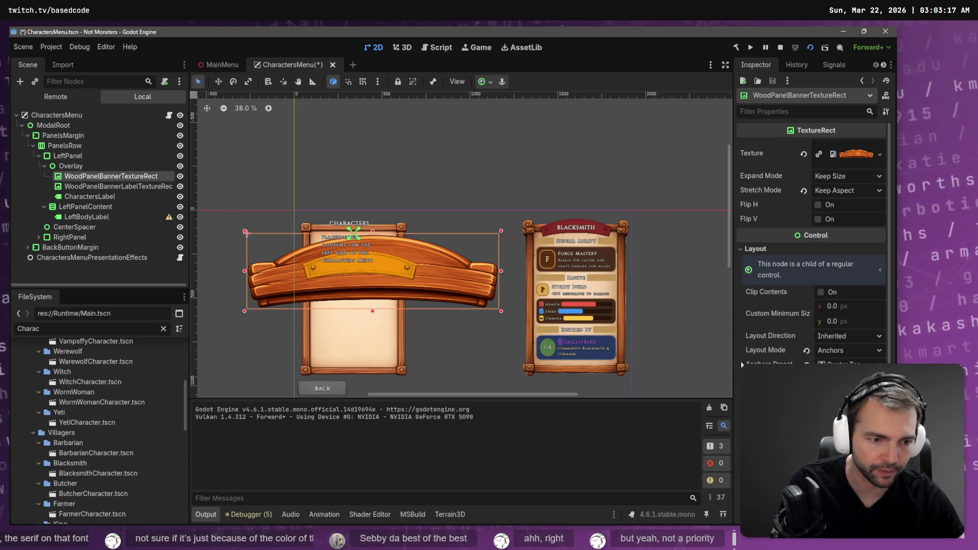
left_click_drag(246, 232, 319, 232)
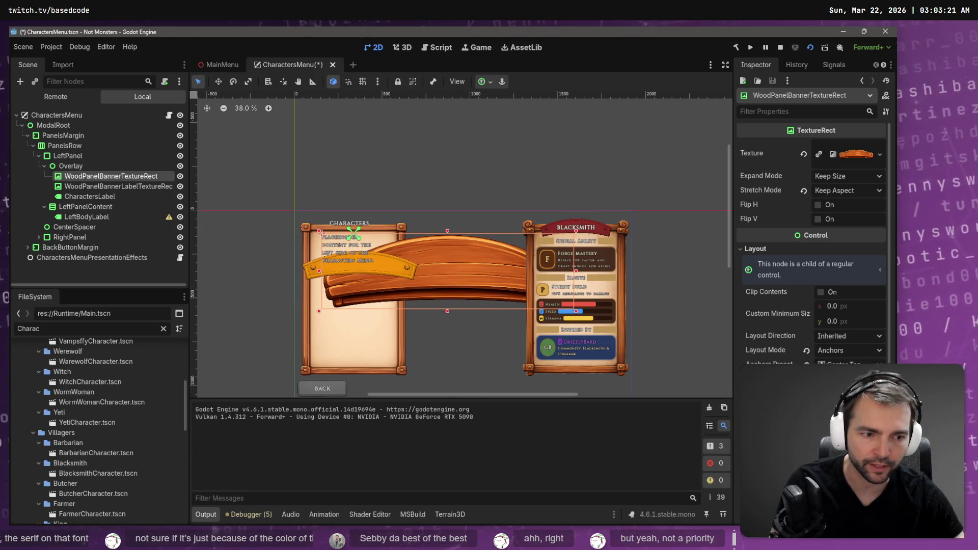
left_click(852, 176)
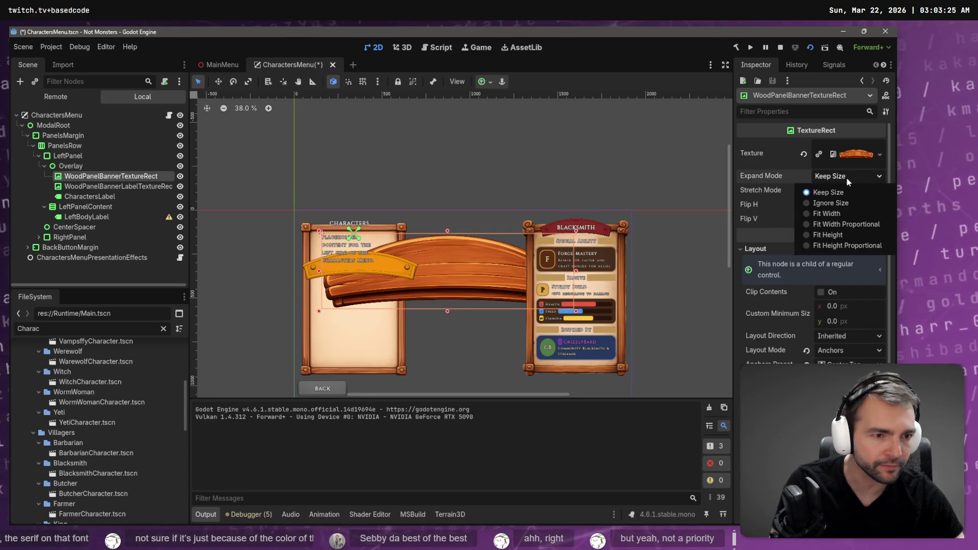
left_click(767, 173)
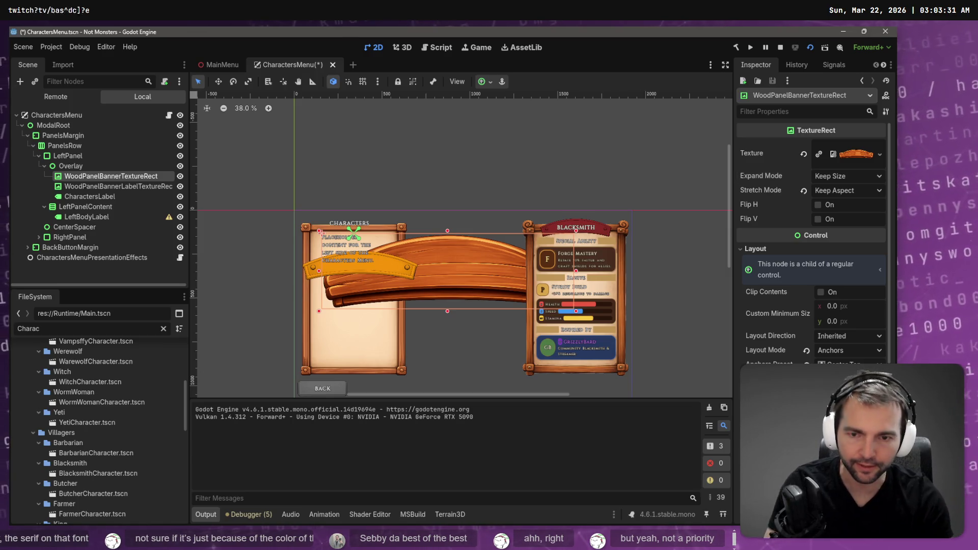
Undo and redo banner resizes until it measures 1434 × 431 px at position 0, 0
key("ctrl+z")
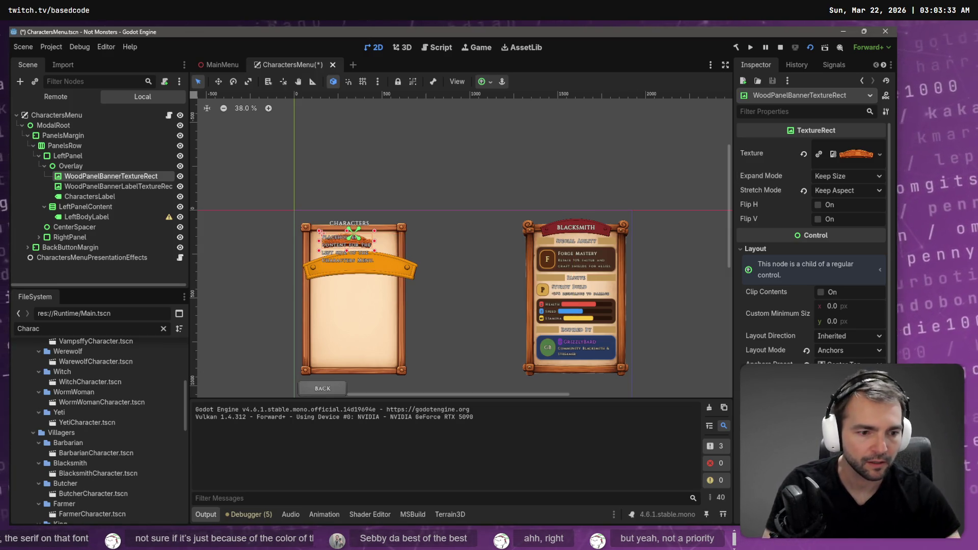
key("ctrl+shift+z")
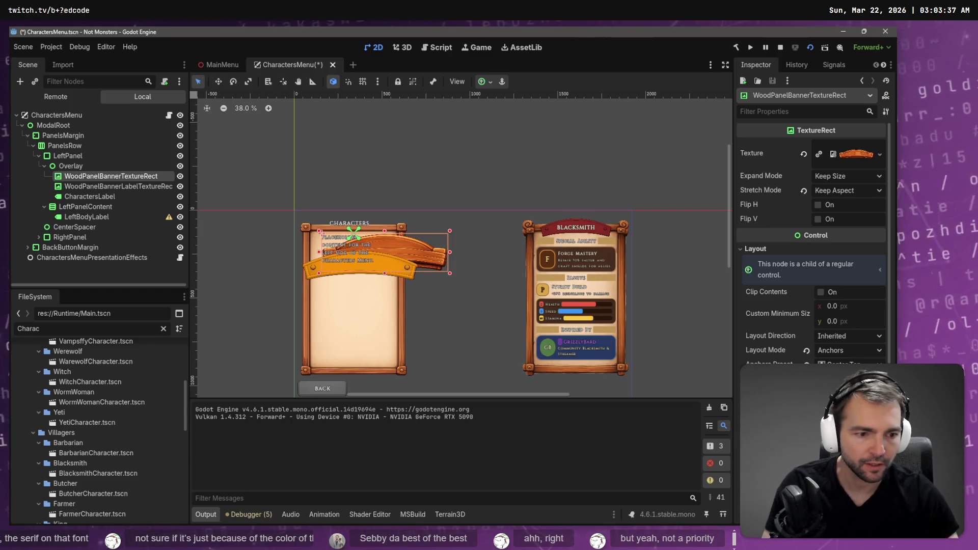
key("ctrl+z")
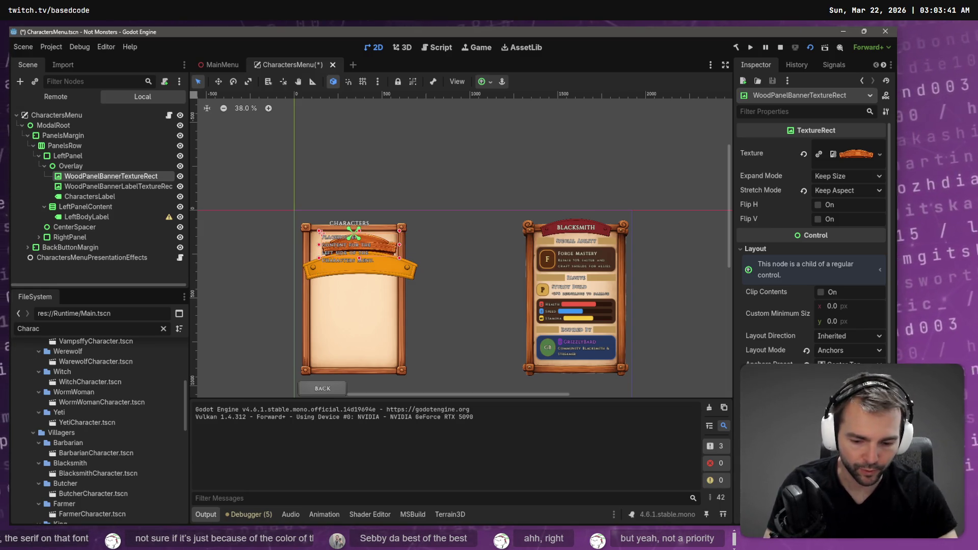
key("ctrl+z")
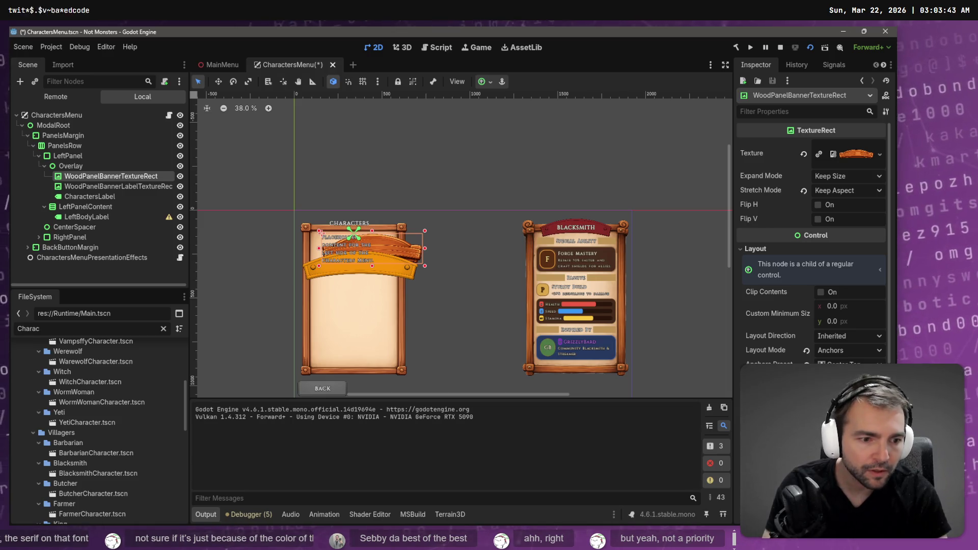
key("ctrl+z")
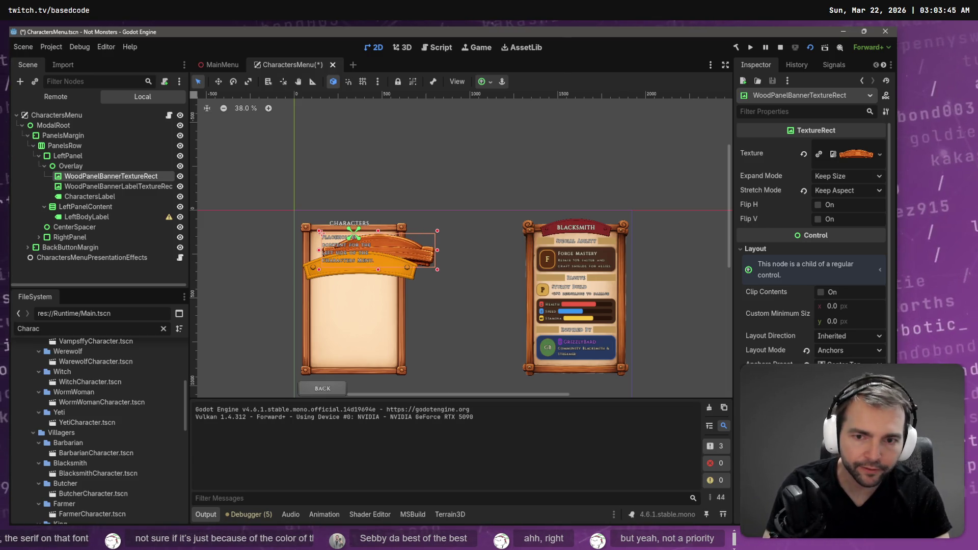
scroll(835, 272, "down", 3)
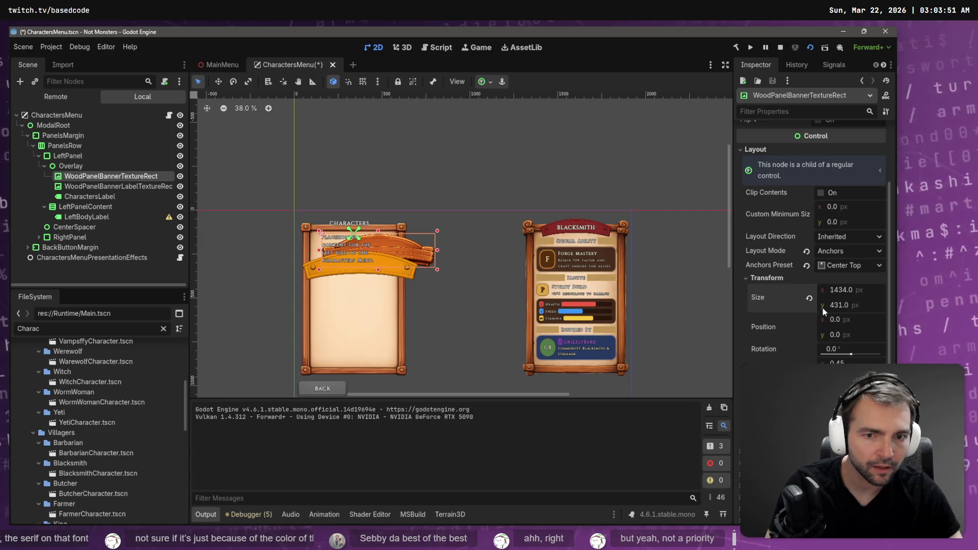
scroll(392, 252, "up", 4)
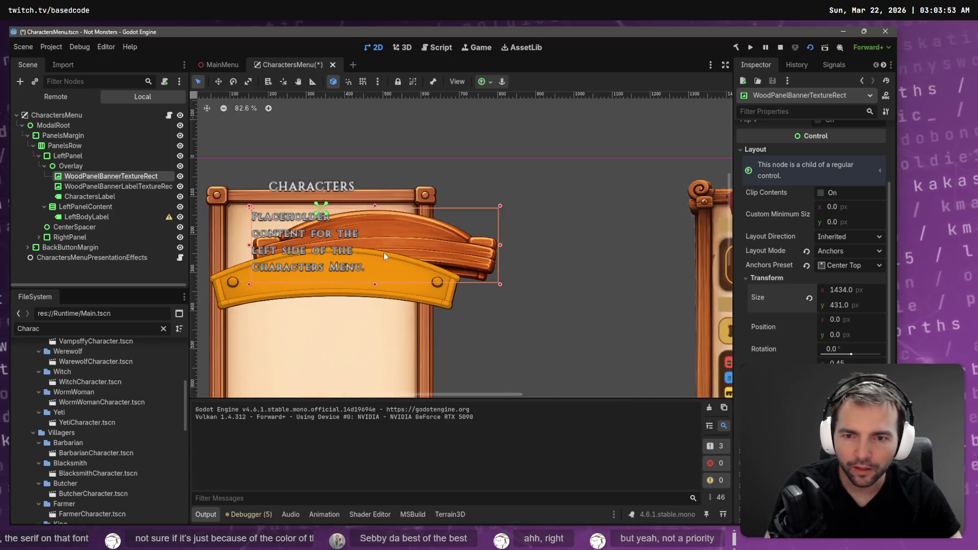
Select the wooden banner and anchor it to Center Top
scroll(475, 258, "left", 2)
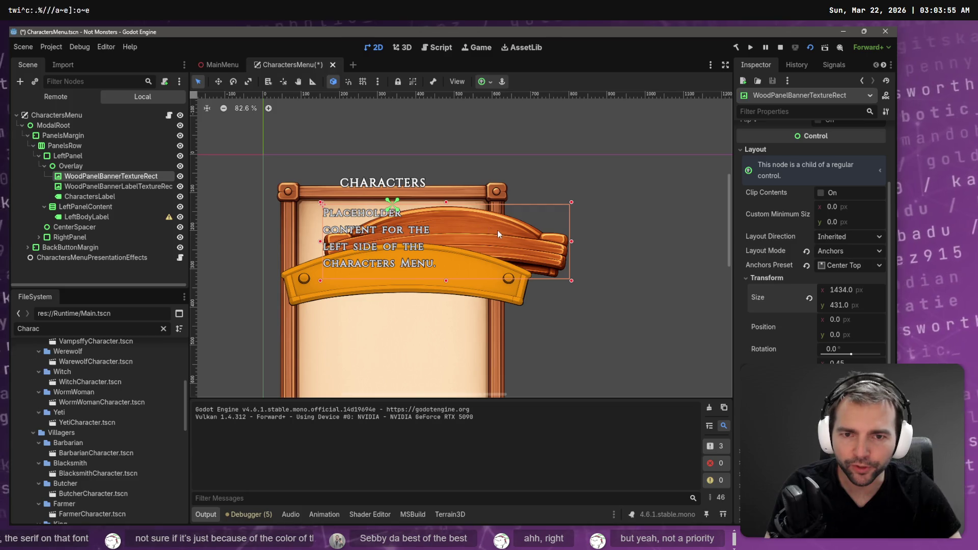
left_click(498, 231)
left_click(549, 241)
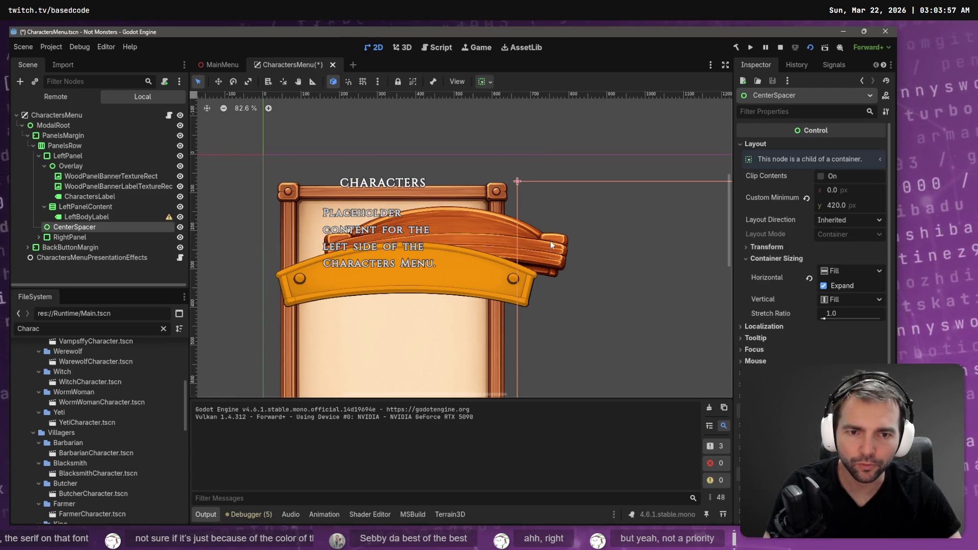
left_click(548, 255)
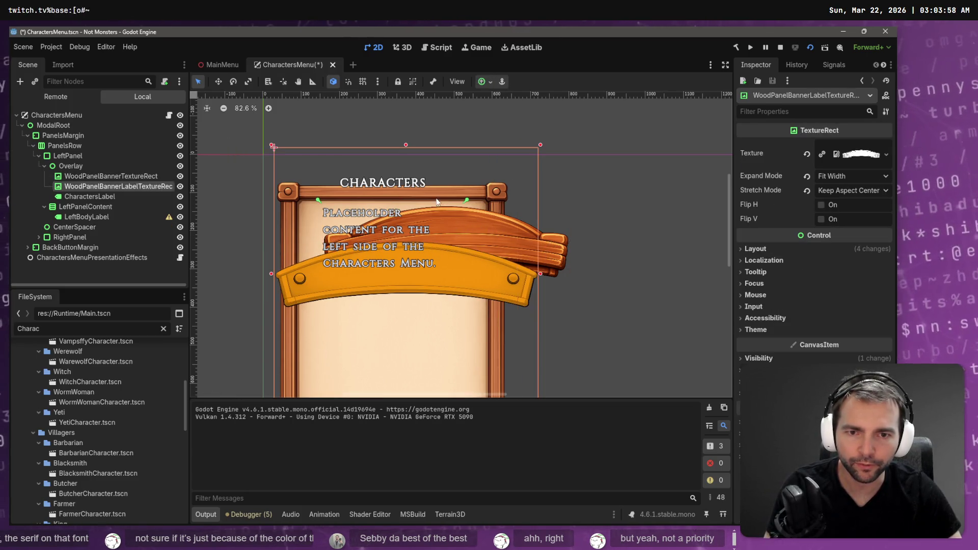
left_click(84, 175)
left_click(97, 187)
left_click(100, 178)
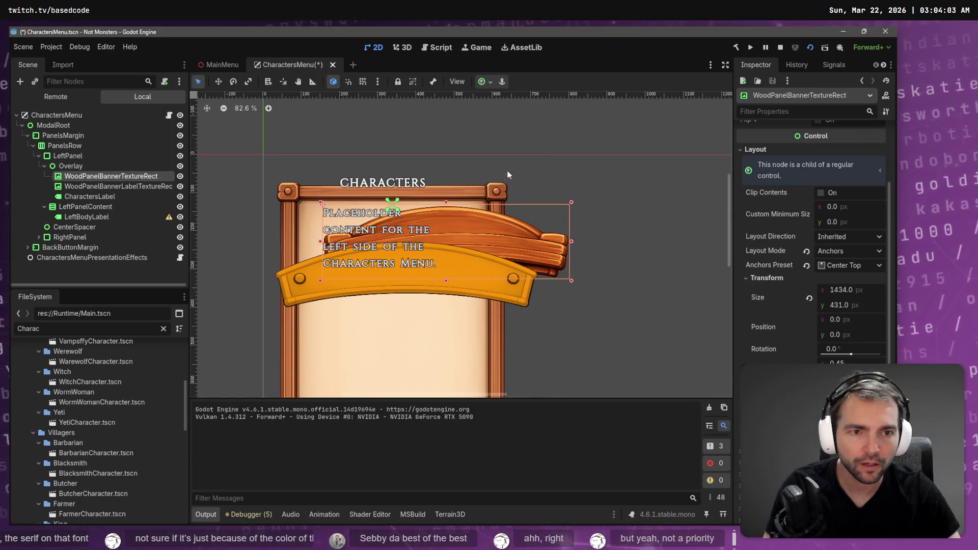
left_click(482, 82)
left_click(505, 117)
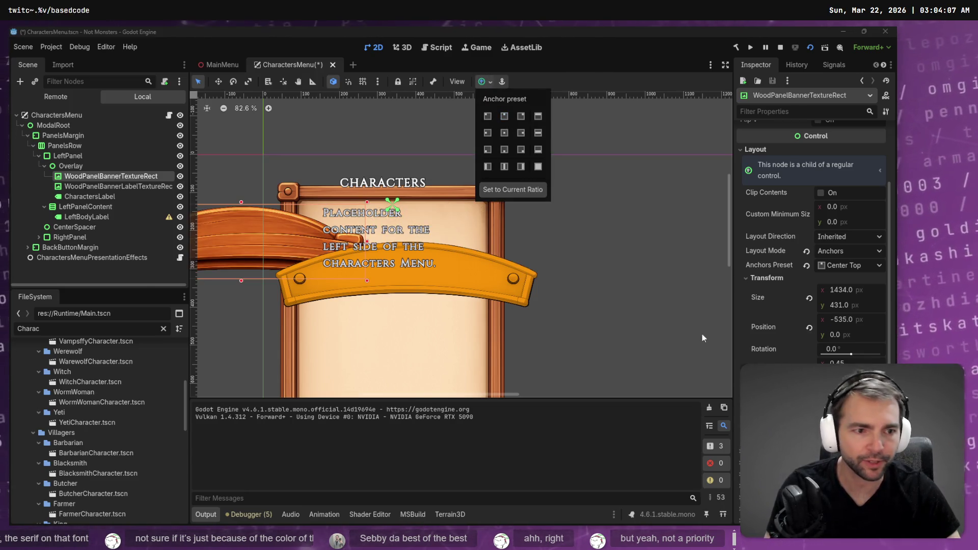
Set the banner's Position x to 0, leaving its height at 431 px
left_click(847, 323)
left_click(845, 322)
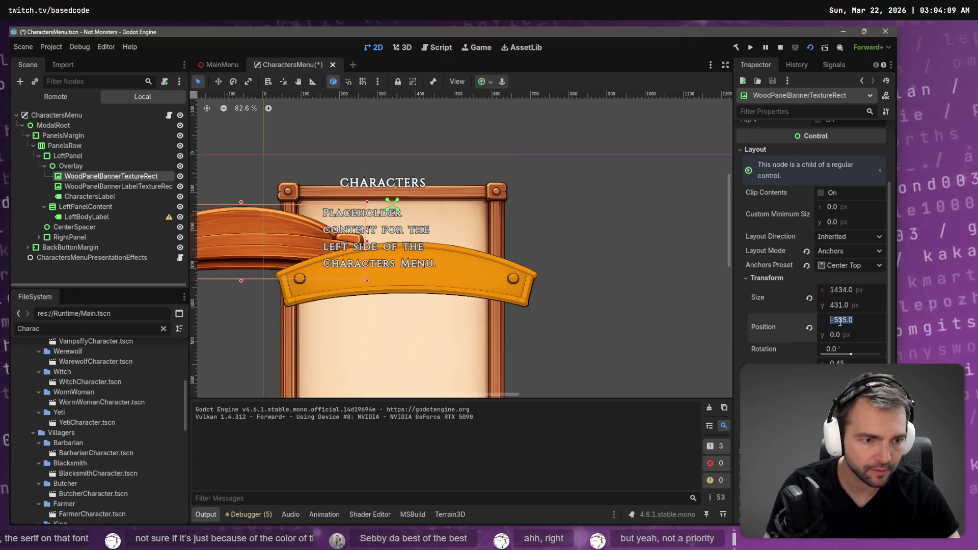
type("0")
key("Return")
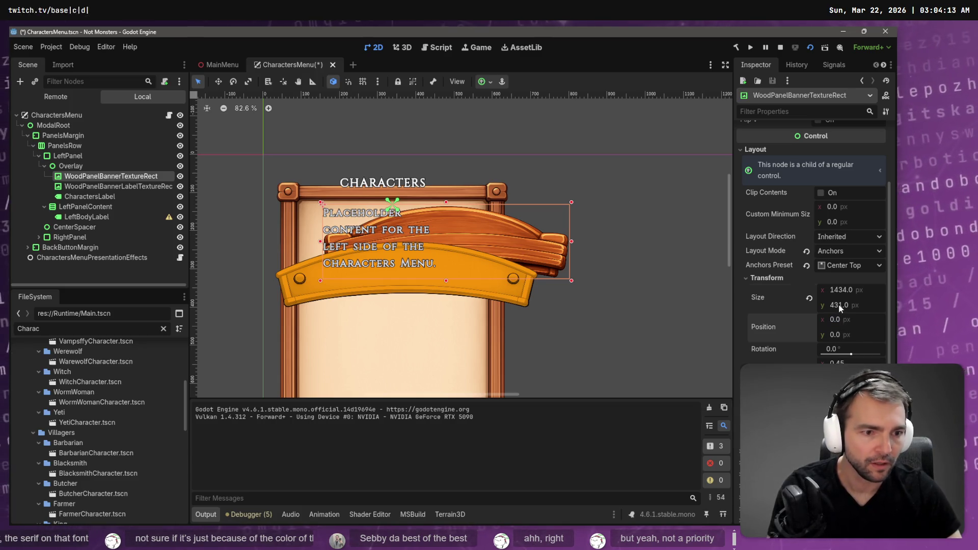
left_click(841, 306)
key("Escape")
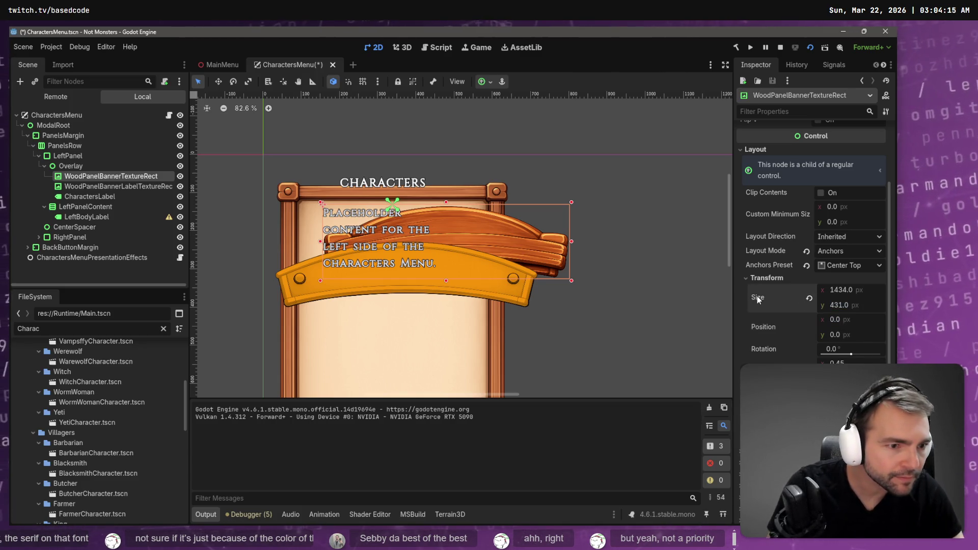
Move the yellow ribbon lower-left and drag the brown banner up onto the panel's top edge
scroll(836, 235, "up", 3)
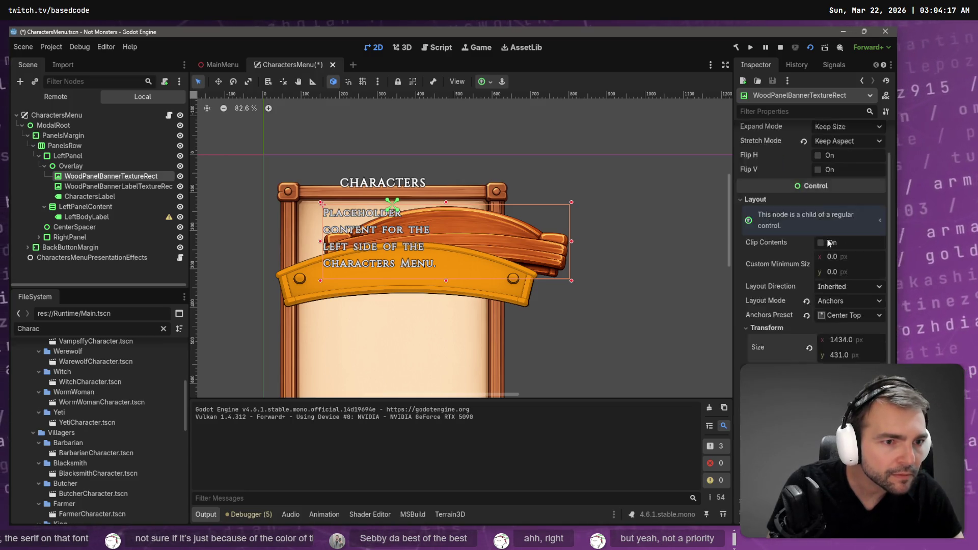
left_click(841, 177)
left_click(825, 189)
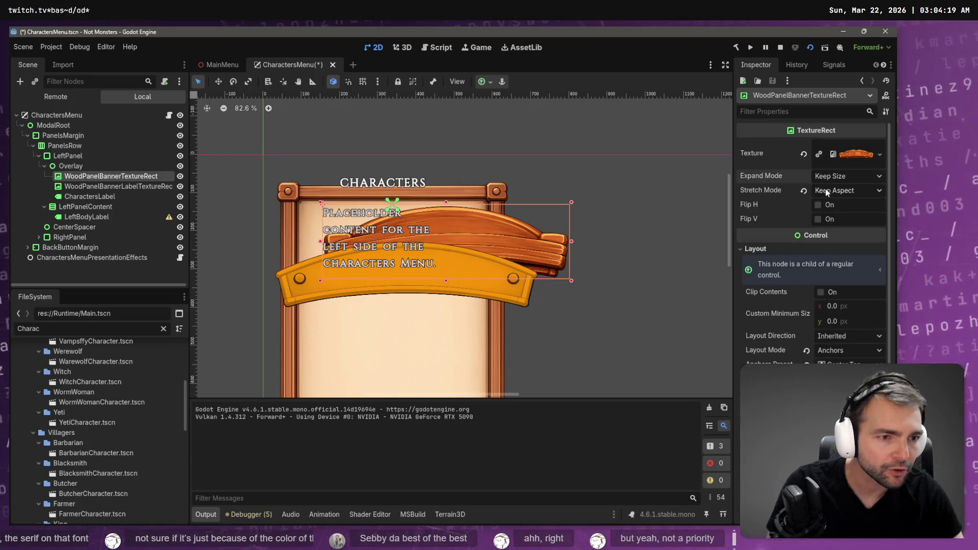
left_click(838, 191)
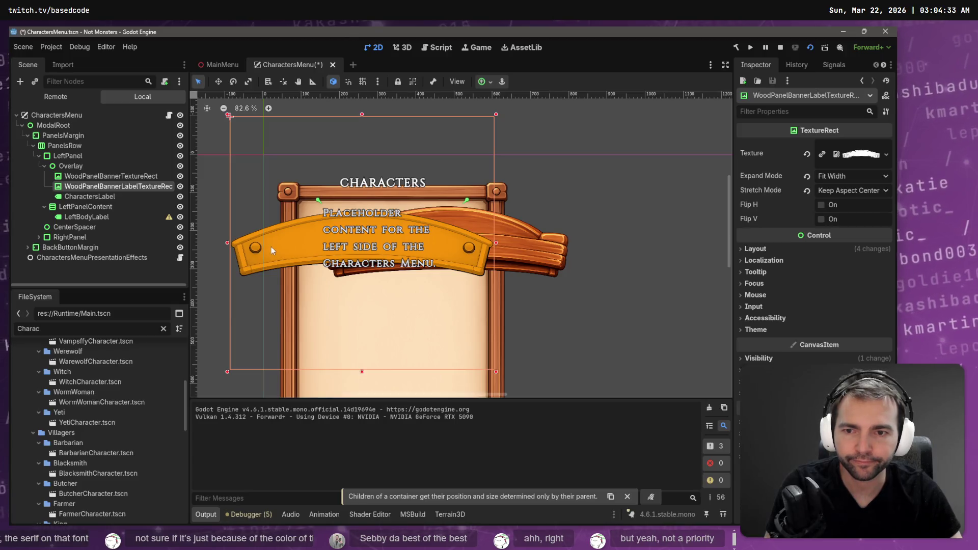
mouse_move(271, 247)
left_mouse_down()
mouse_move(224, 319)
mouse_move(214, 316)
left_mouse_up()
left_click(550, 244)
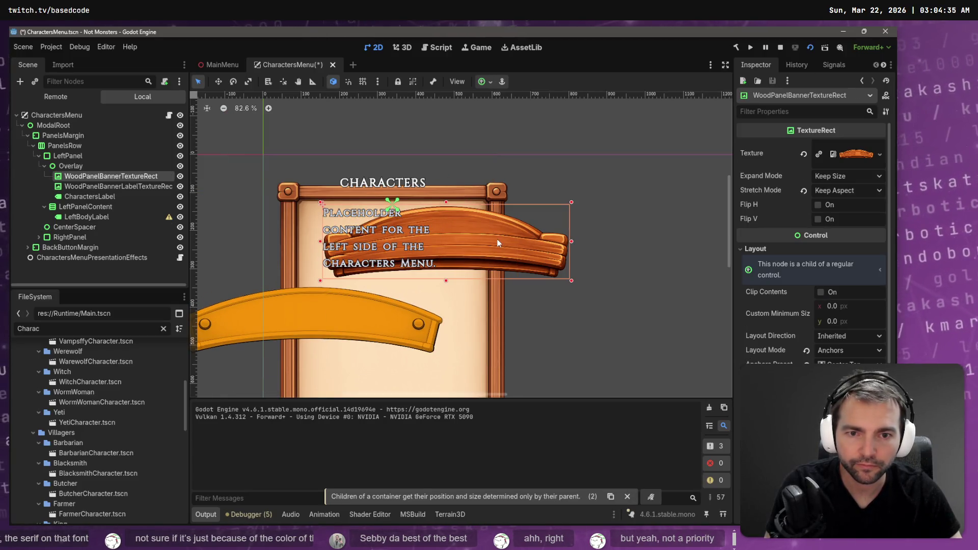
mouse_move(517, 245)
left_mouse_down()
mouse_move(470, 223)
mouse_move(458, 183)
left_mouse_up()
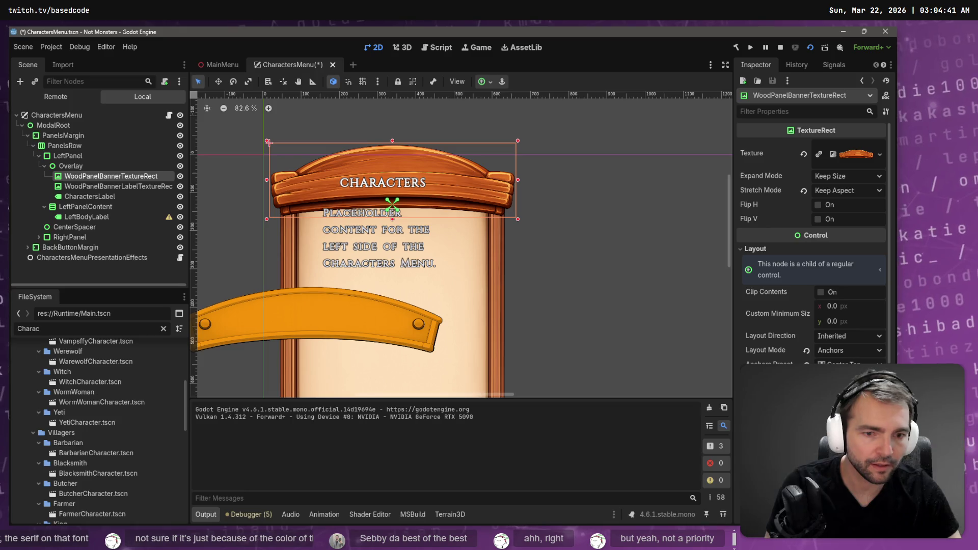
left_click(80, 165)
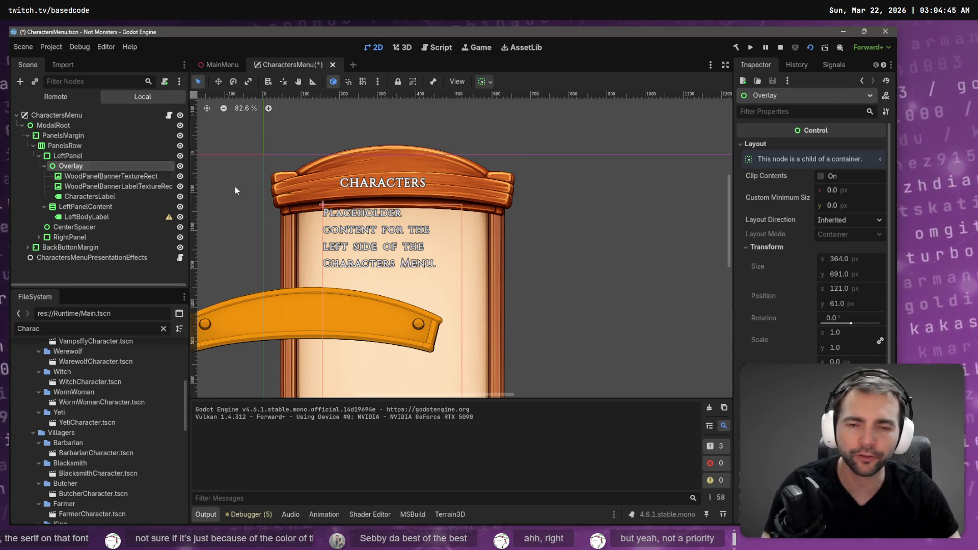
Keep the Overlay's layout direction Inherited and set its Size x to 0
left_click(870, 221)
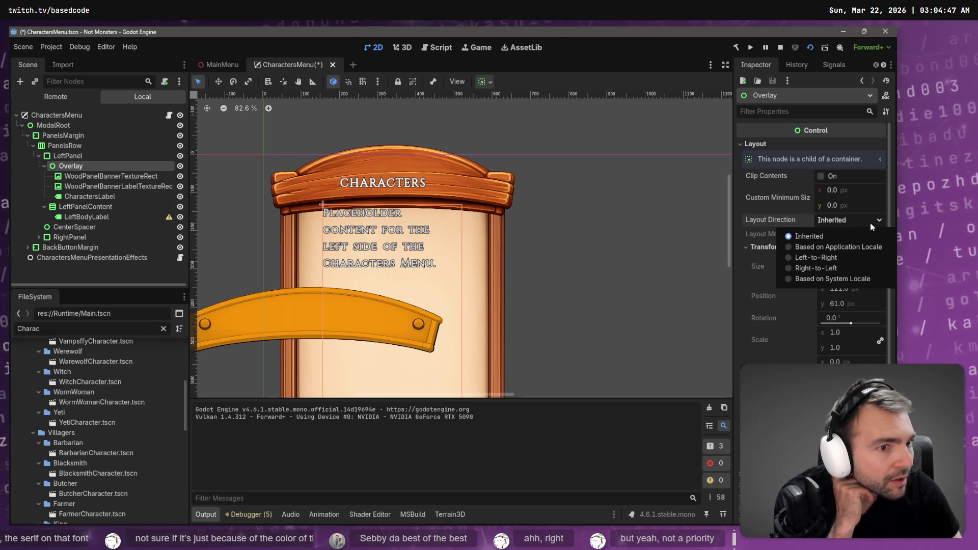
left_click(869, 212)
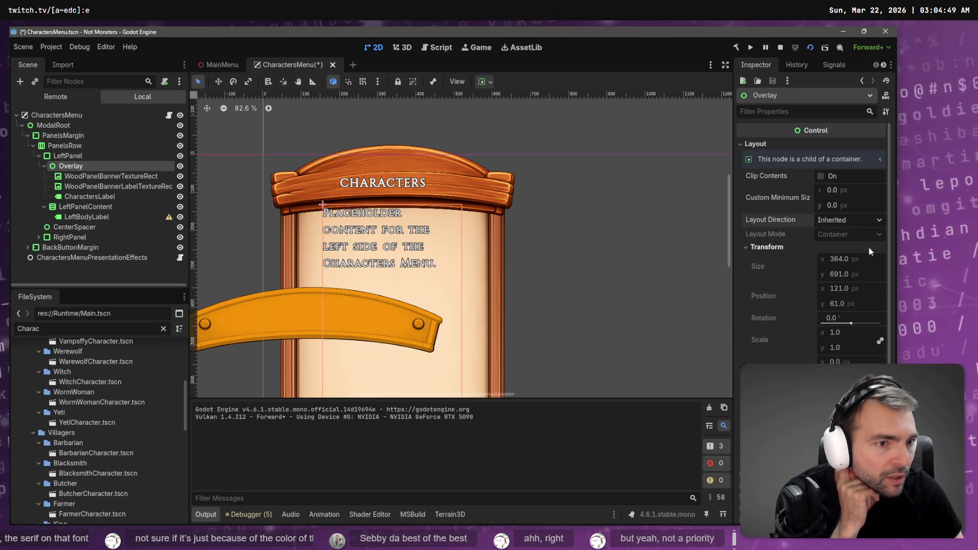
scroll(869, 239, "down", 2)
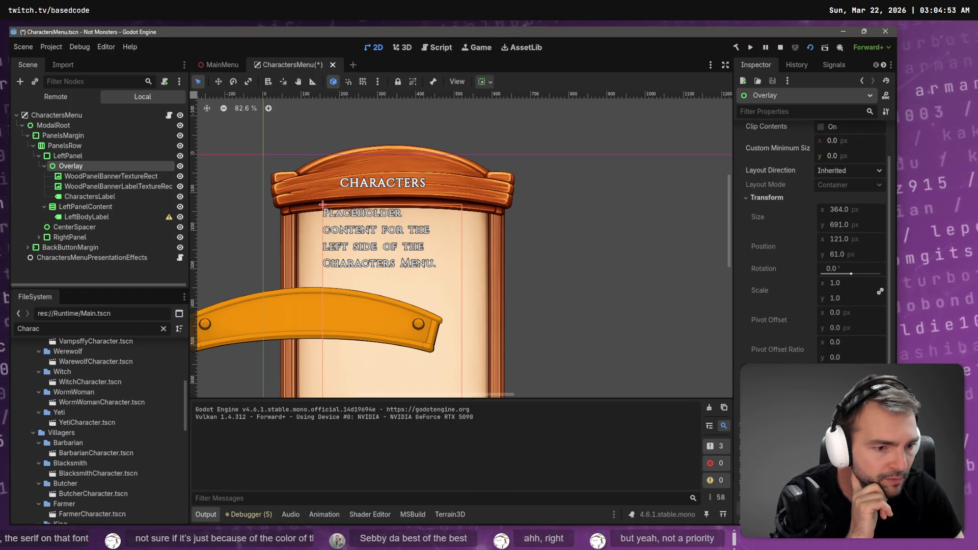
type("0")
key("Return")
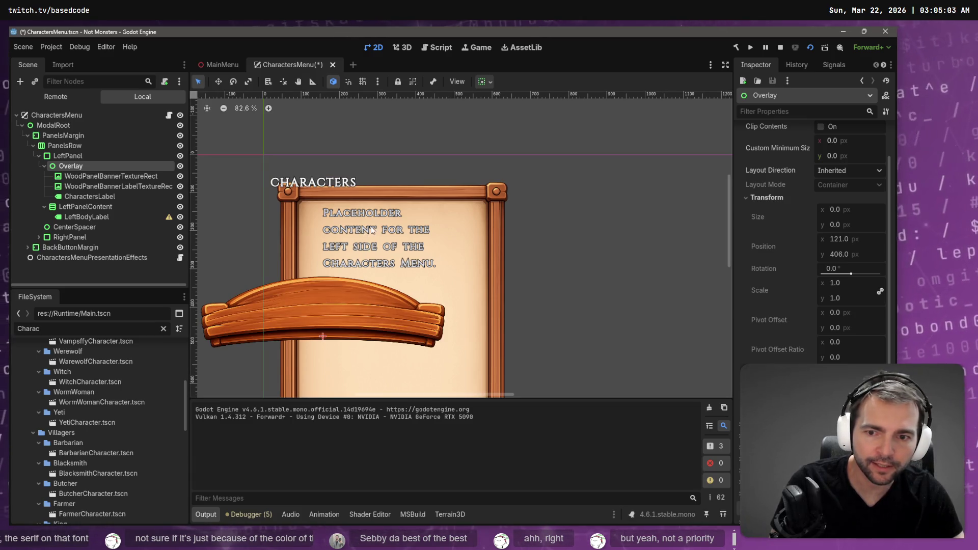
Zoom out the 2D view and select the LeftPanel node
scroll(421, 239, "down", 1)
scroll(420, 239, "down", 2)
left_click(68, 156)
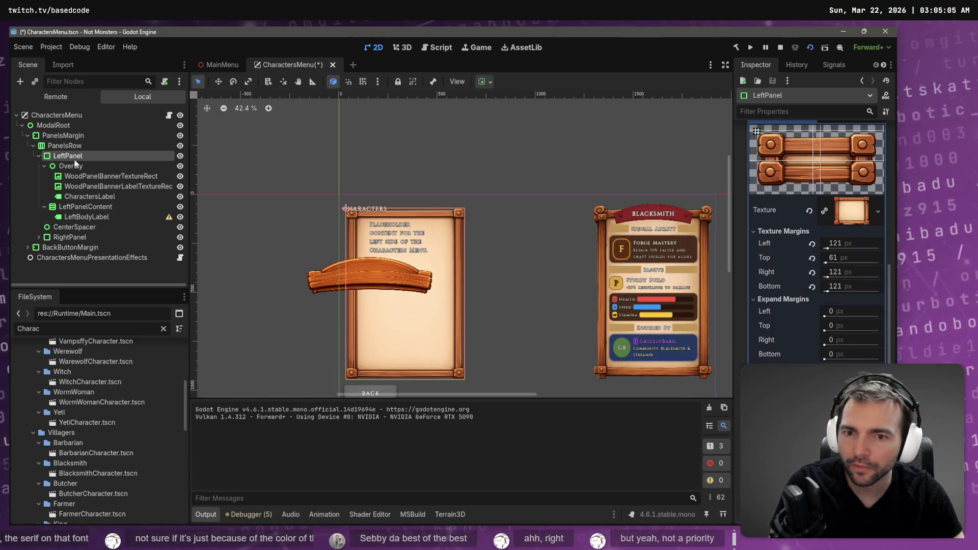
Drag the WoodPanelBannerTextureRect onto the left panel
left_click(84, 176)
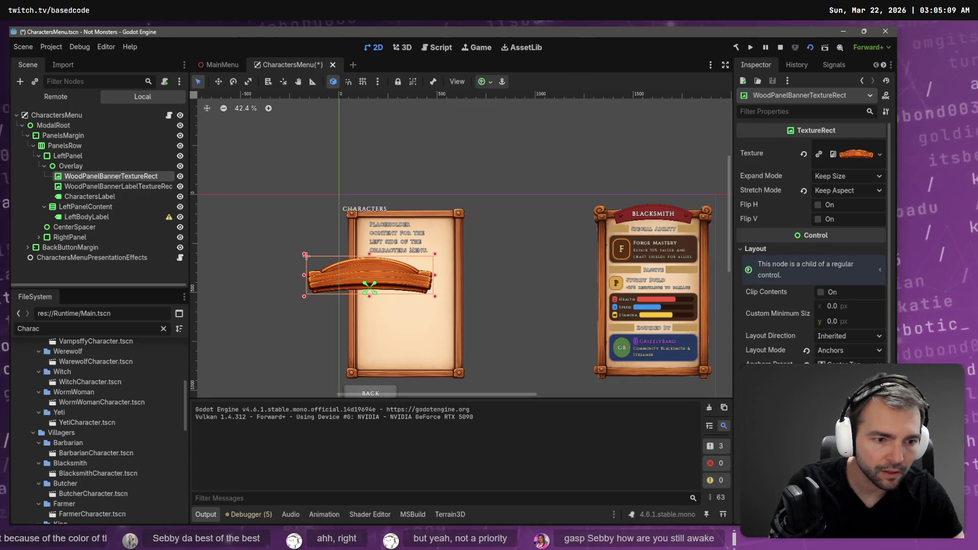
left_click_drag(306, 255, 368, 286)
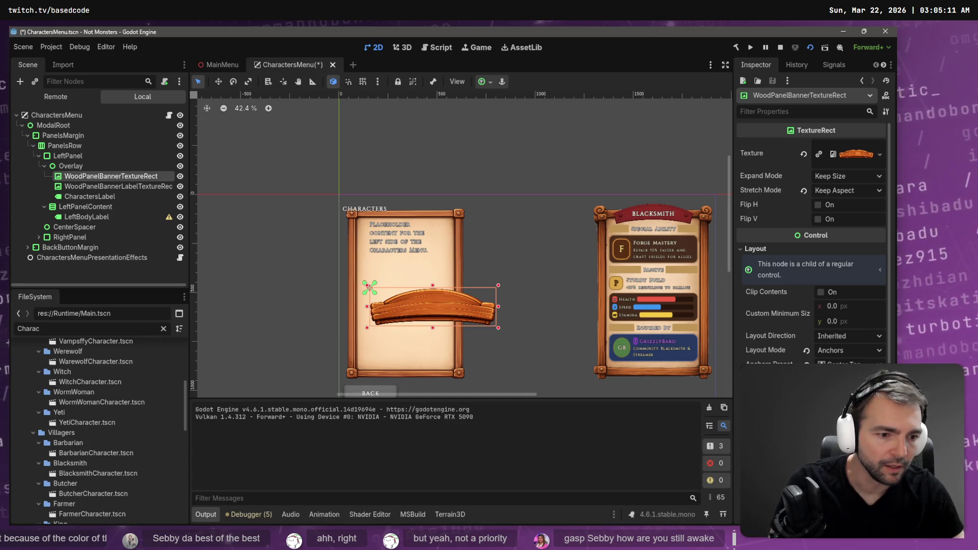
scroll(853, 346, "down", 5)
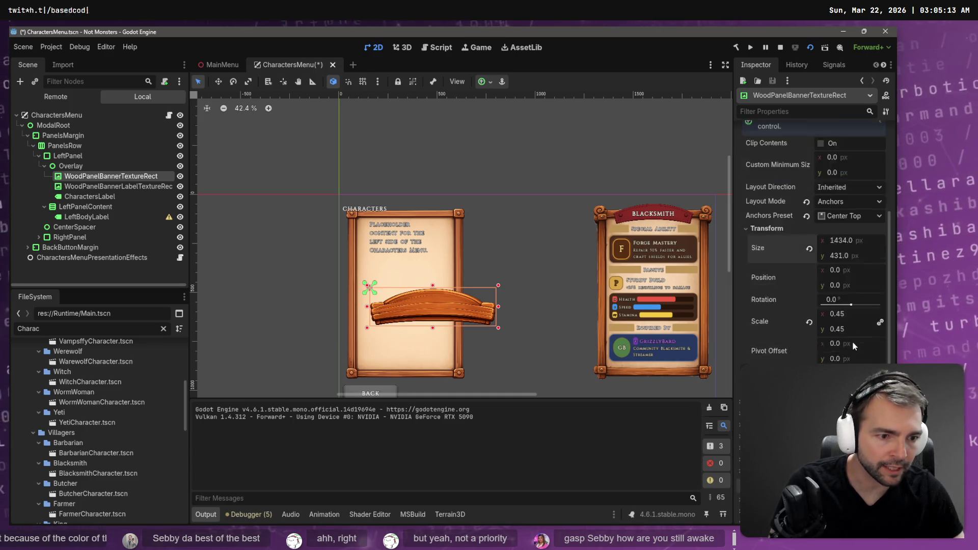
scroll(851, 346, "down", 3)
scroll(851, 346, "up", 6)
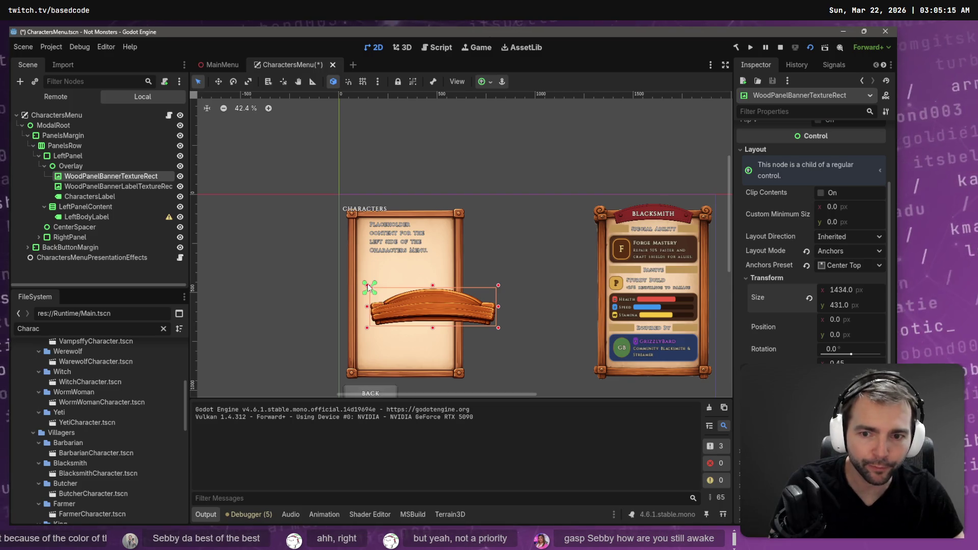
Set the Overlay's container sizing to horizontal center and vertical begin
left_click(70, 166)
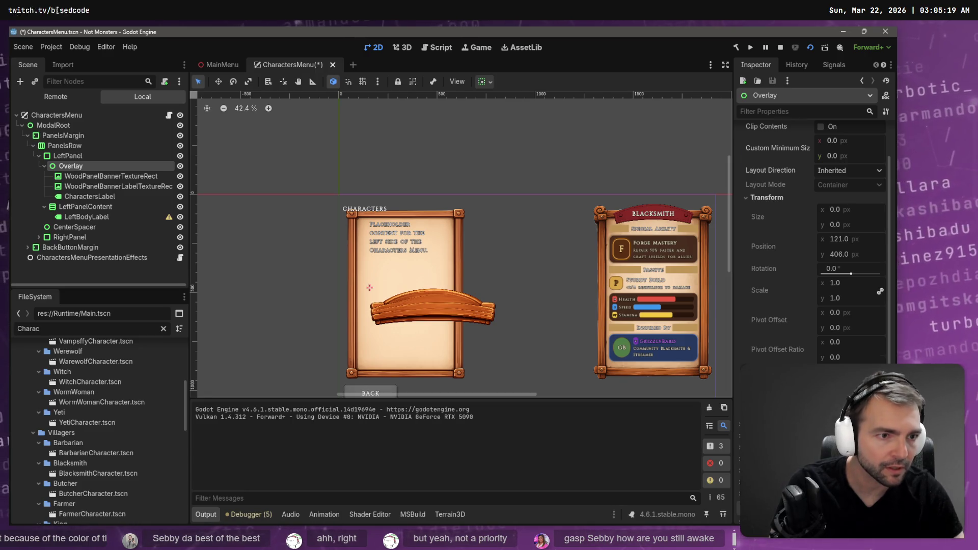
left_click(485, 81)
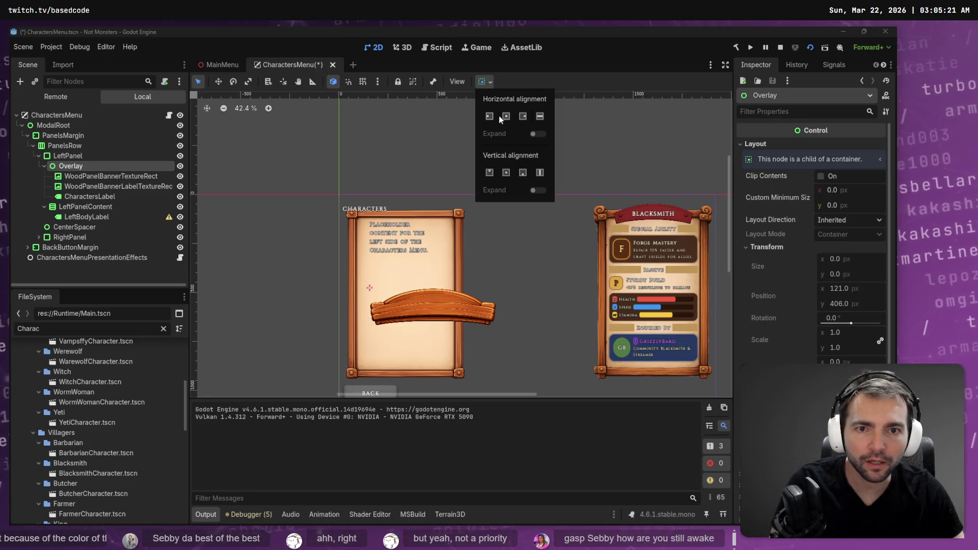
left_click(507, 116)
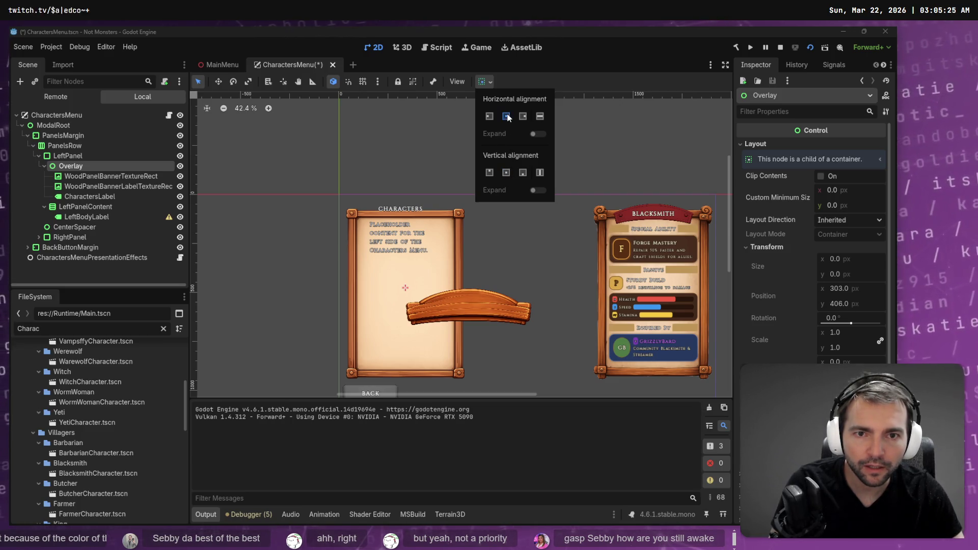
left_click(490, 173)
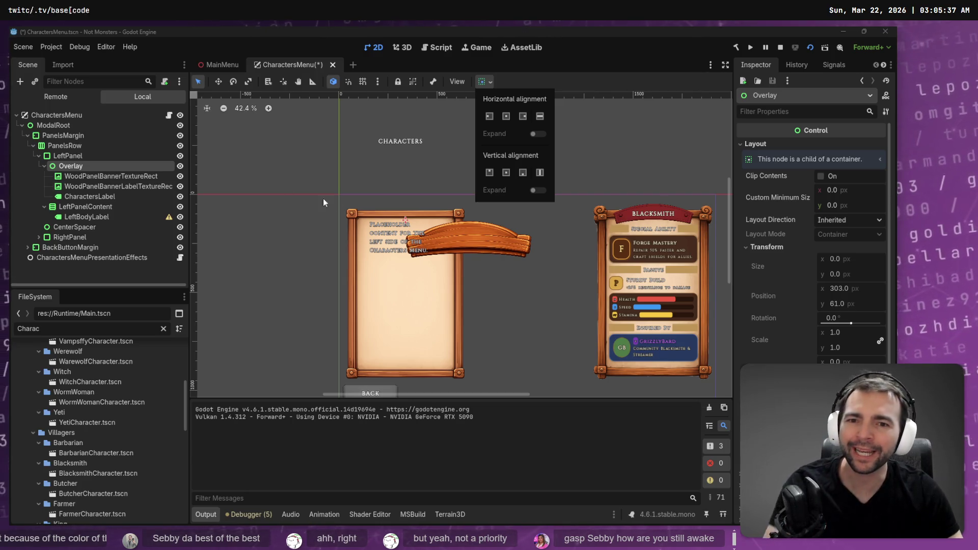
Anchor the wood banner Center Top and reset its horizontal position to 0
left_click(508, 239)
left_click(493, 248)
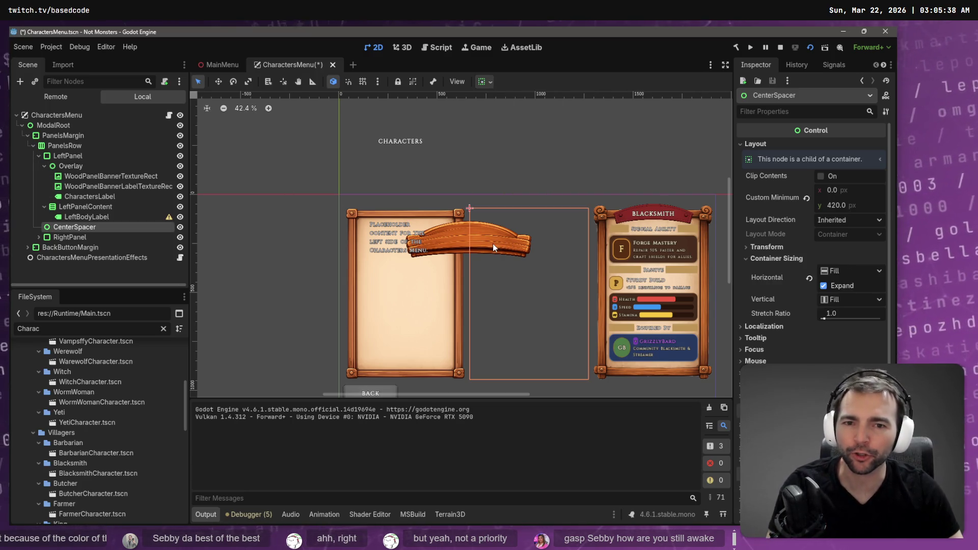
left_click(464, 240)
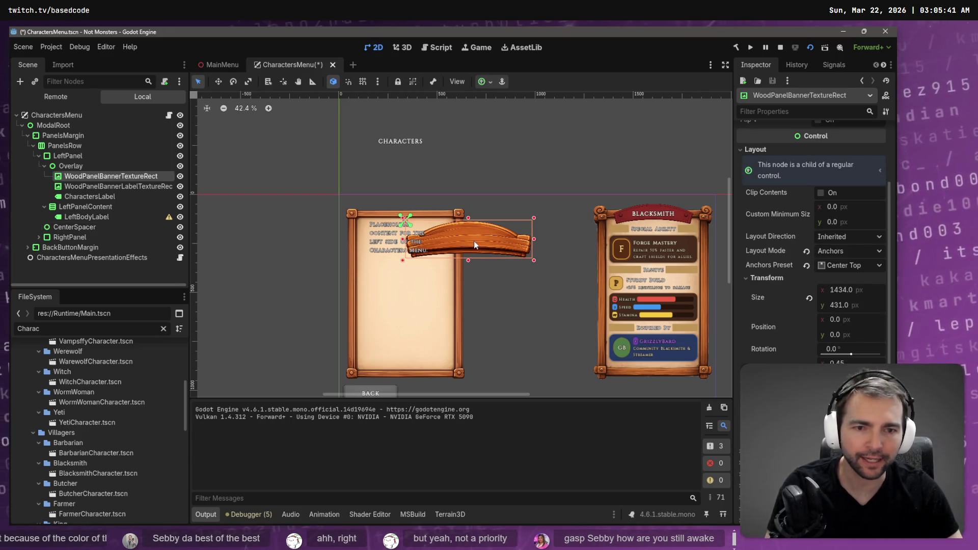
left_click(829, 266)
left_click(831, 267)
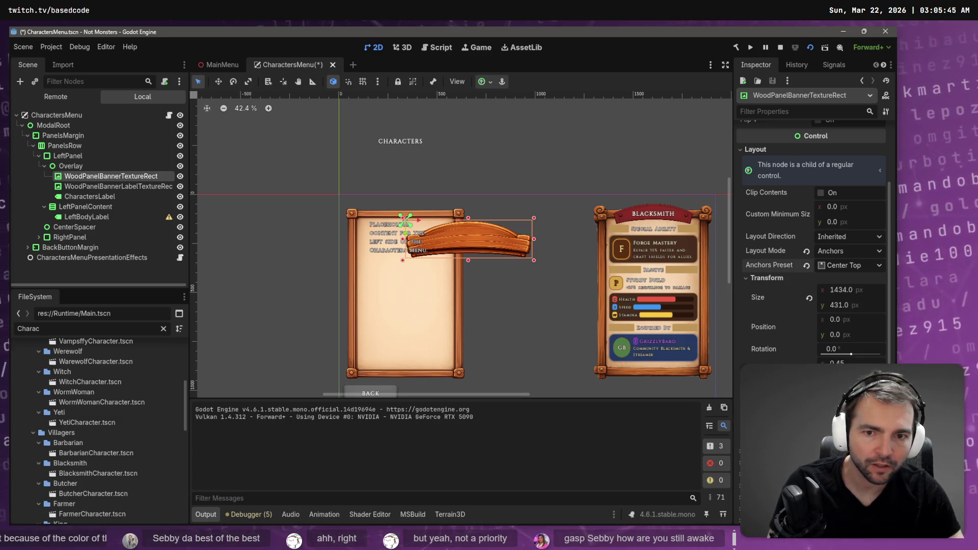
left_click(831, 267)
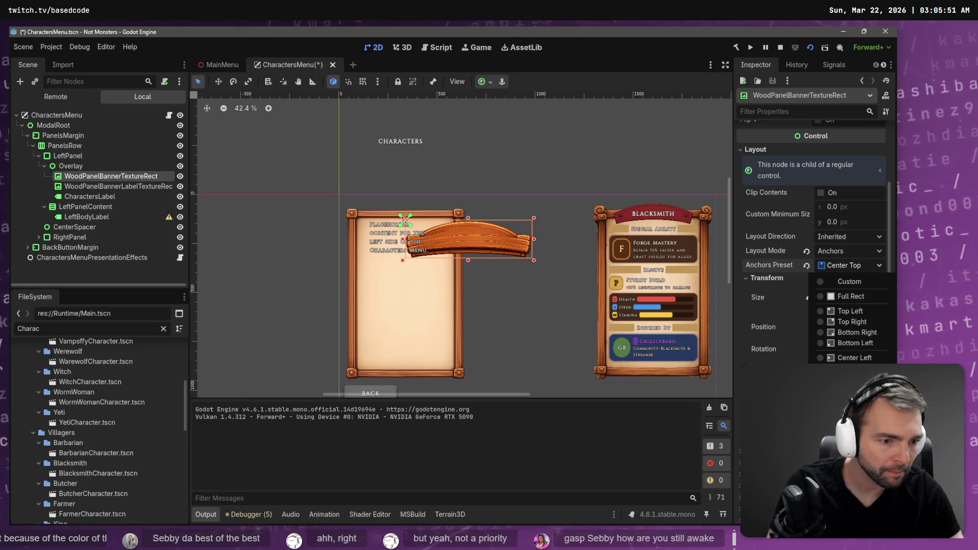
left_click(850, 426)
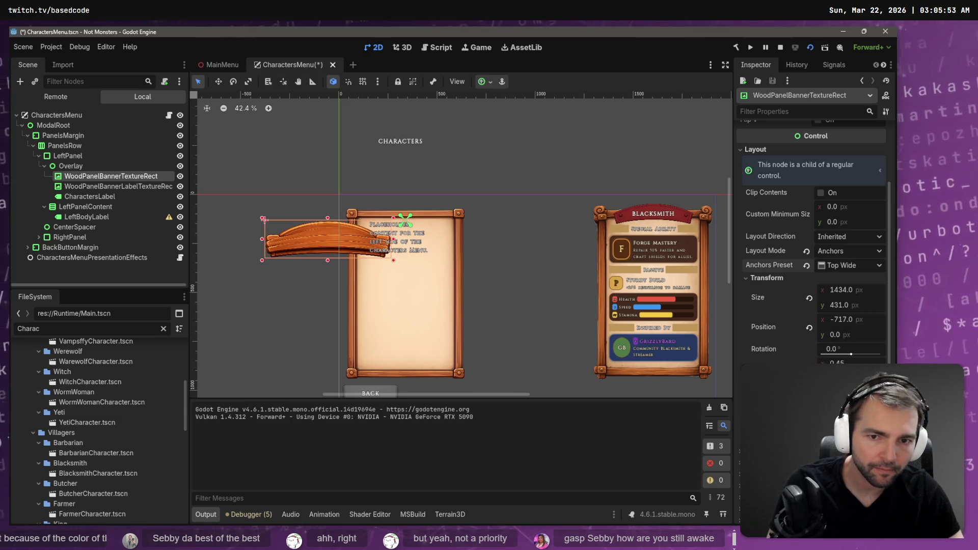
left_click(851, 265)
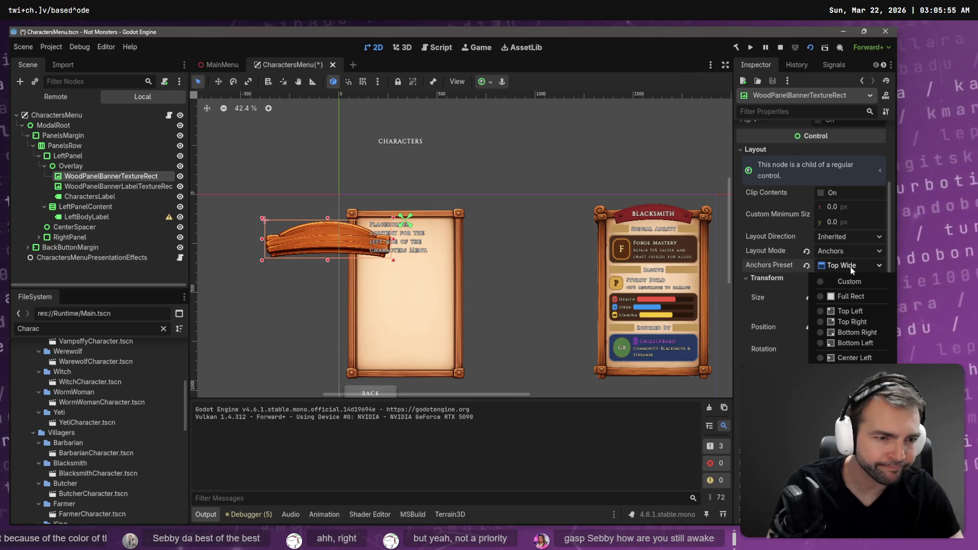
left_click(851, 368)
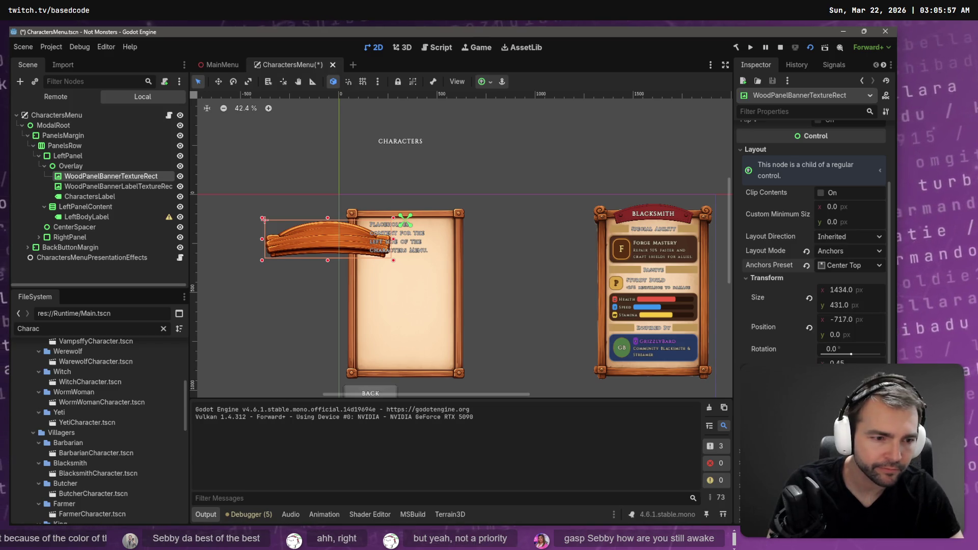
left_click(810, 328)
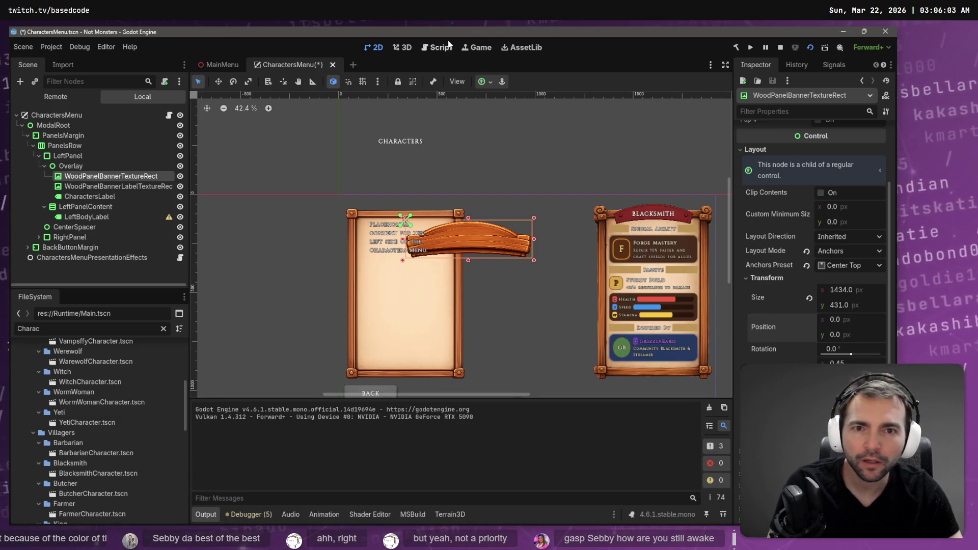
Try HCenter Wide, Top Wide and Top Right anchors, settling on Top Left for the banner
left_click(481, 82)
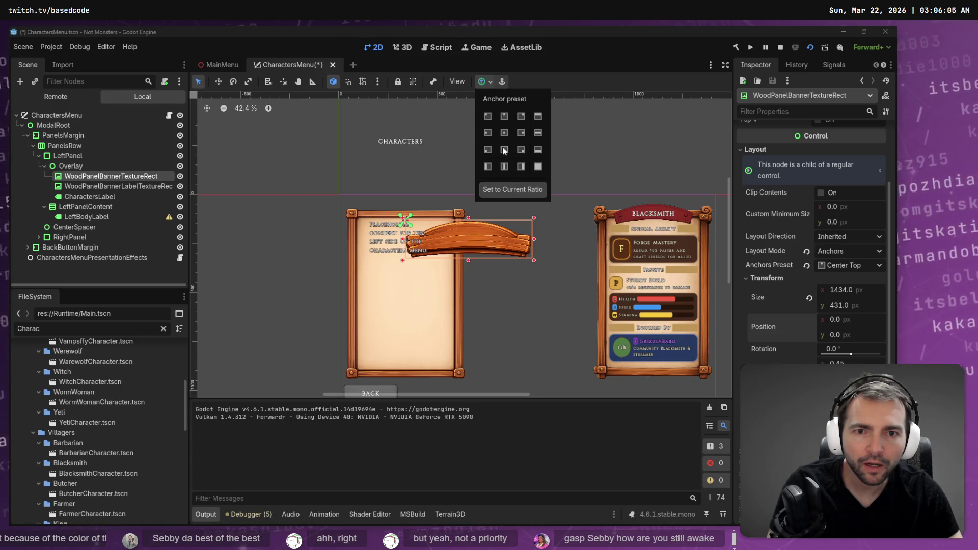
left_click(539, 134)
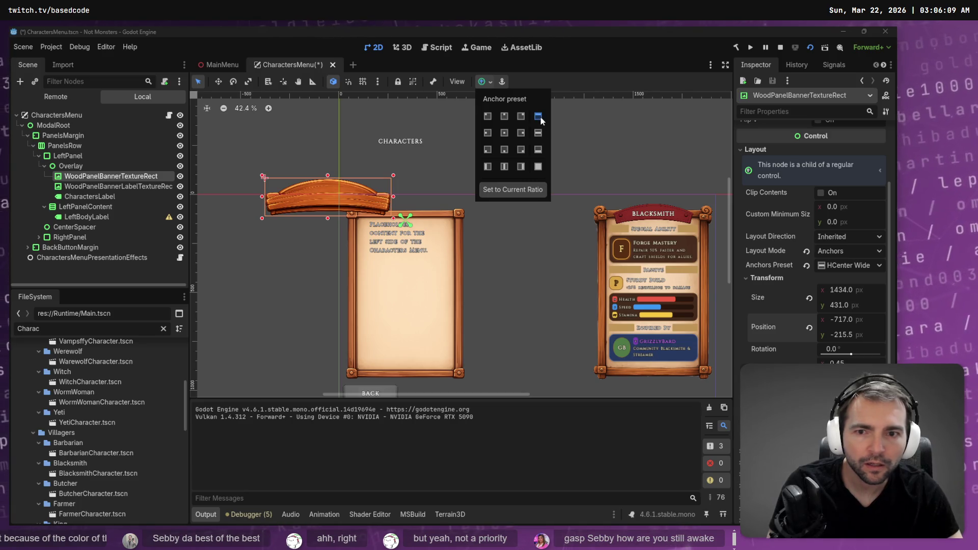
left_click(540, 118)
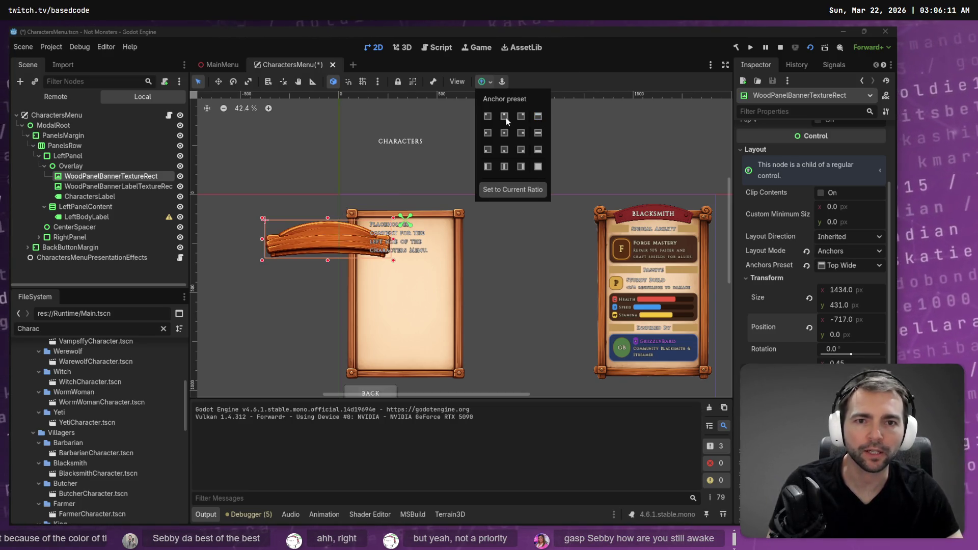
left_click(521, 116)
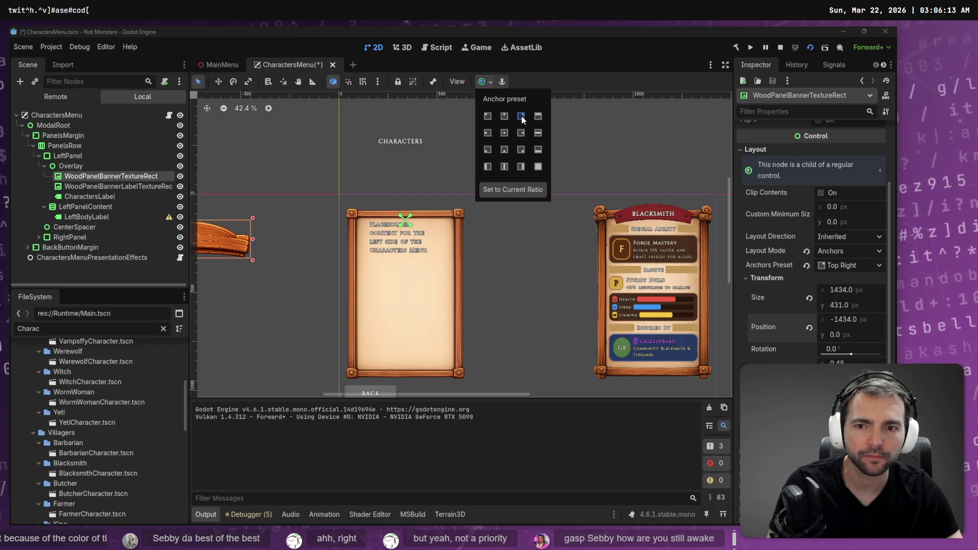
left_click(487, 117)
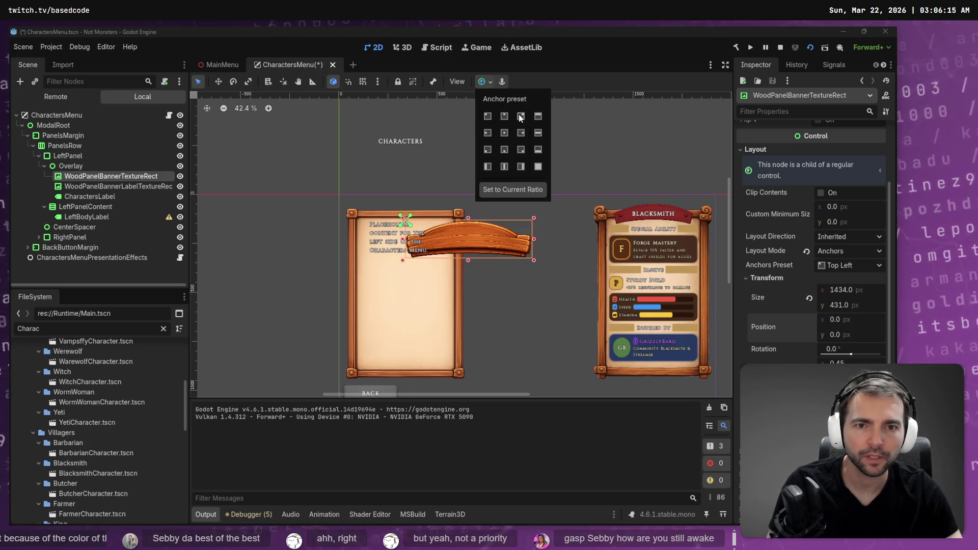
key("ctrl+z")
key("ctrl+shift+z")
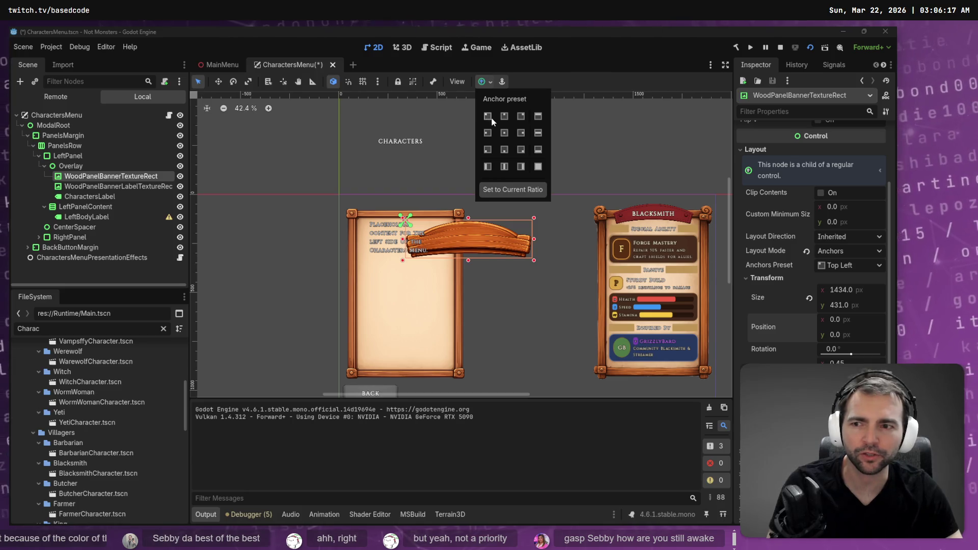
left_click(474, 232)
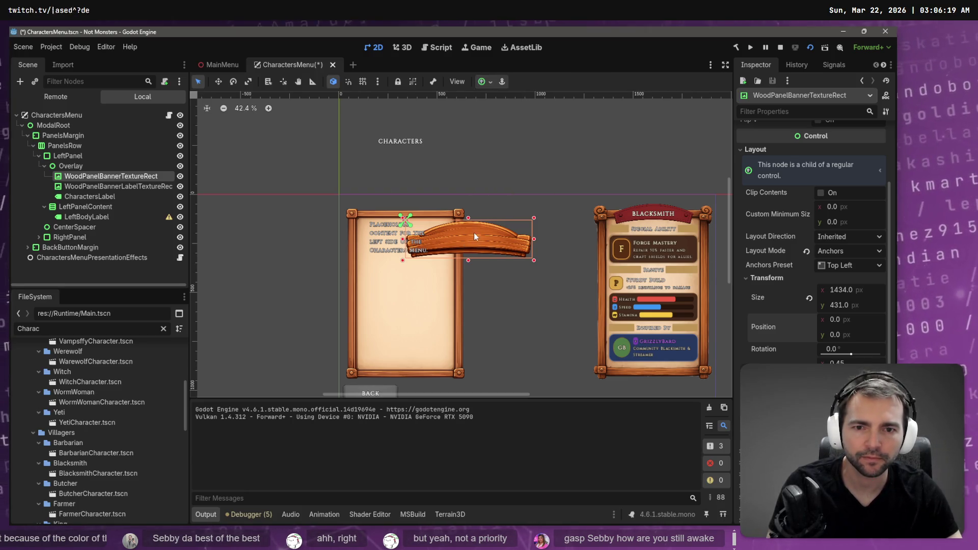
Reselect the Overlay node and scroll its Inspector down to the size fields
left_click(473, 232)
left_click(458, 246)
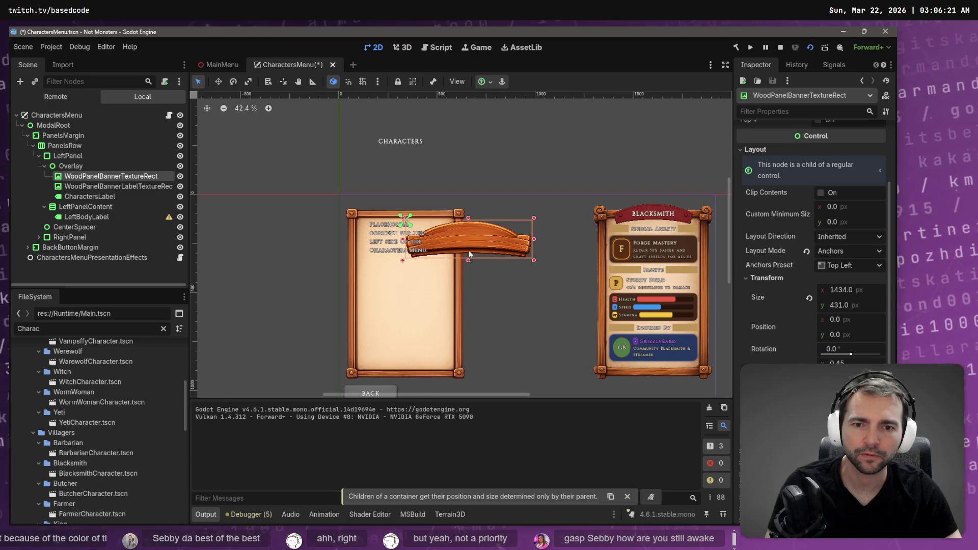
left_click(87, 167)
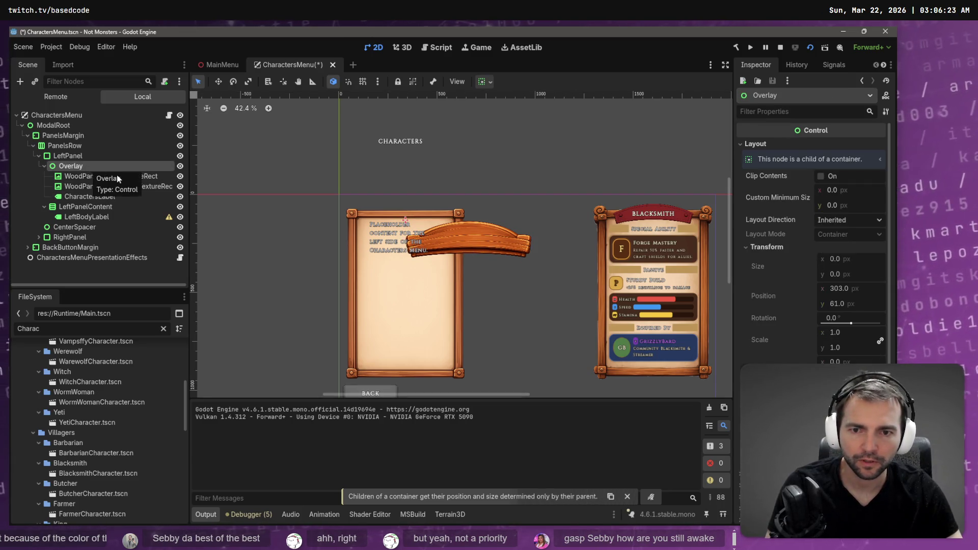
left_click(68, 155)
left_click(84, 166)
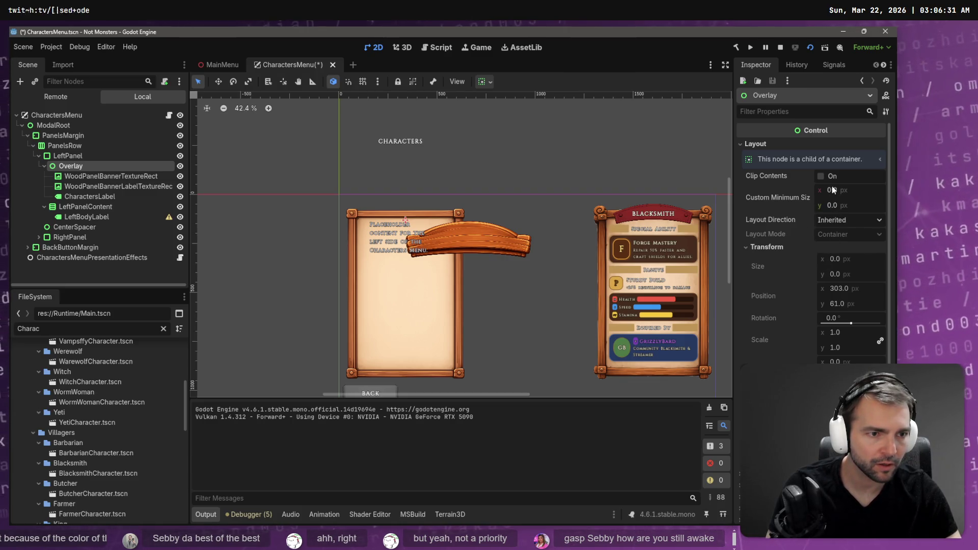
scroll(838, 326, "down", 2)
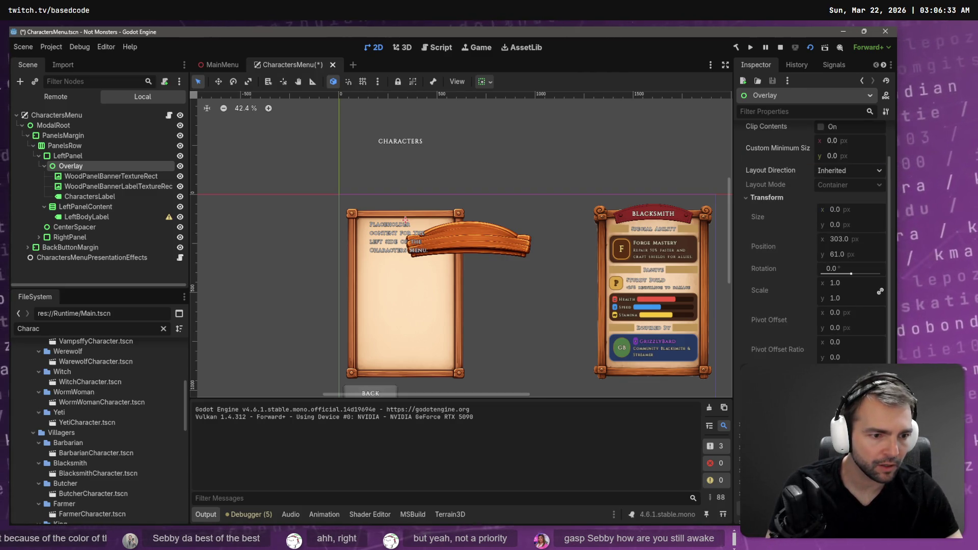
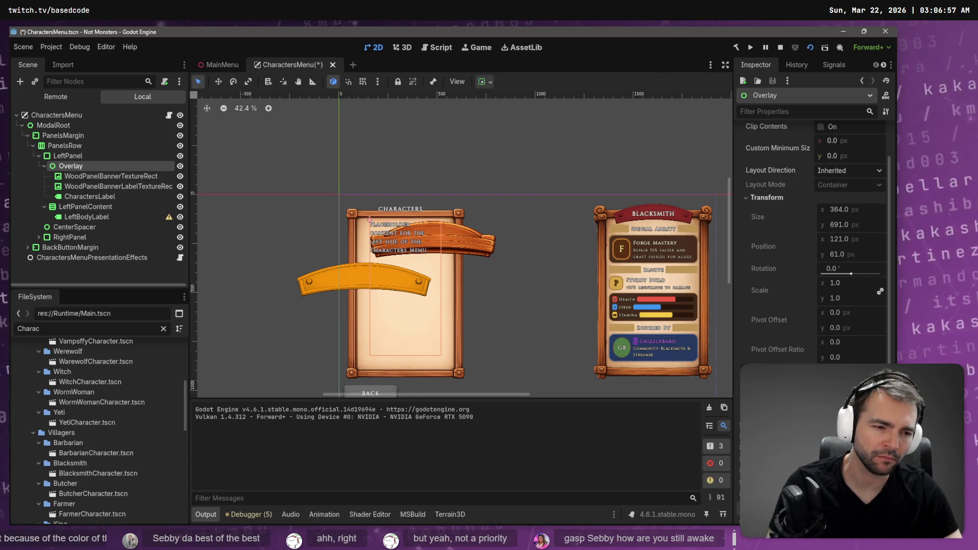
Shrink the Overlay to zero height and anchor WoodPanelBannerTextureRect Center Top with x position 0
mouse_move(369, 220)
left_mouse_down()
mouse_move(369, 355)
mouse_move(370, 220)
left_mouse_up()
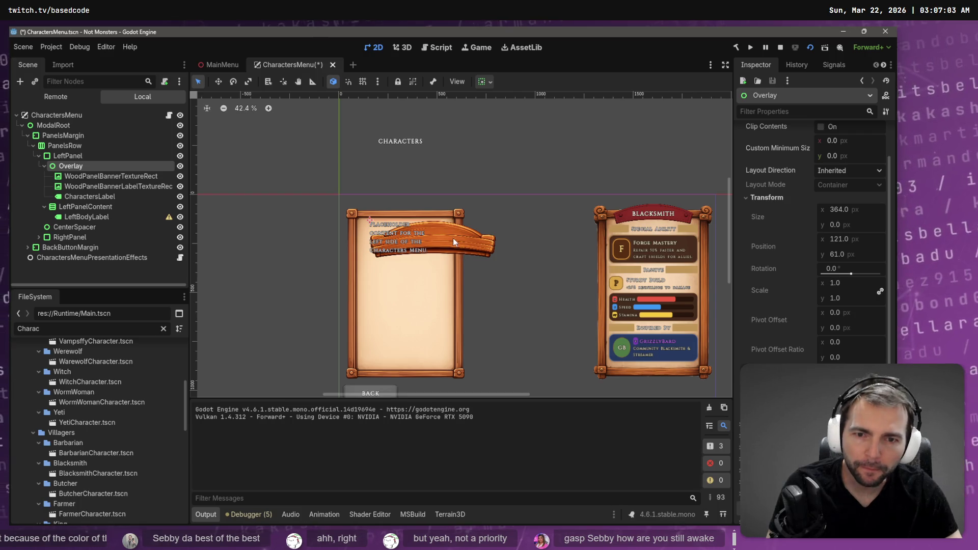
left_click(80, 177)
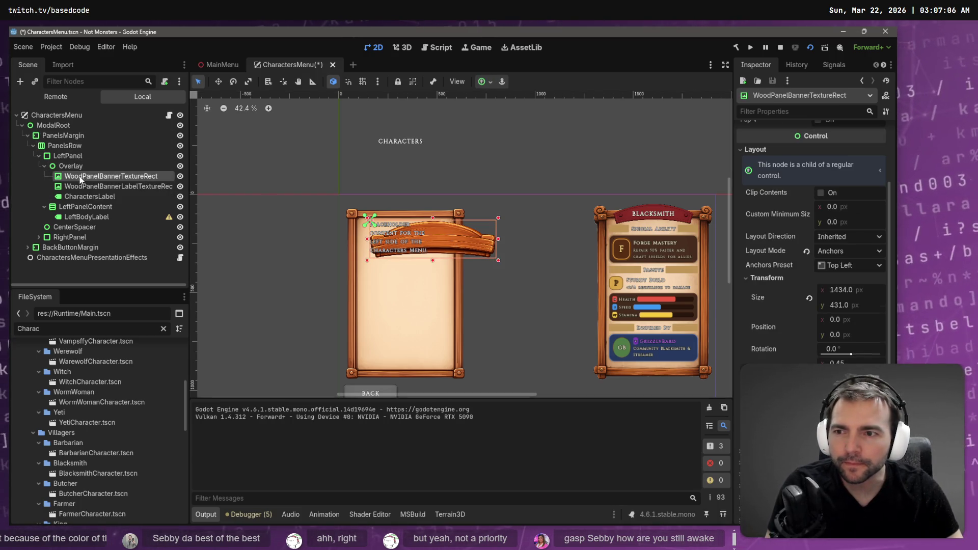
left_click(482, 82)
left_click(504, 117)
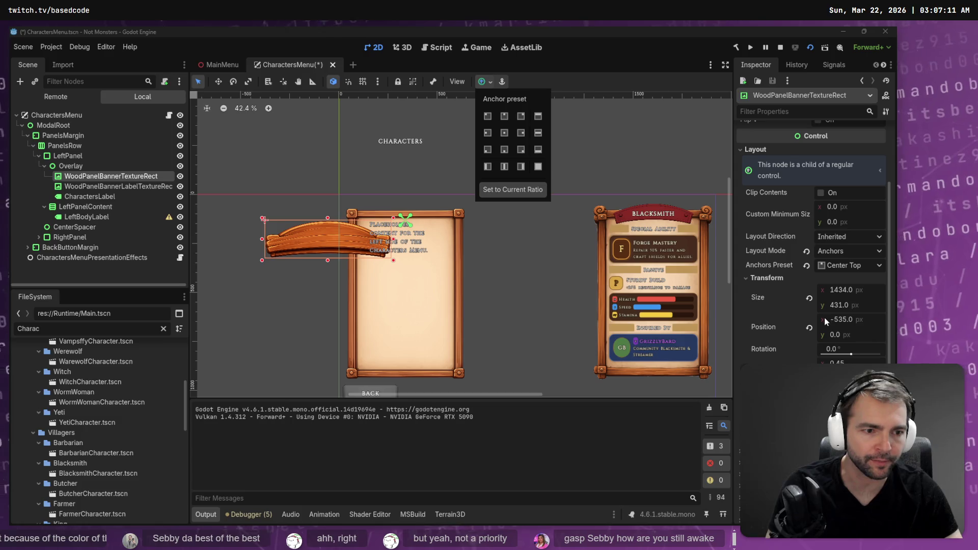
left_click(810, 329)
left_click(810, 328)
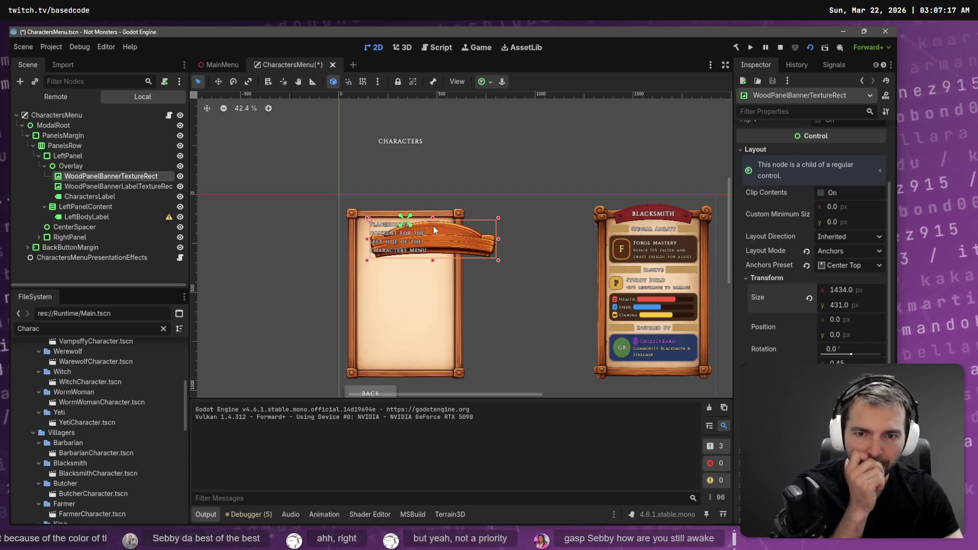
scroll(401, 236, "up", 2)
scroll(437, 235, "up", 2)
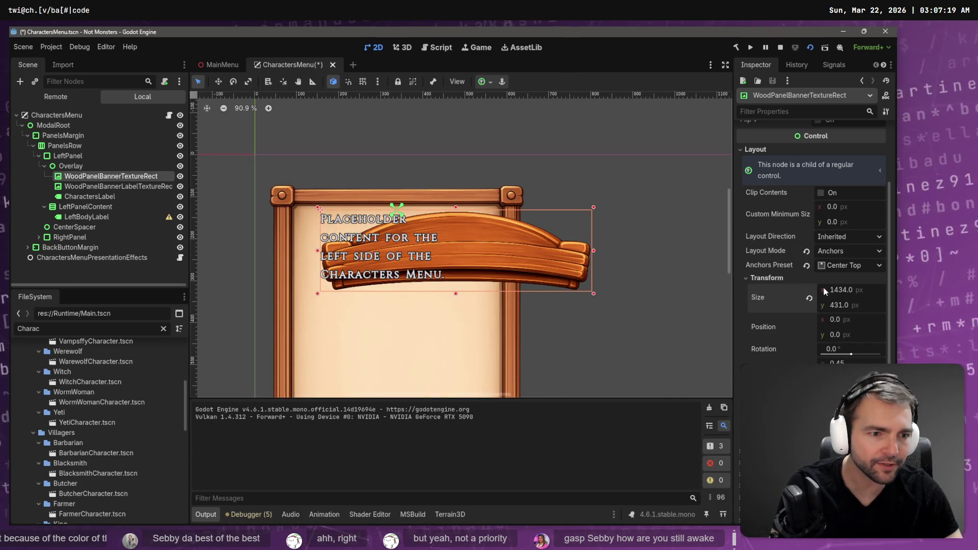
Reapply the banner's Center Top anchor, move it onto the left panel at -139, -161, and save
left_click(486, 82)
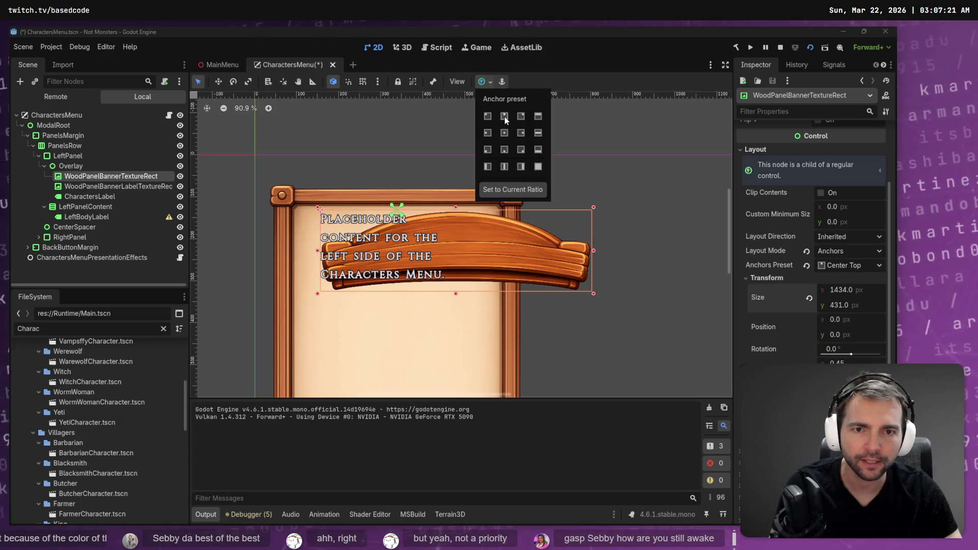
left_click(504, 116)
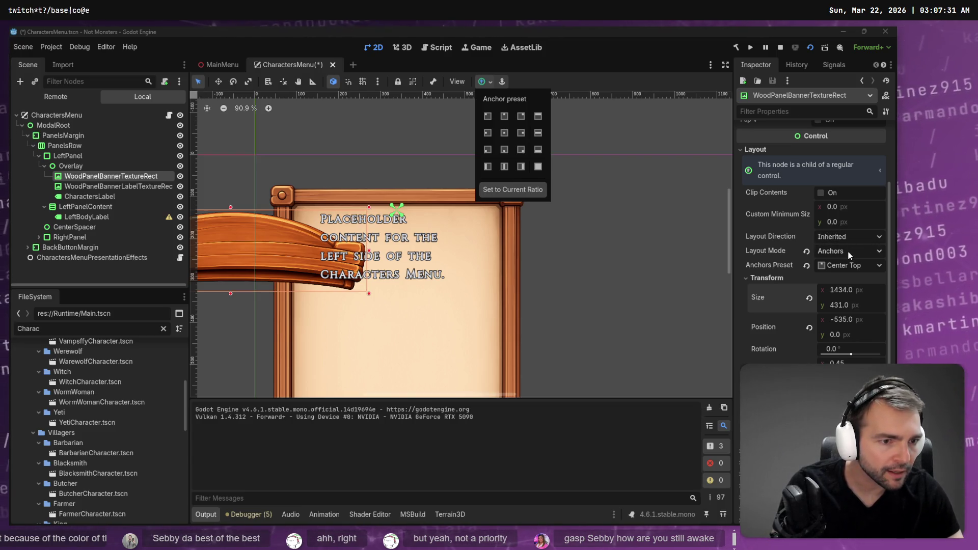
left_click(808, 327)
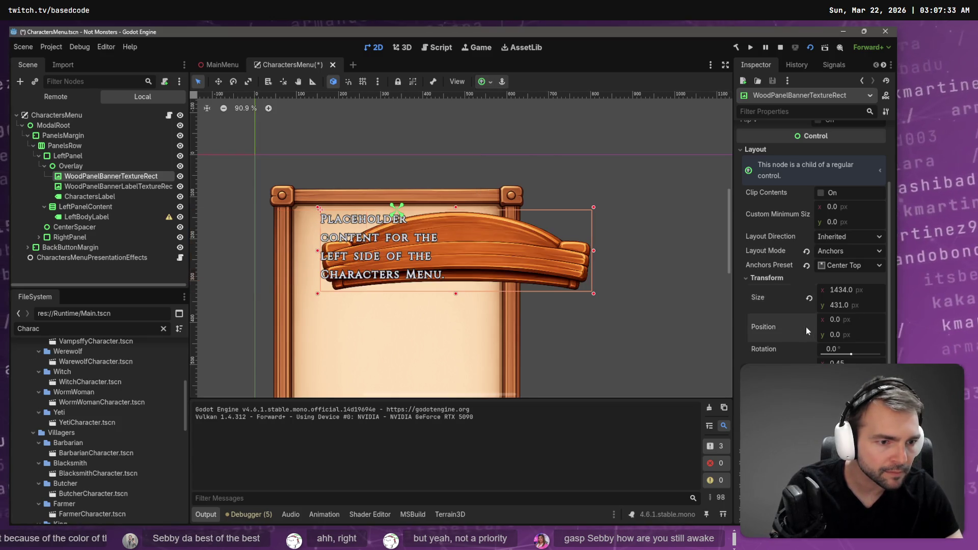
left_click_drag(513, 249, 452, 183)
key("ctrl+s")
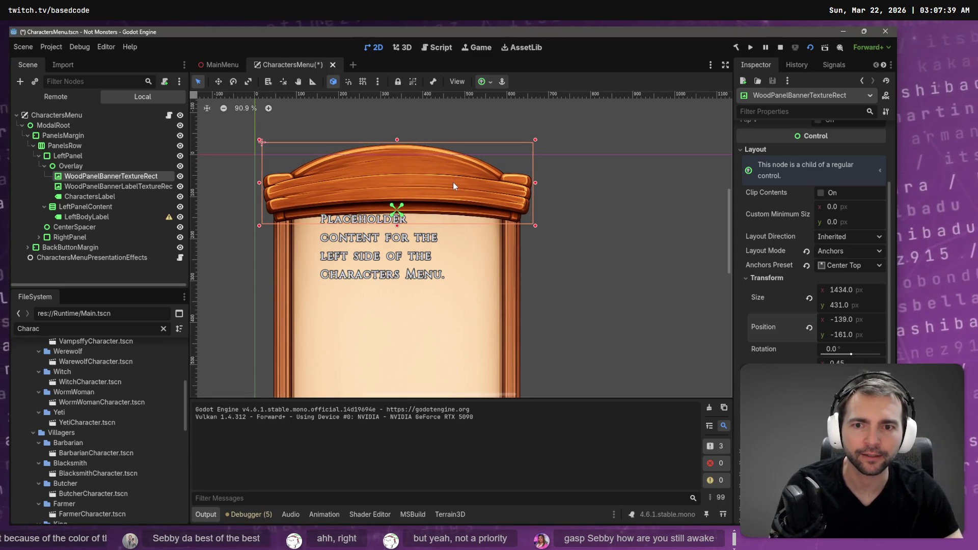
scroll(453, 182, "down", 6)
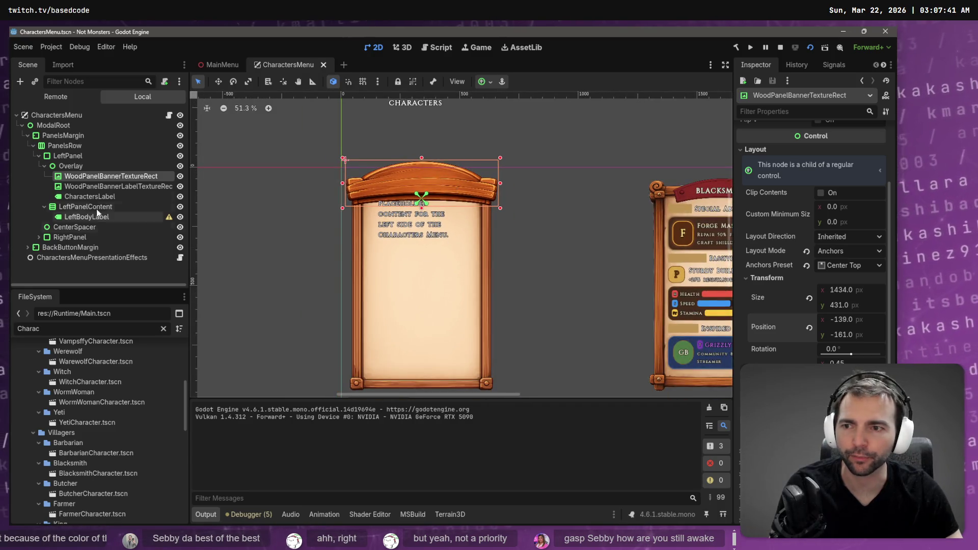
Give WoodPanelBannerLabelTextureRect a Keep Size expand mode and a Scale stretch mode
left_click(92, 189)
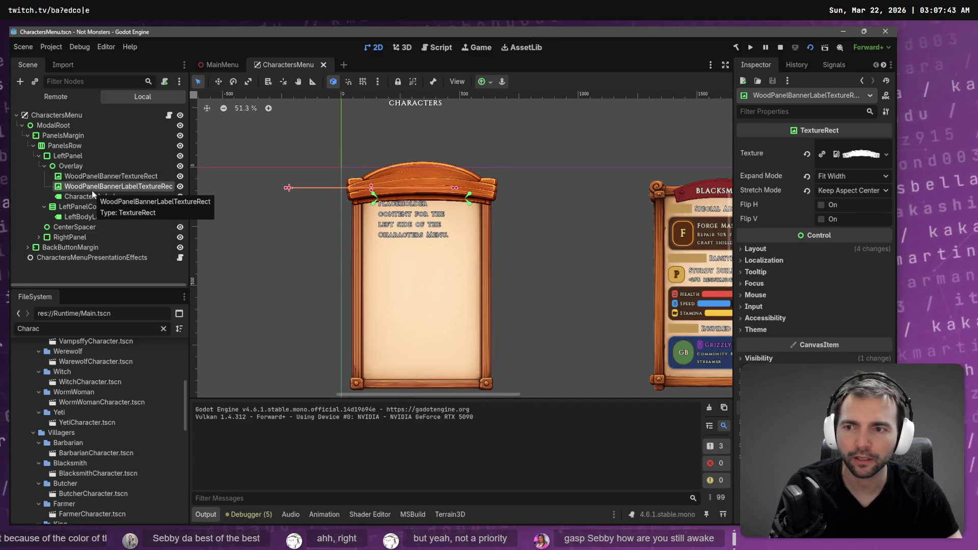
left_click(858, 177)
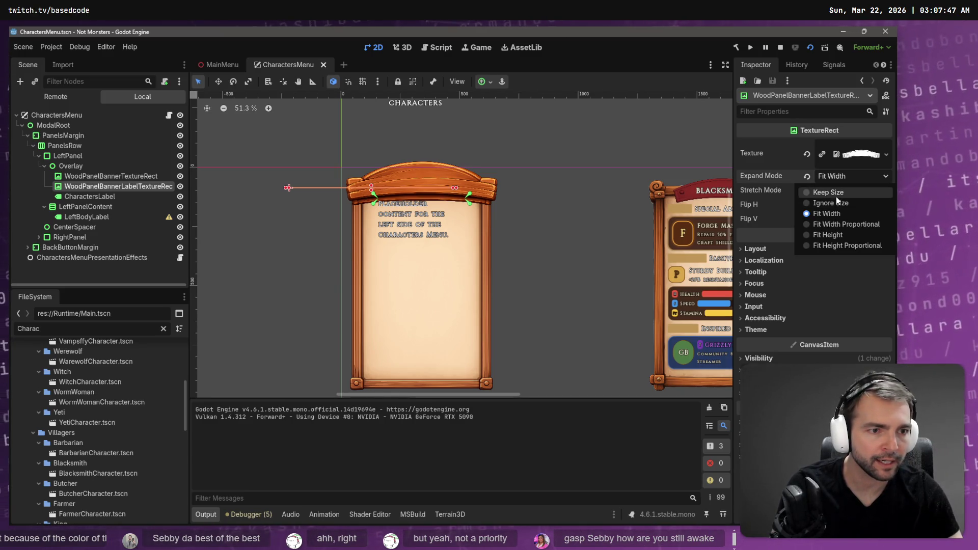
left_click(836, 196)
left_click(838, 192)
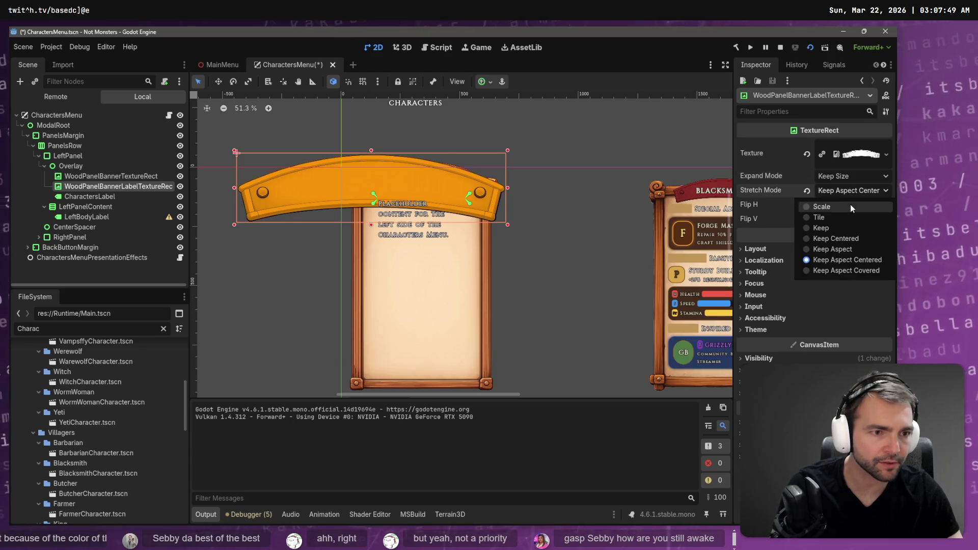
left_click(833, 210)
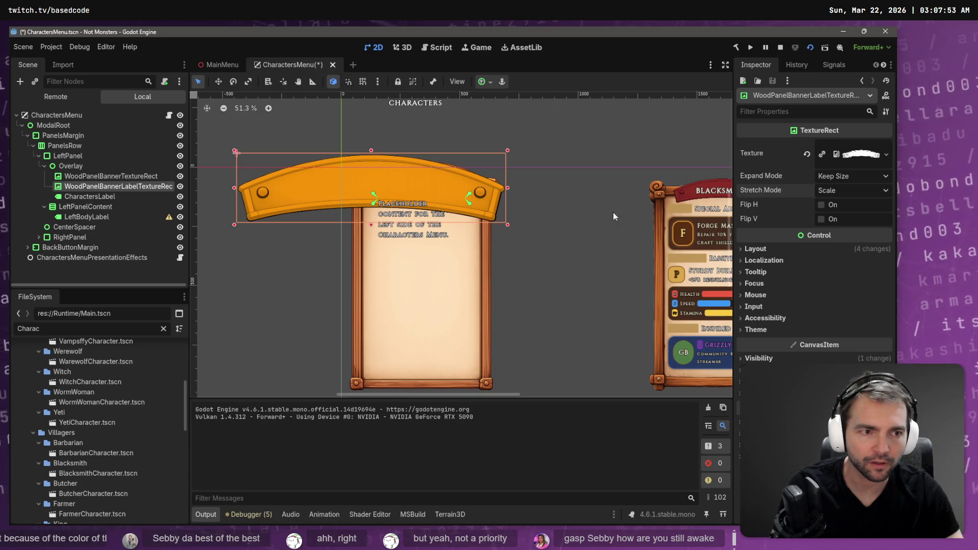
left_click(863, 177)
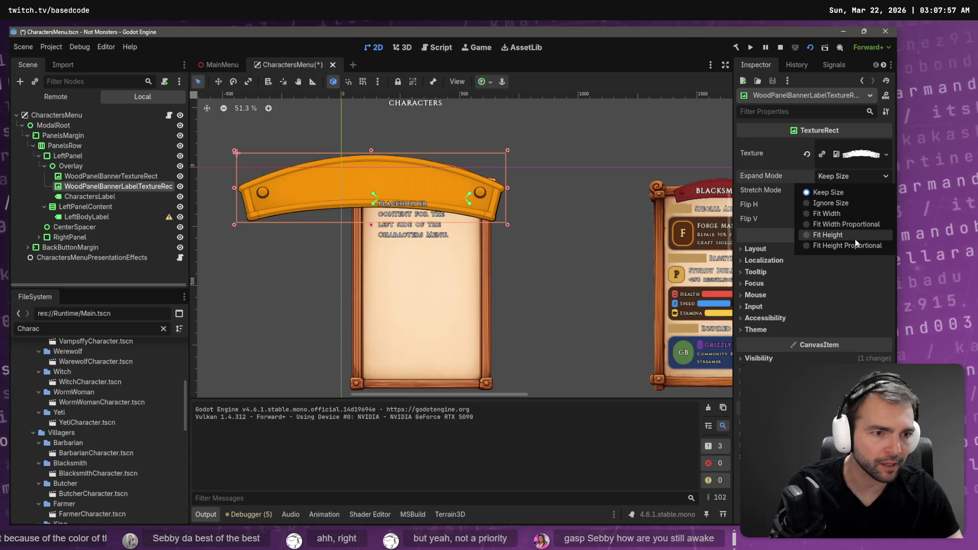
left_click(848, 193)
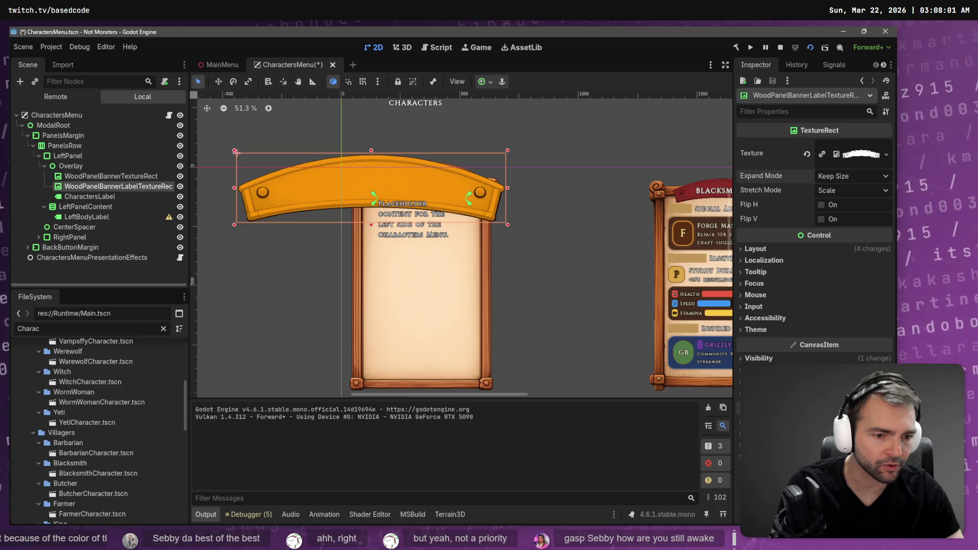
Shrink the orange banner, anchor it Center Top, and move it across the wooden arch
left_click(756, 249)
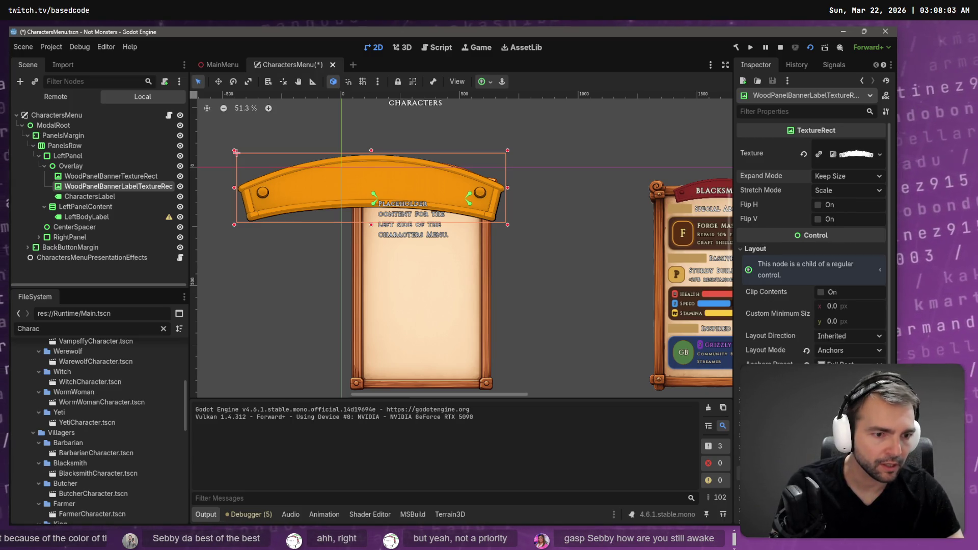
scroll(810, 255, "down", 1)
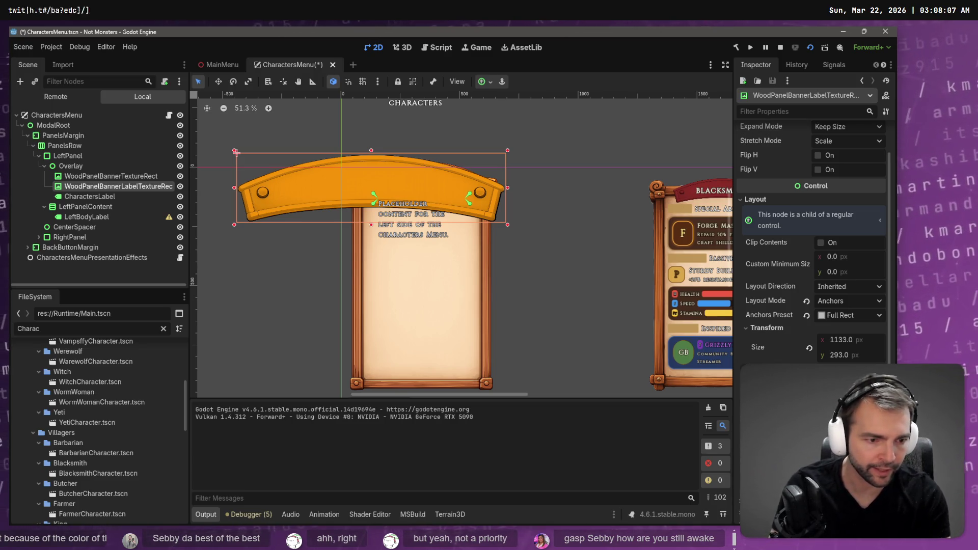
key("ctrl+z")
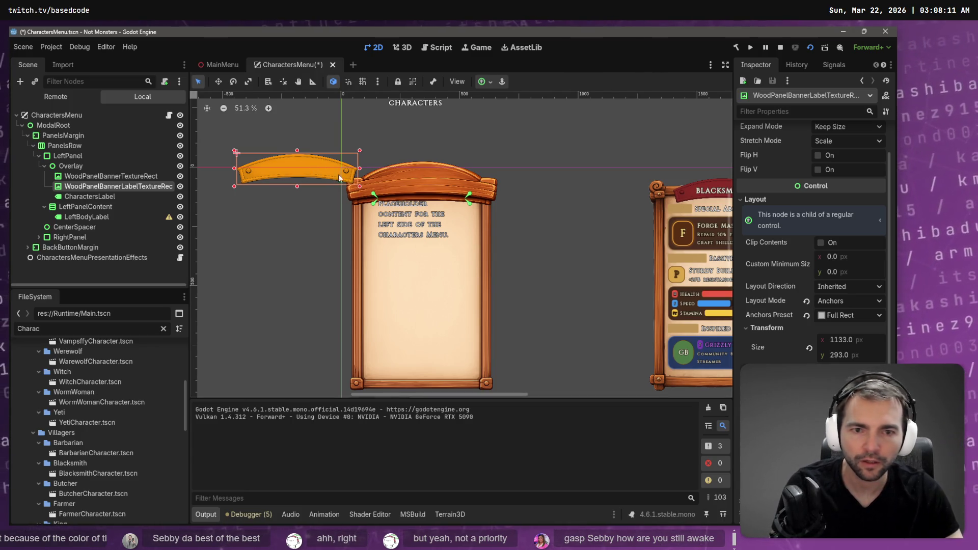
left_click(832, 316)
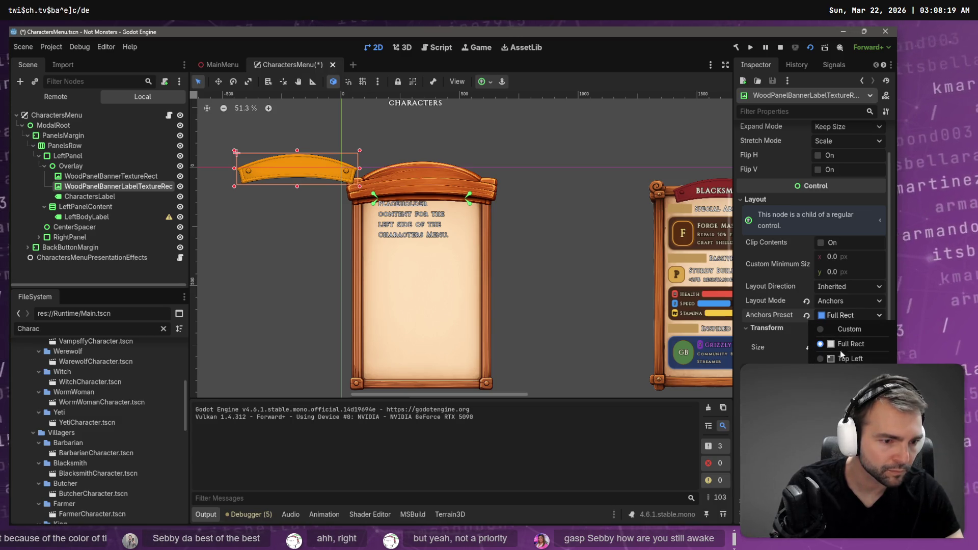
left_click(851, 433)
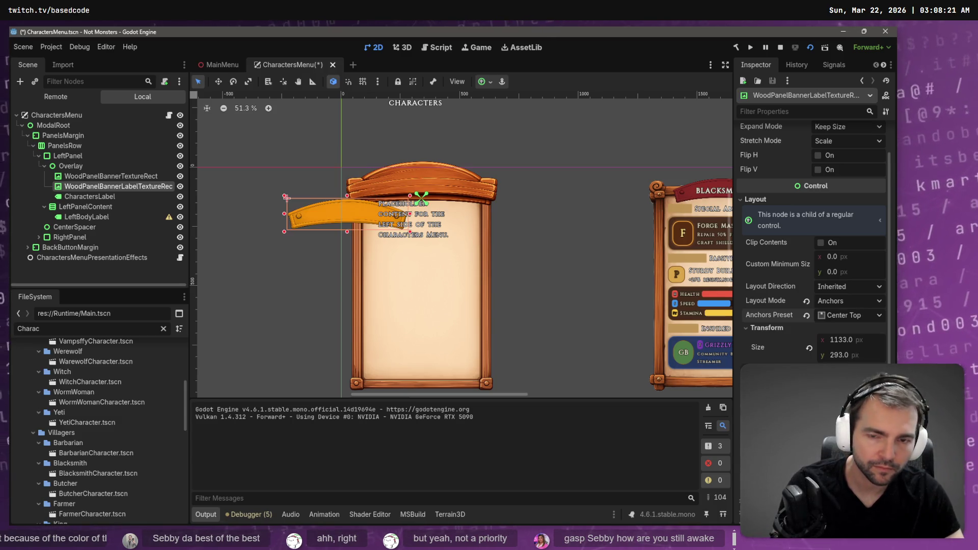
left_click_drag(352, 209, 426, 186)
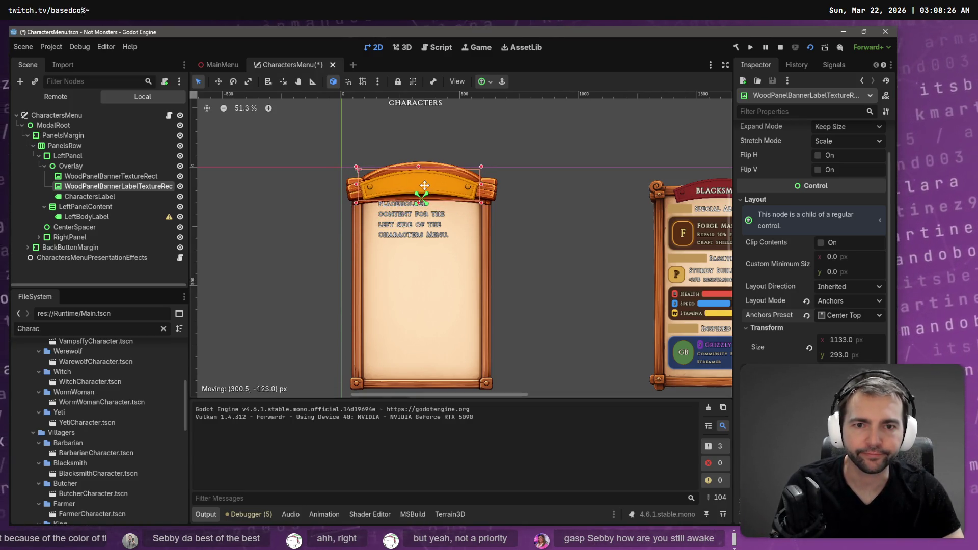
Anchor CharactersLabel at Center Top, trying an x position of 0 and then undoing it
left_click(103, 195)
scroll(443, 147, "up", 1)
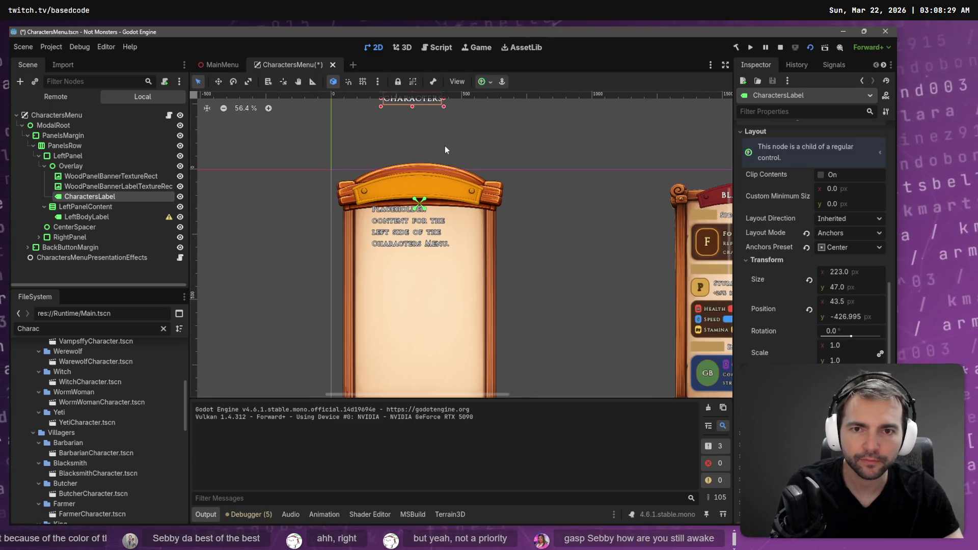
scroll(444, 148, "down", 2)
left_click(846, 247)
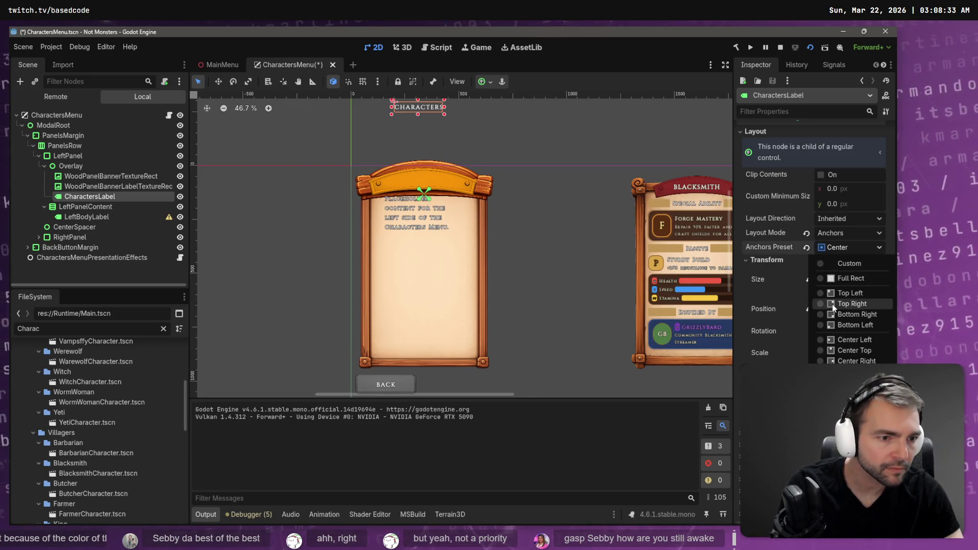
left_click(841, 350)
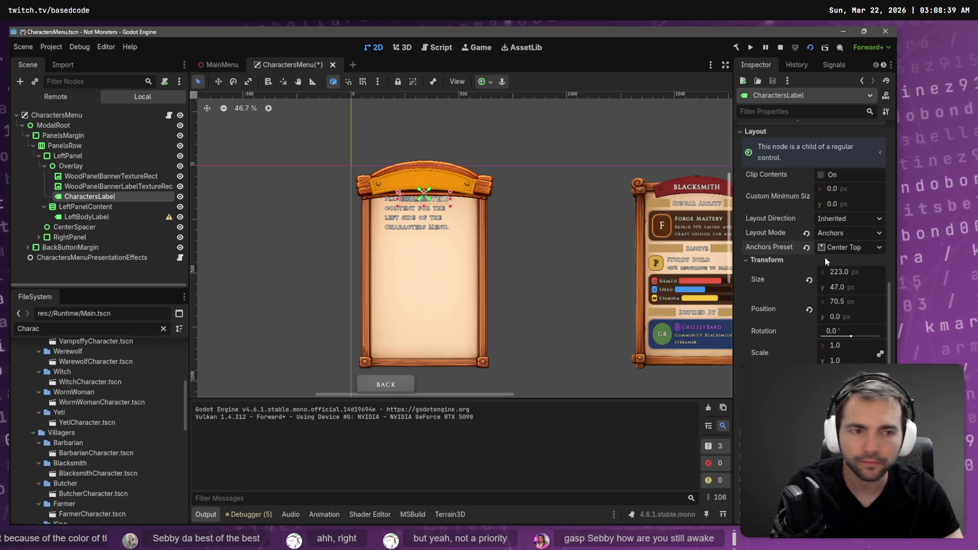
left_click(842, 302)
type("0")
key("Return")
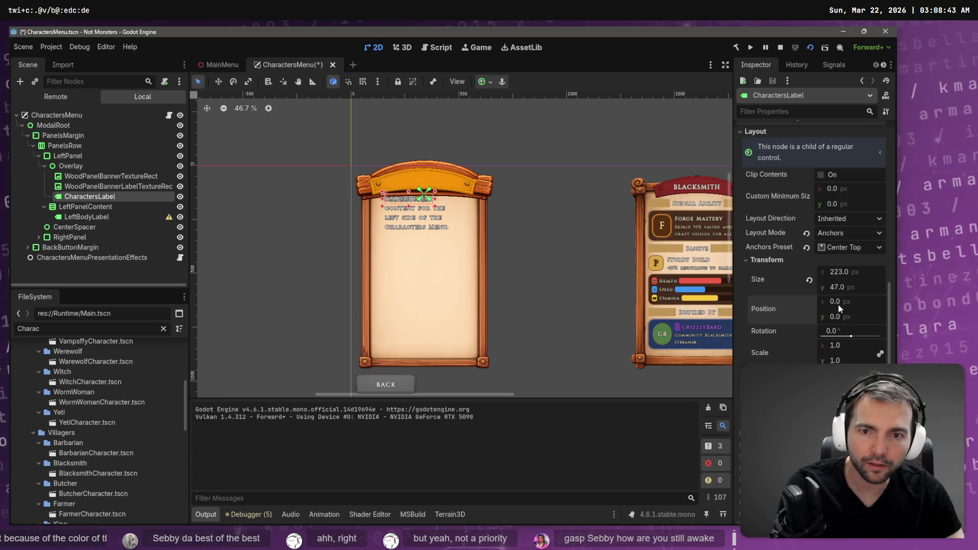
key("ctrl+z")
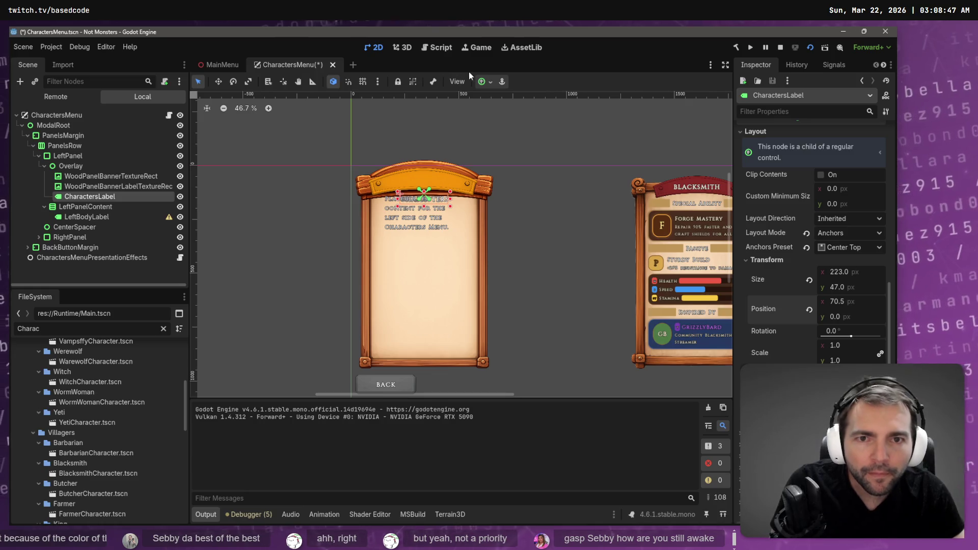
left_click(485, 82)
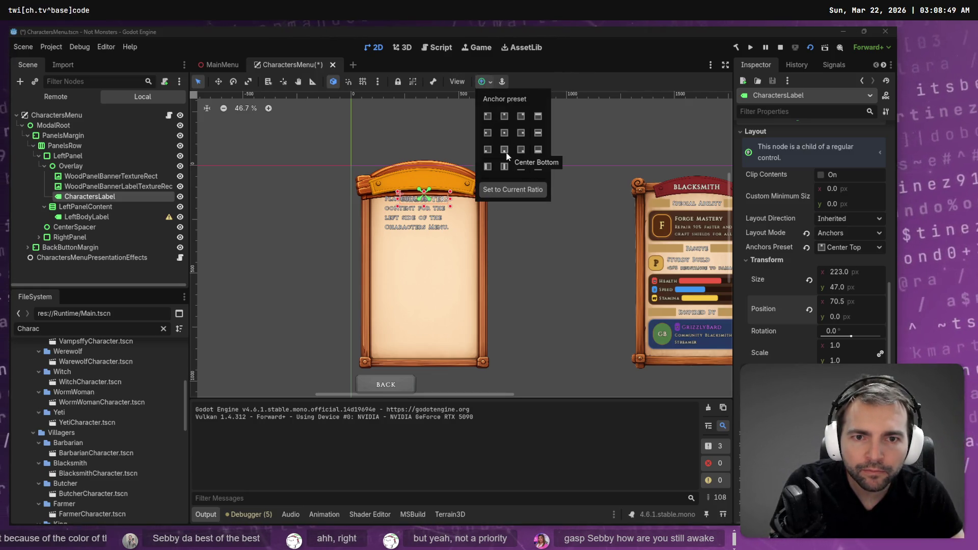
left_click(504, 116)
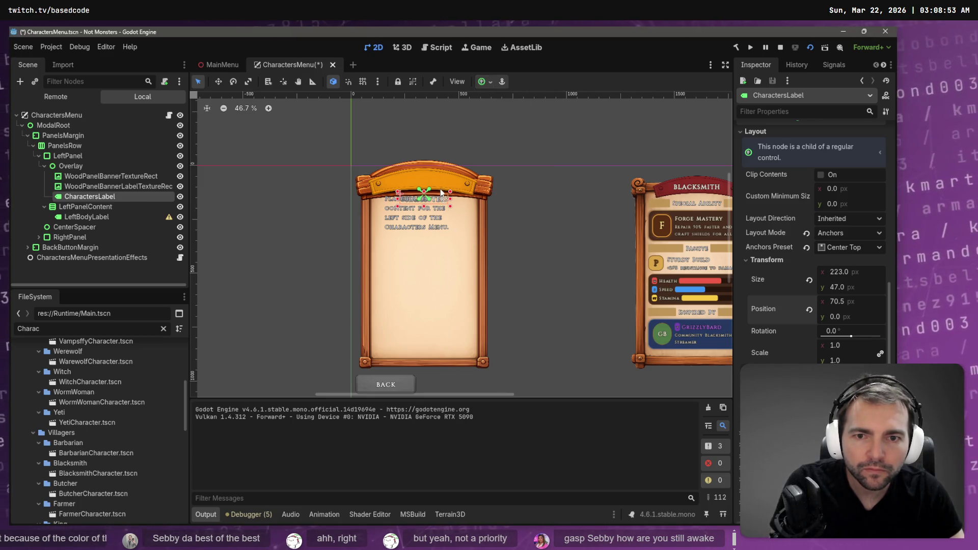
Raise CharactersLabel onto the banner at position y -87.44, then save the CharactersMenu scene
left_click(432, 209)
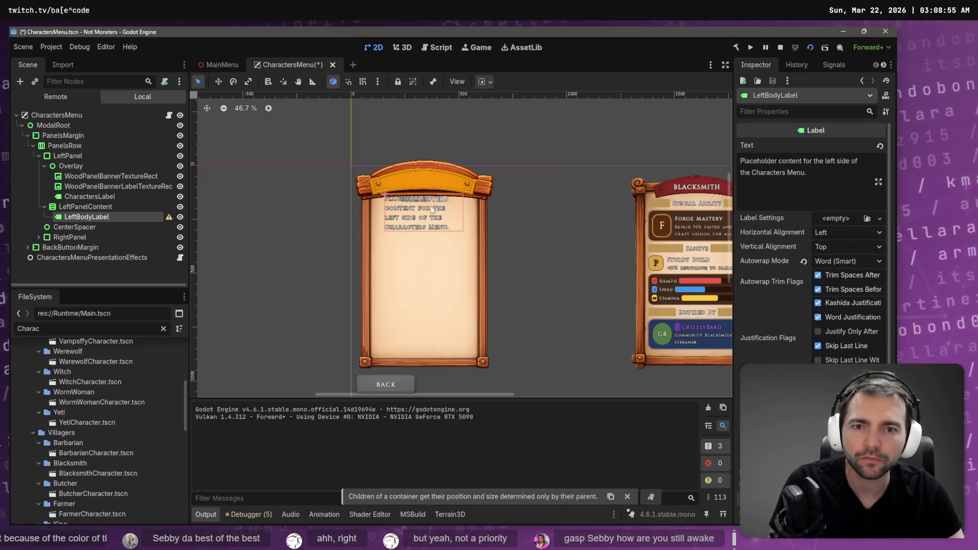
left_click(84, 207)
left_click(85, 217)
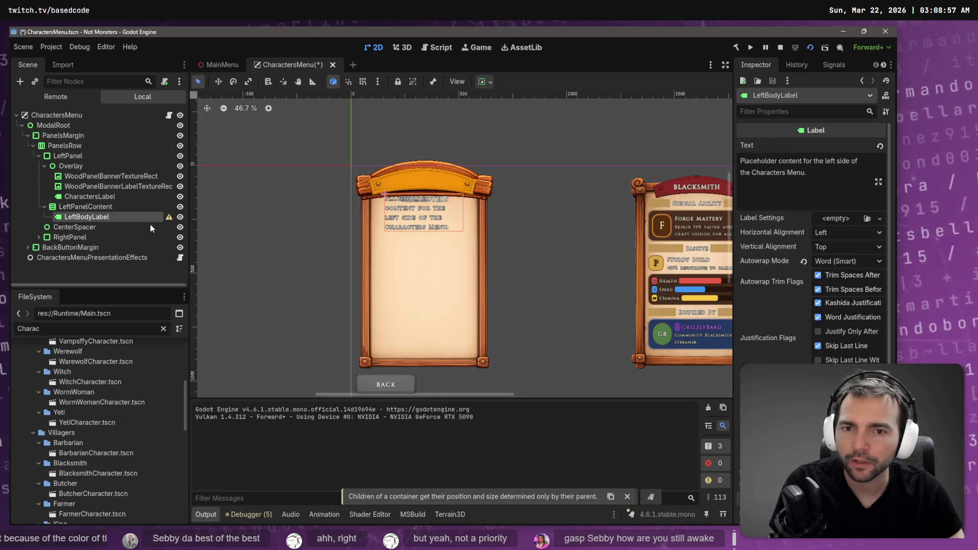
left_click(82, 199)
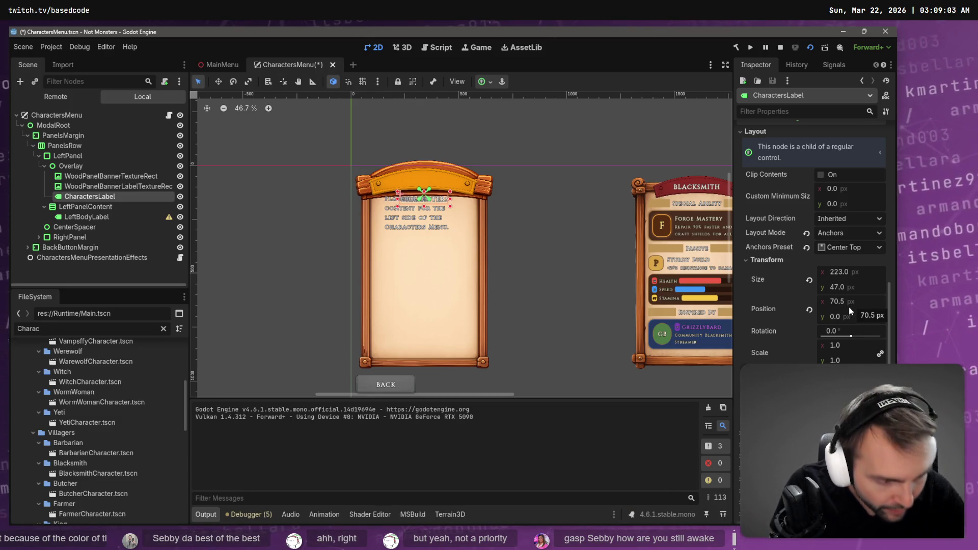
left_click_drag(841, 302, 841, 302)
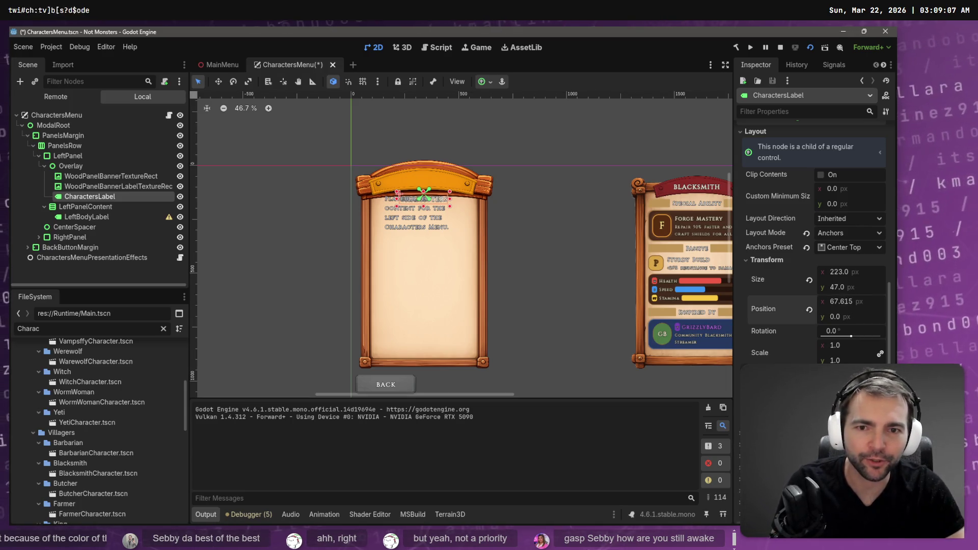
key("ctrl+z")
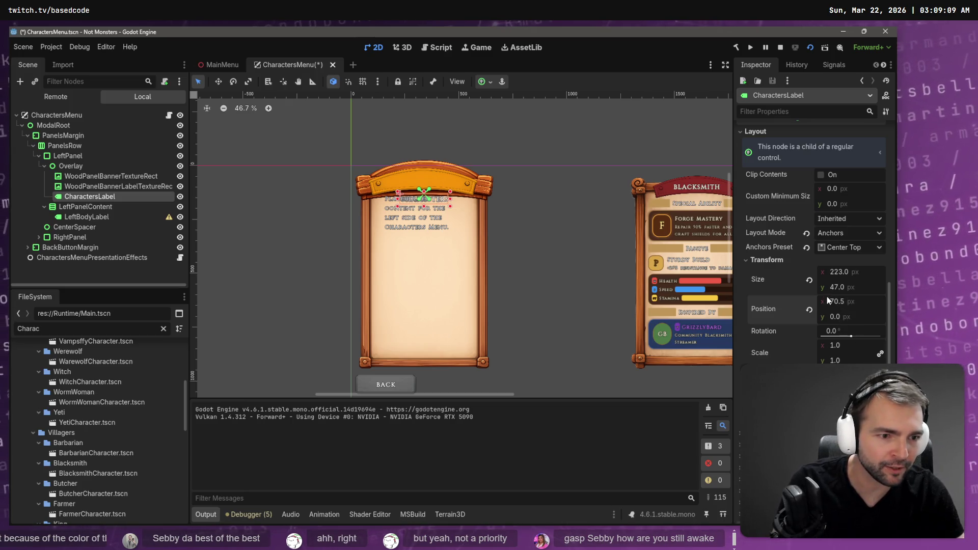
left_click(830, 302)
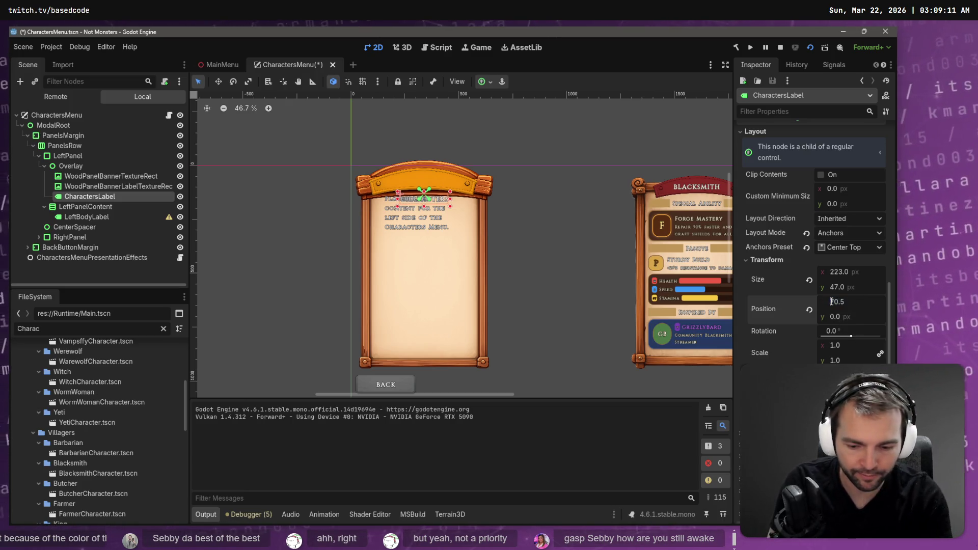
key("Return")
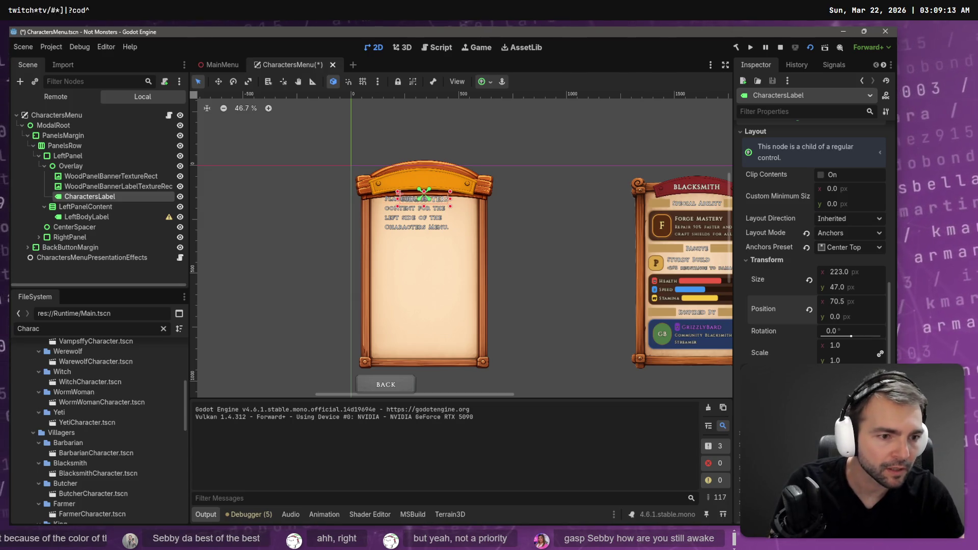
left_click(854, 311)
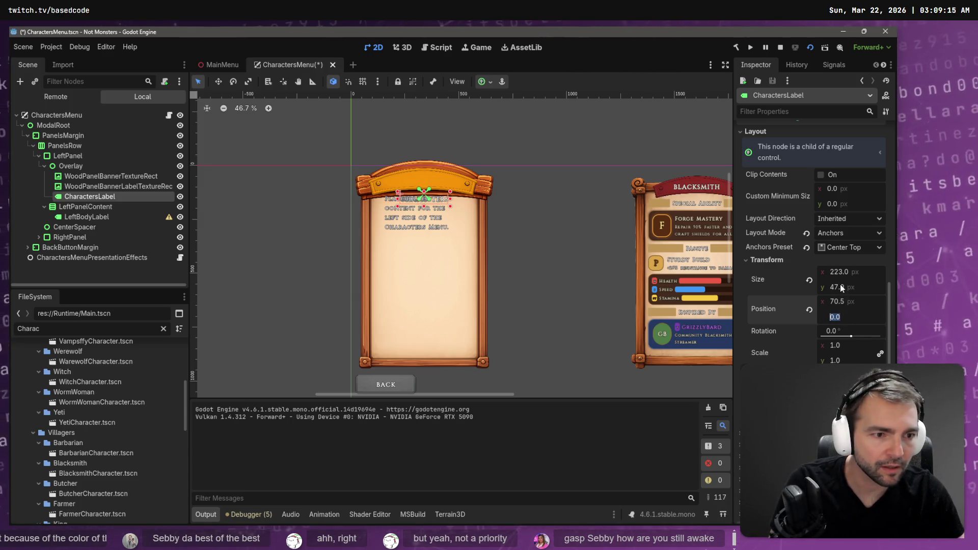
left_click(761, 329)
left_click_drag(832, 316, 800, 317)
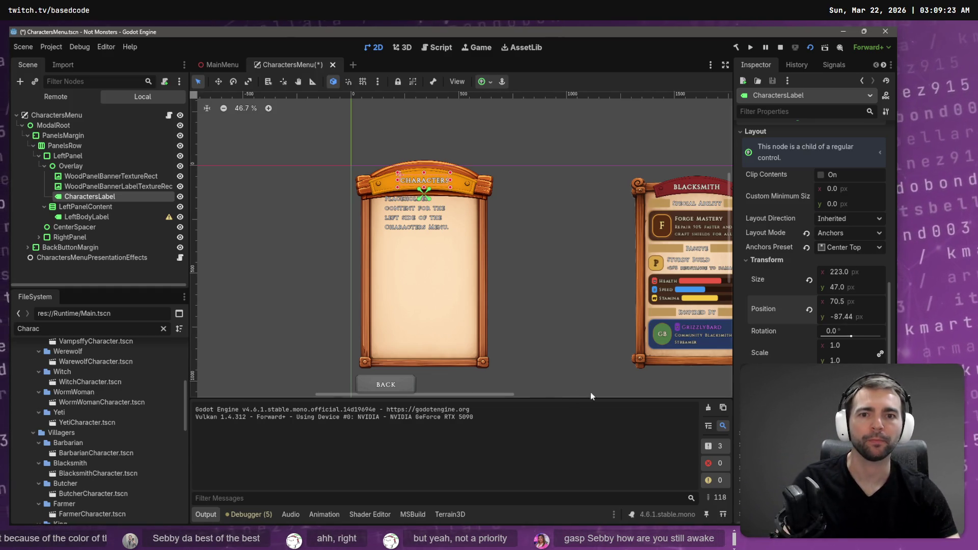
left_click(579, 247)
key("ctrl+s")
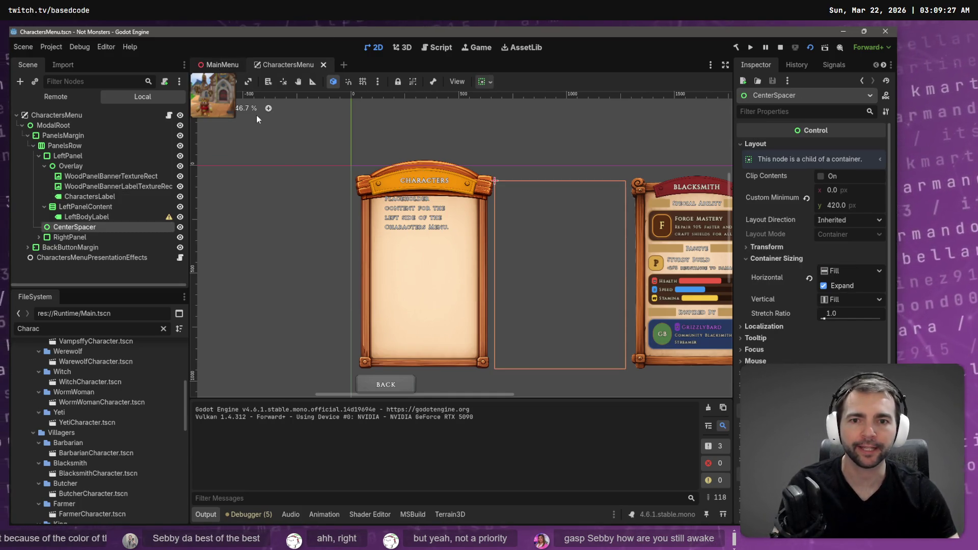
Test-run the MainMenu scene, visit the in-game Characters screen, go BACK, and stop the game
key("ctrl+Tab")
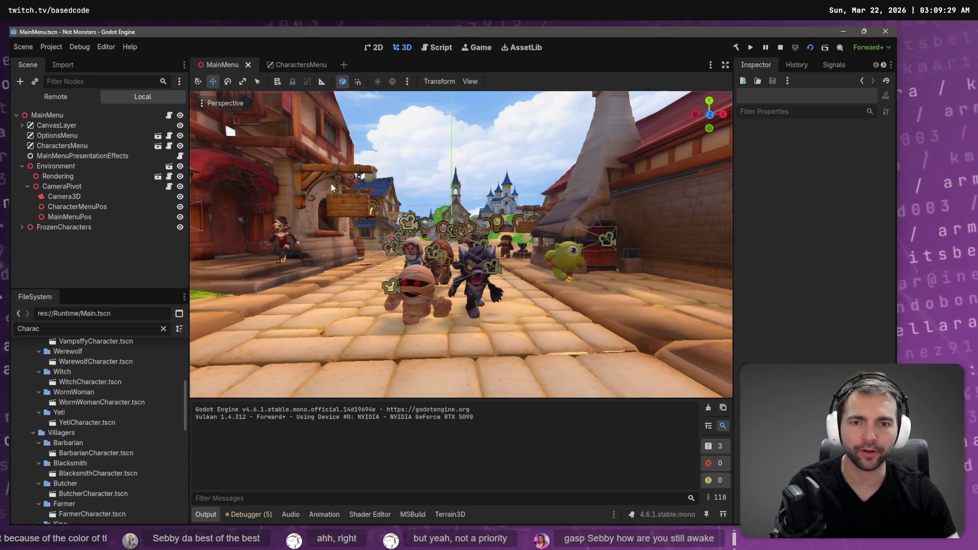
key("F6")
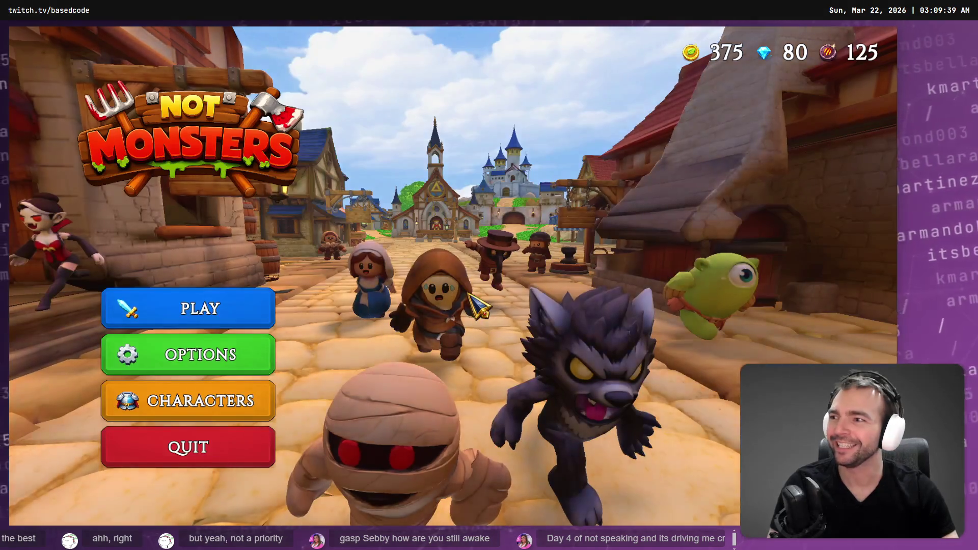
left_click(217, 406)
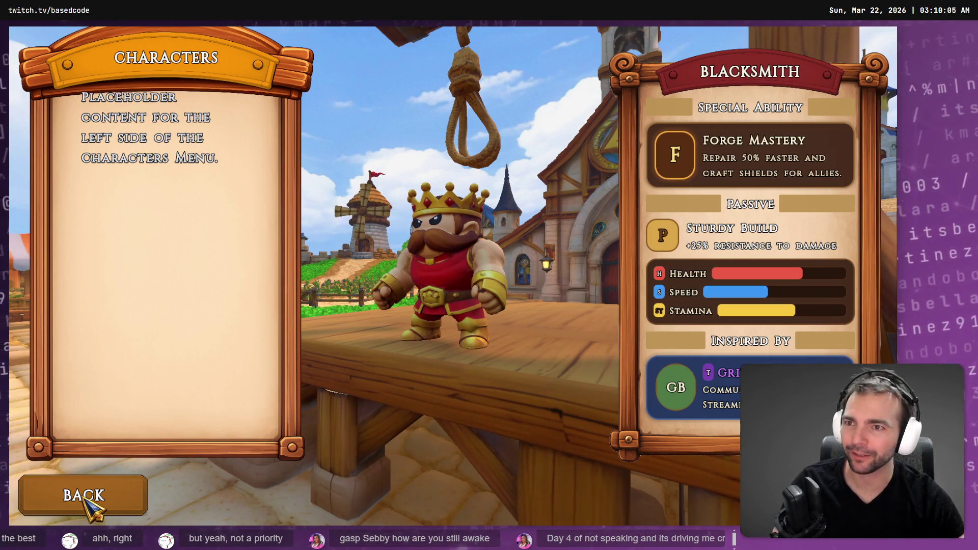
left_click(87, 497)
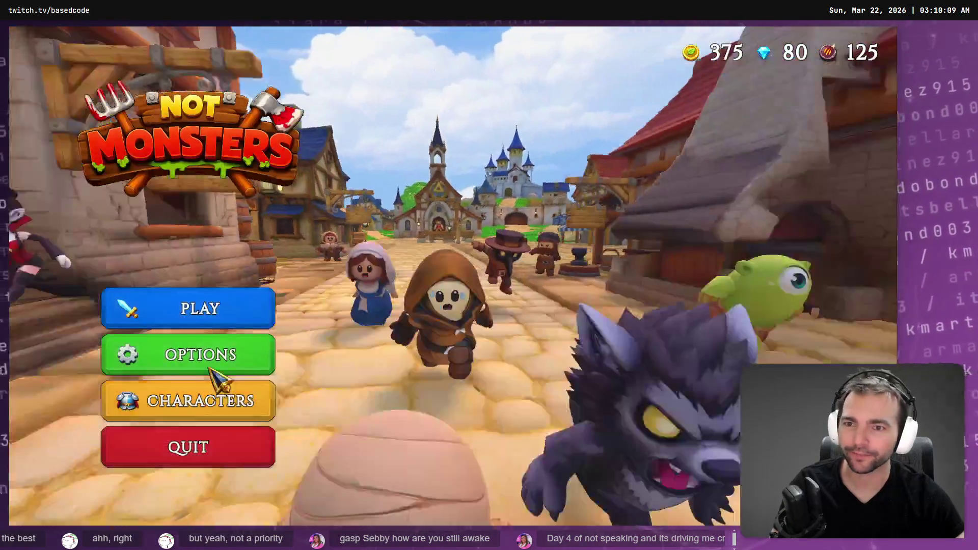
key("F8")
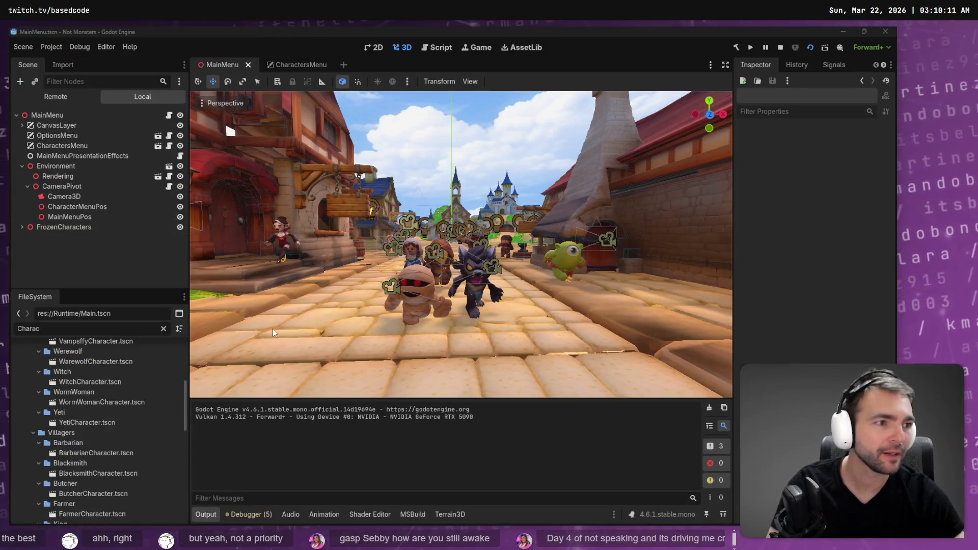
Move both banner TextureRects and CharactersLabel down 51 px together in CharactersMenu and save
left_click(298, 63)
left_click(479, 178)
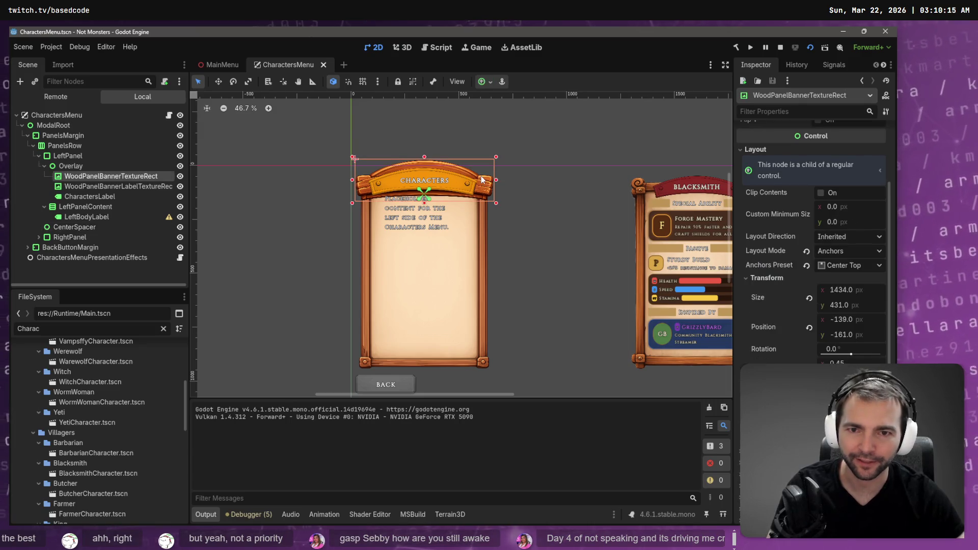
left_click(97, 166)
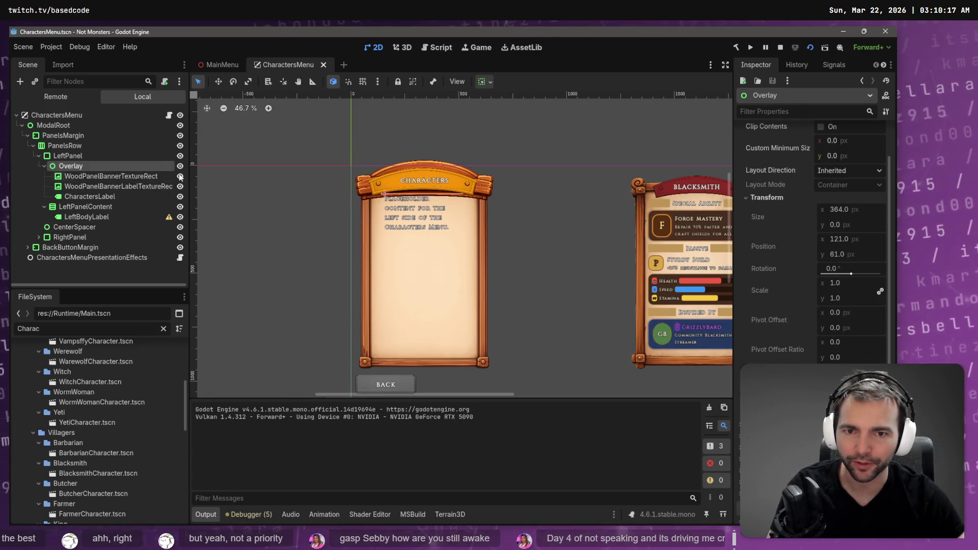
left_click(489, 186)
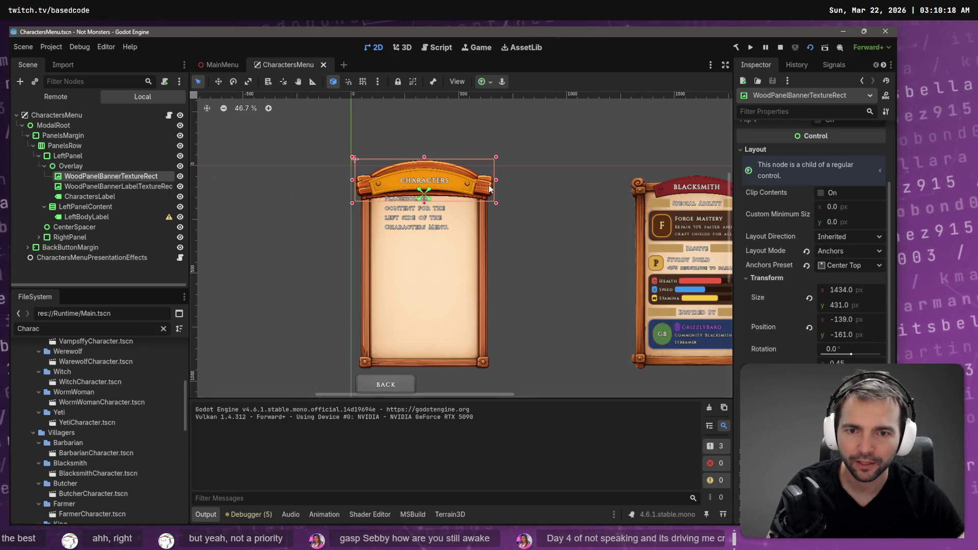
left_click(142, 187, "shift")
left_click(121, 197, "shift")
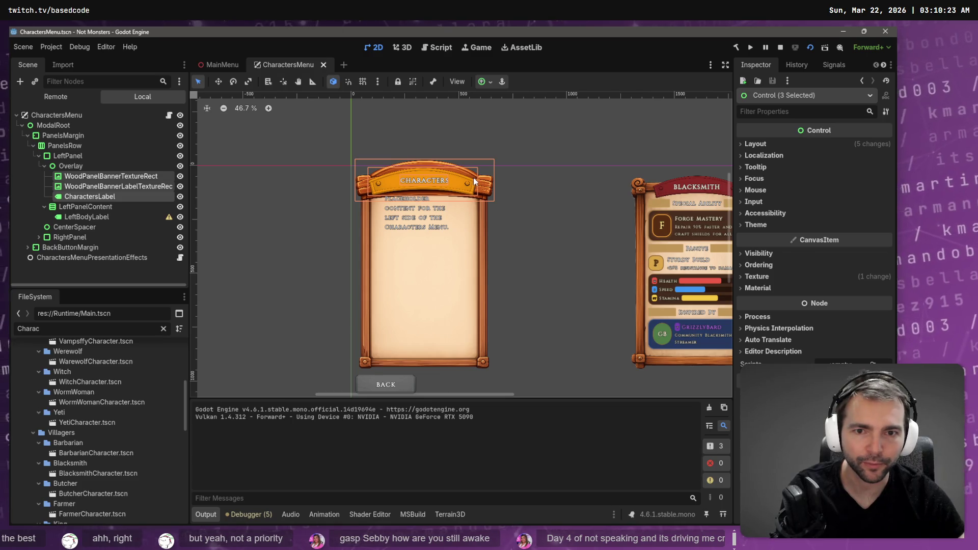
left_click_drag(474, 183, 474, 193)
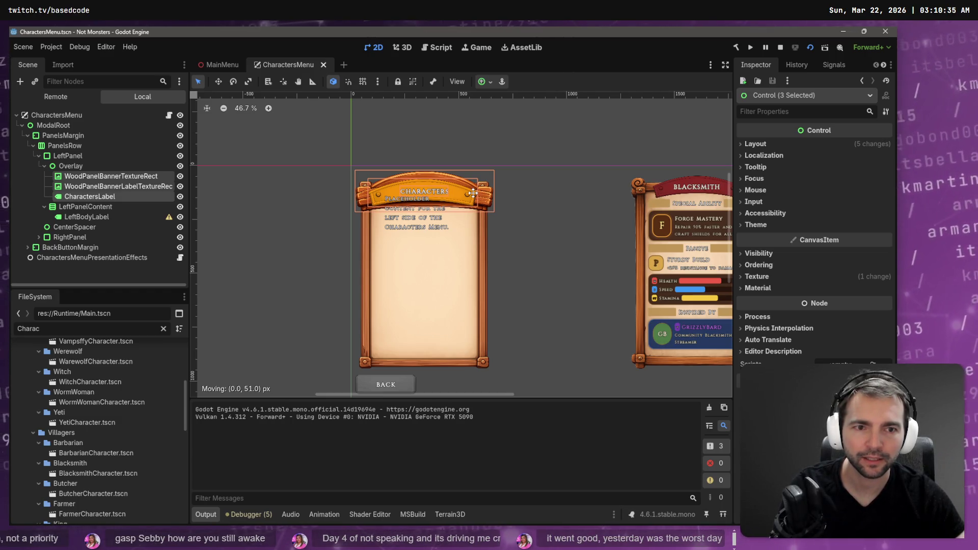
left_click_drag(473, 193, 474, 192)
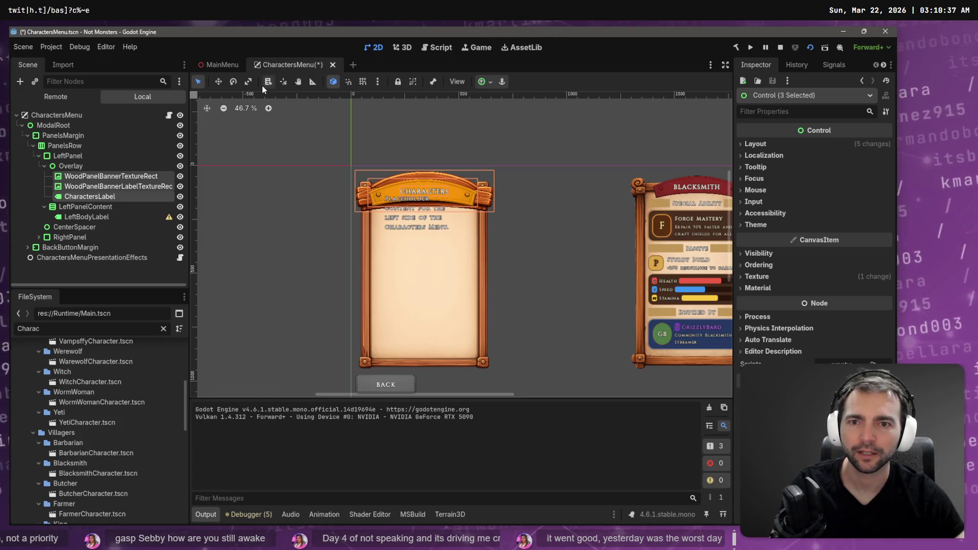
key("ctrl+s")
left_click(222, 65)
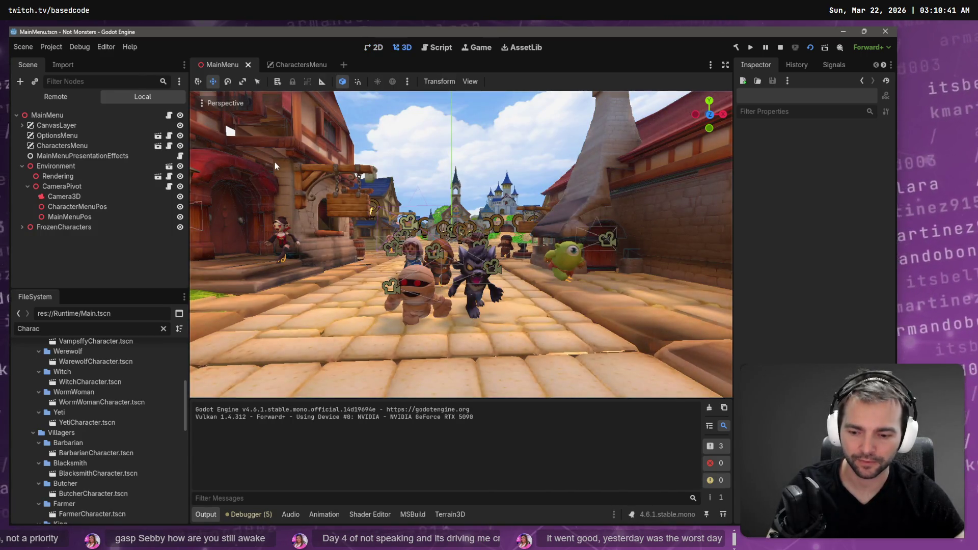
key("F5")
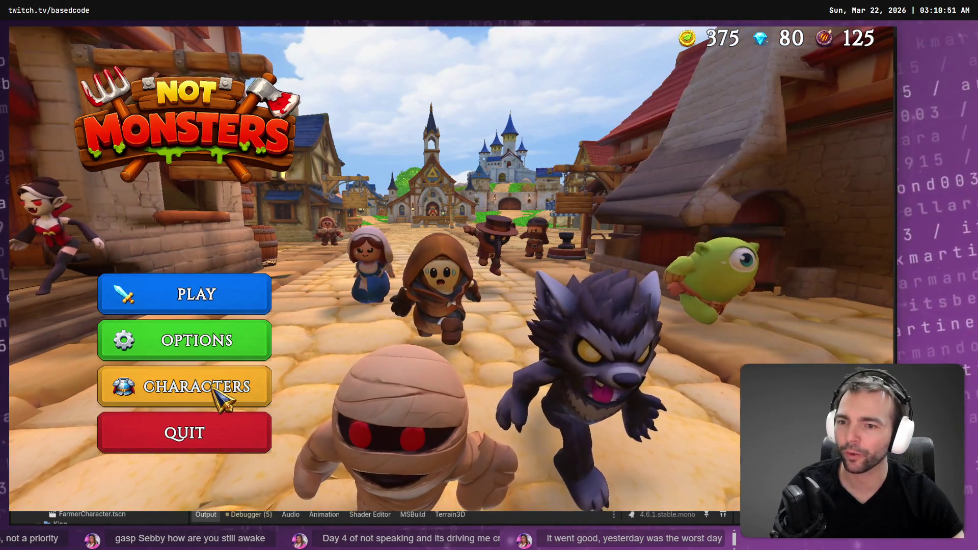
left_click(220, 390)
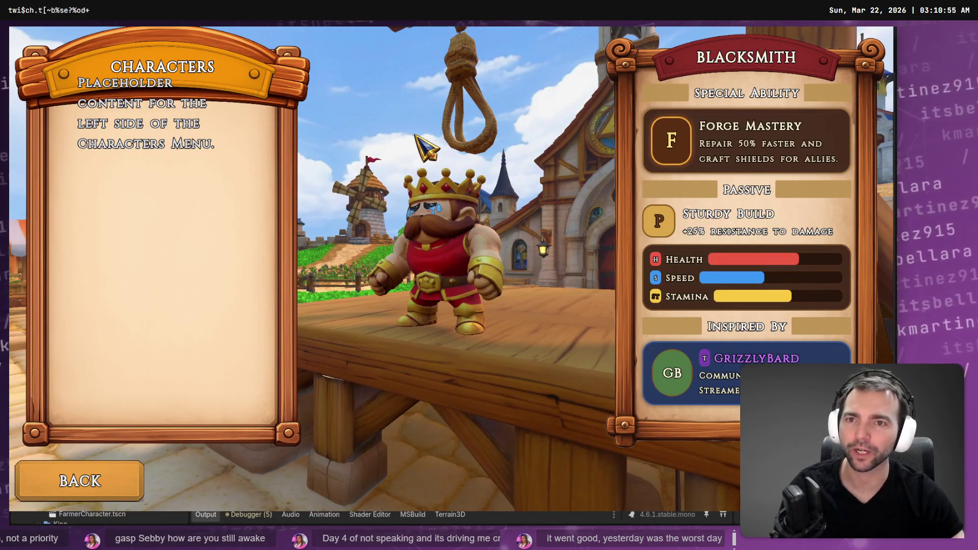
key("F8")
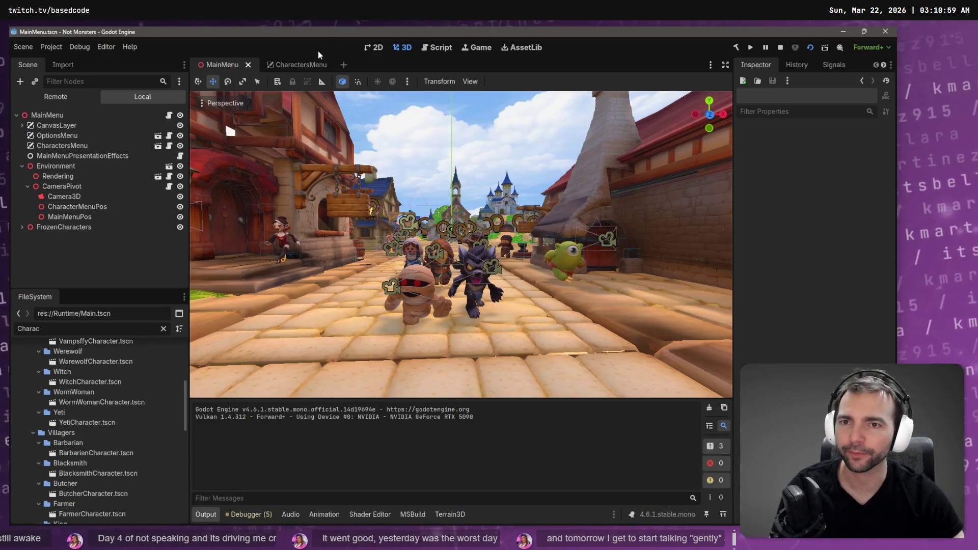
Back in CharactersMenu, select PanelsRow in the Scene dock and bring up its context menu
left_click(300, 65)
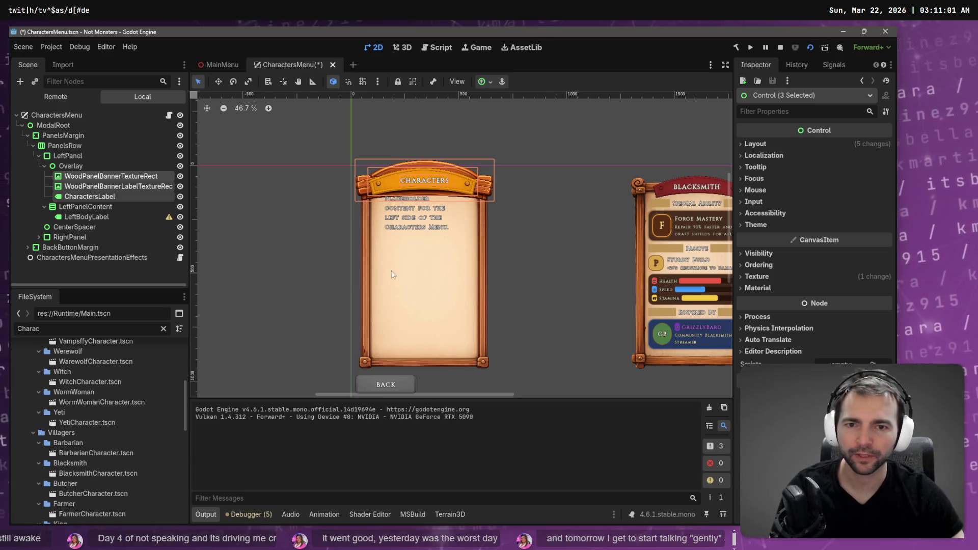
left_click(77, 166)
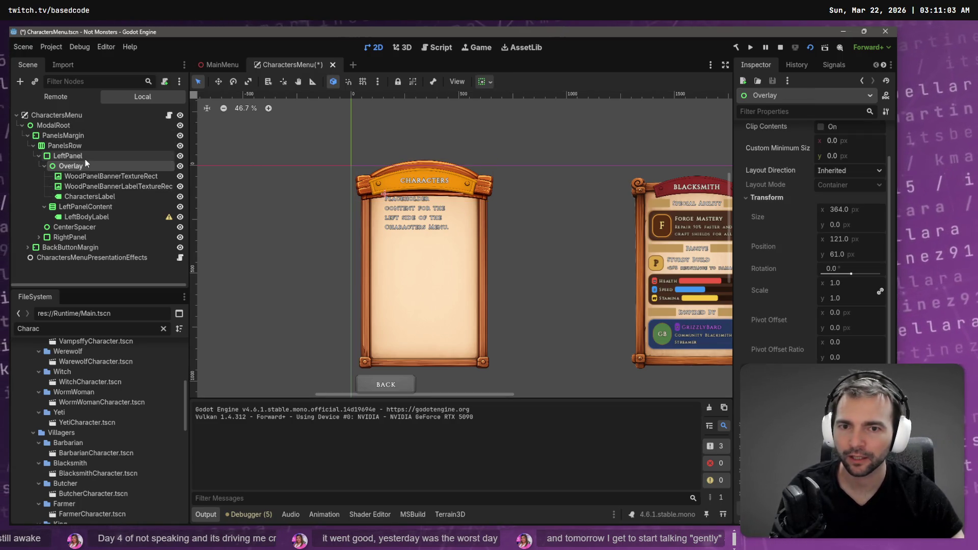
left_click(81, 155)
left_click(79, 146)
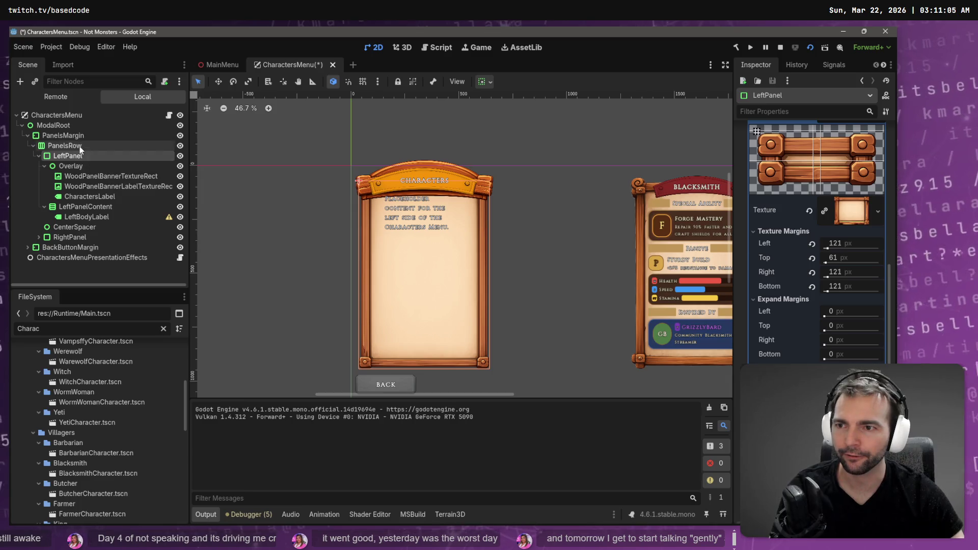
left_click(80, 154)
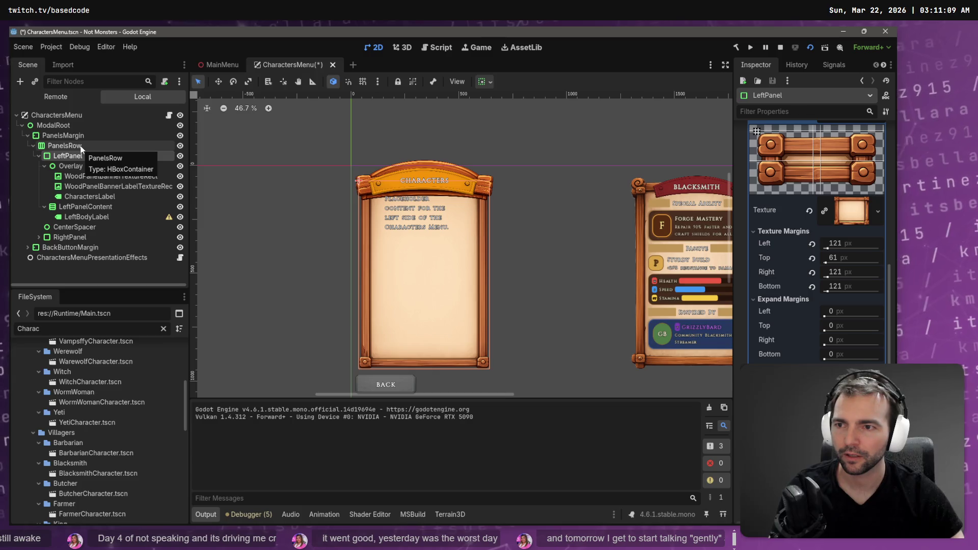
left_click(80, 146)
right_click(81, 147)
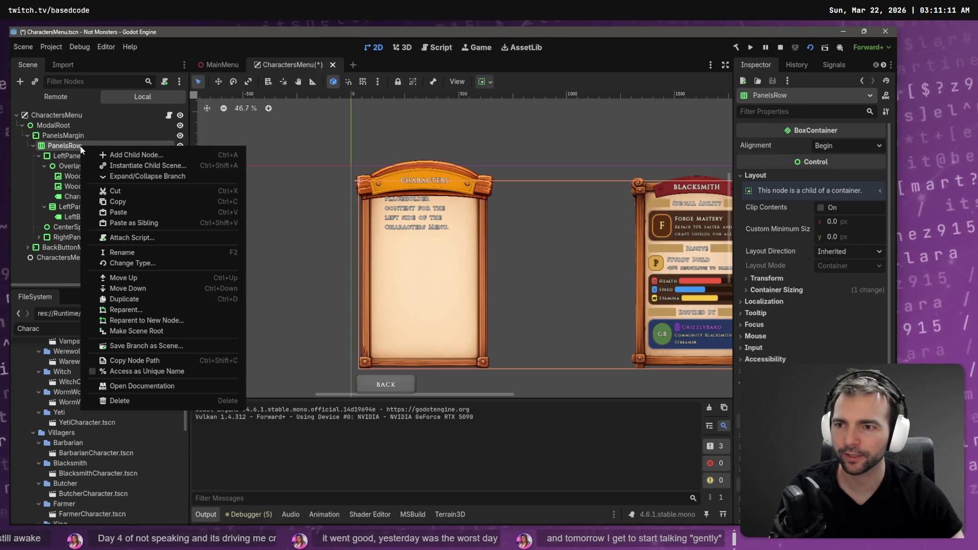
Search the node dialog for 'Row', then expand the Control and Container class branches
key("Escape")
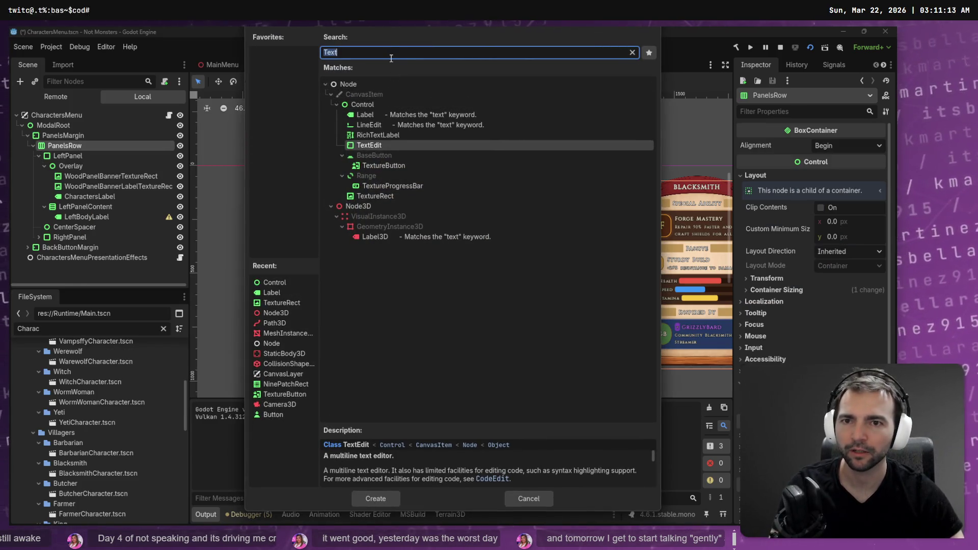
type("R")
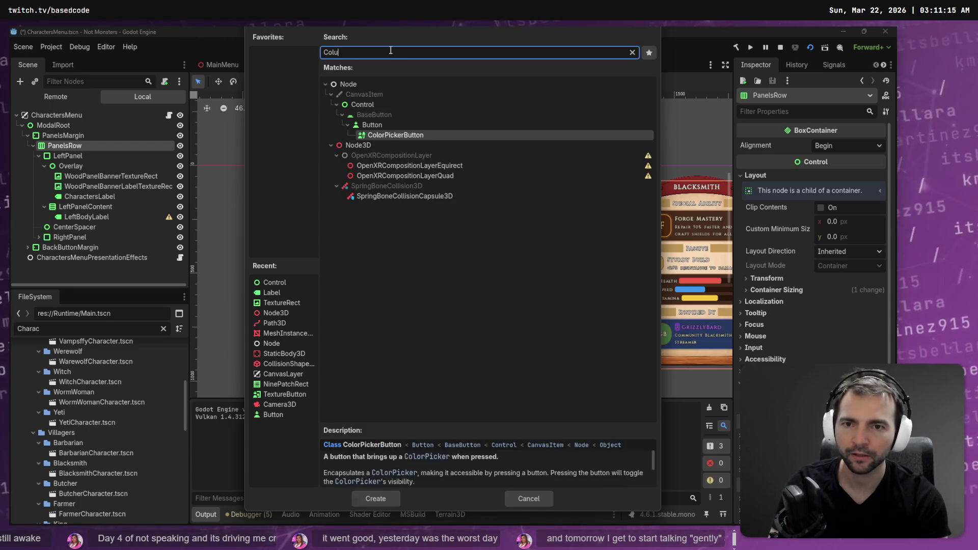
type("ow")
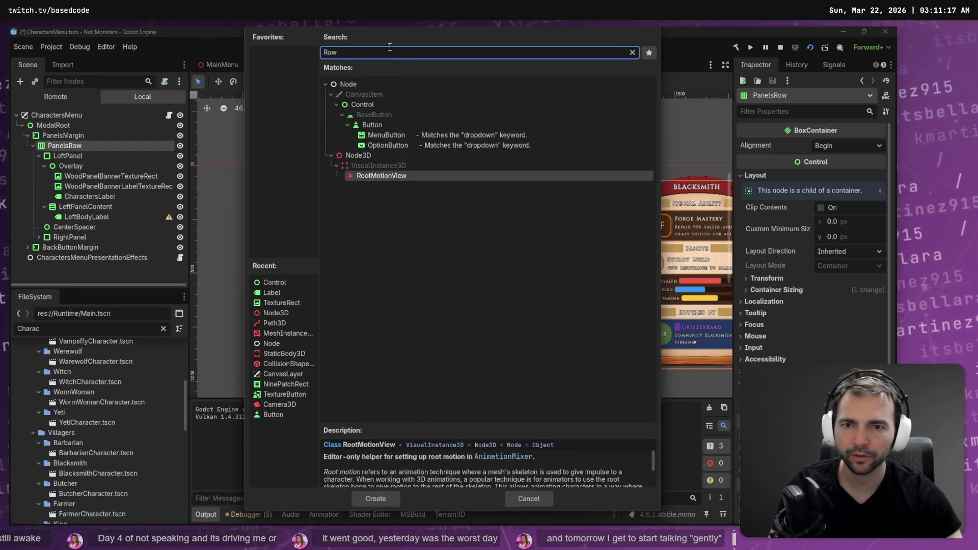
key("BackSpace")
key("BackSpace")
key("BackSpace")
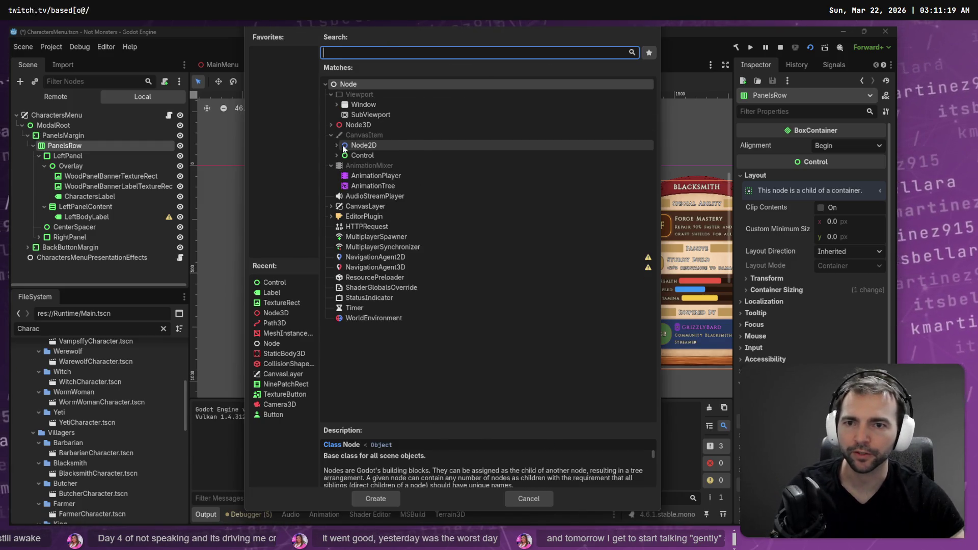
left_click(336, 155)
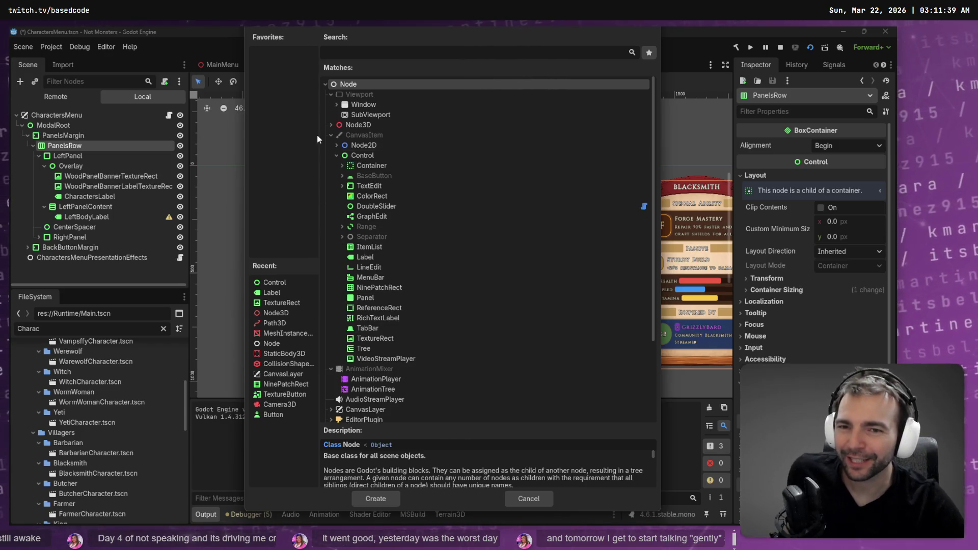
left_click(343, 166)
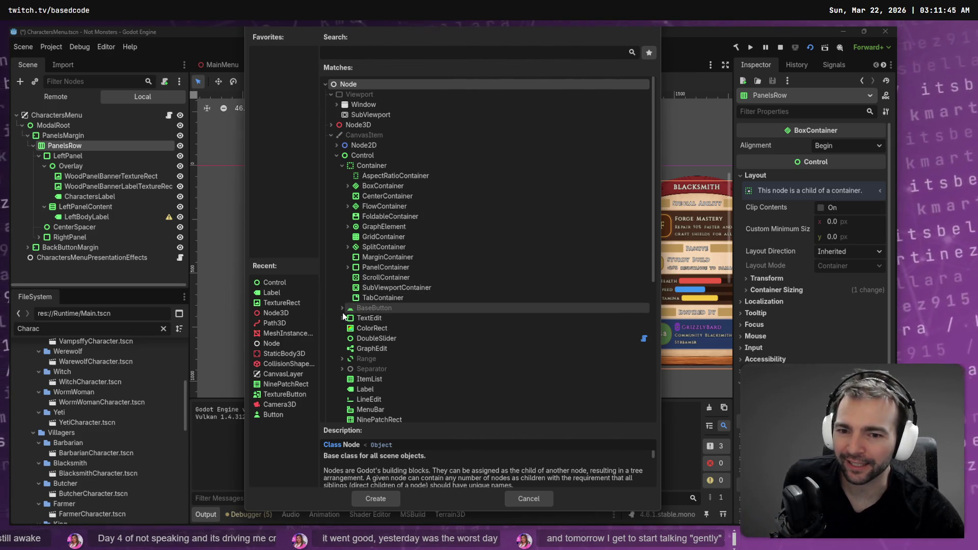
scroll(342, 308, "down", 2)
scroll(344, 313, "down", 5)
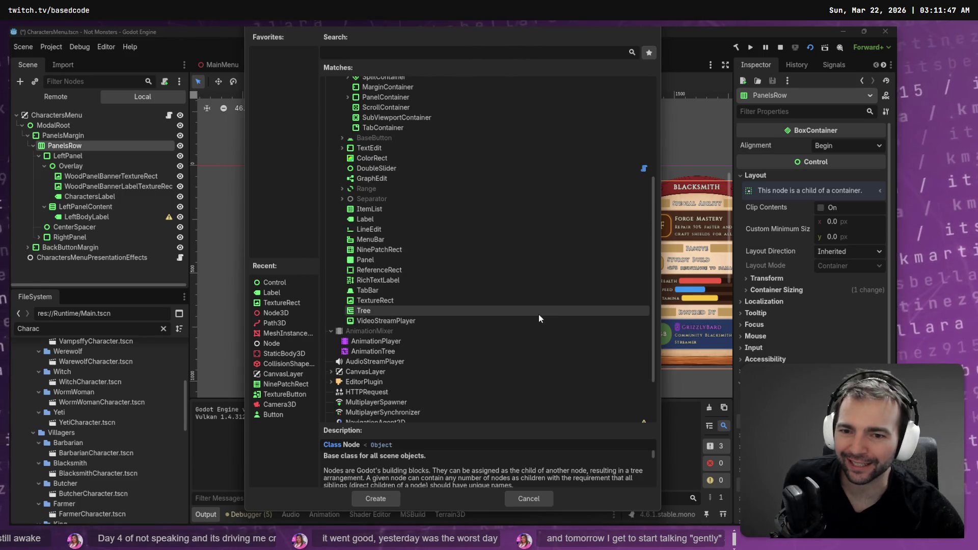
scroll(512, 305, "up", 5)
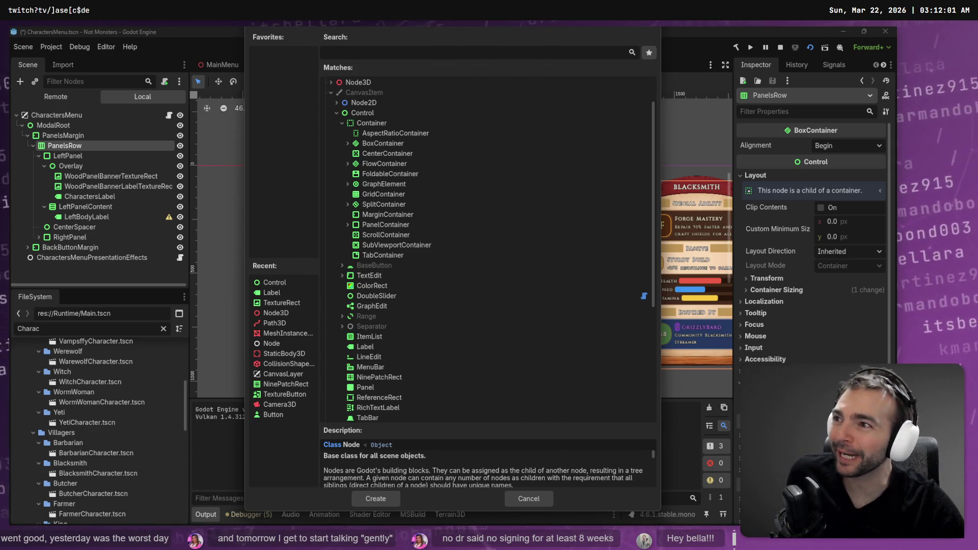
Browse the split, graph and flow container types, search 'Panels', then cancel without adding a node
left_click(348, 204)
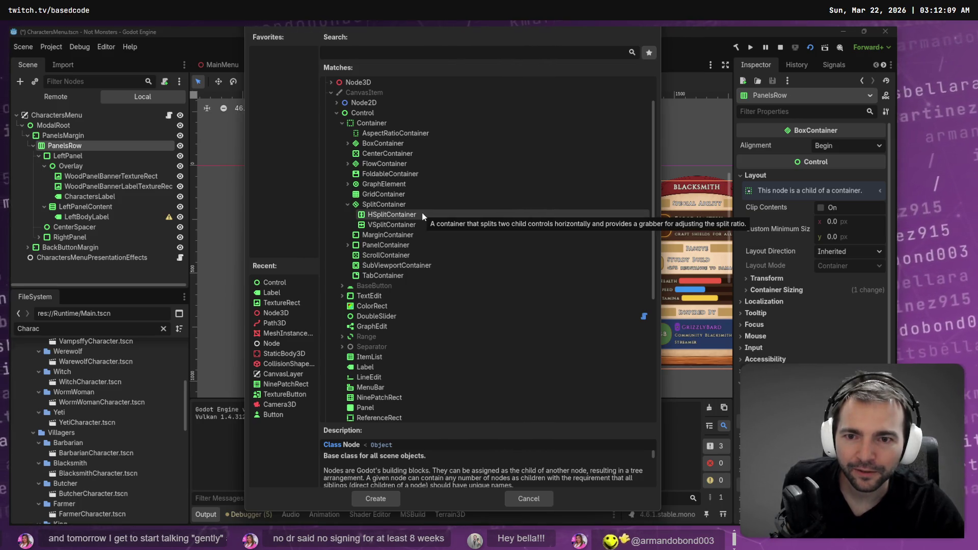
left_click(349, 184)
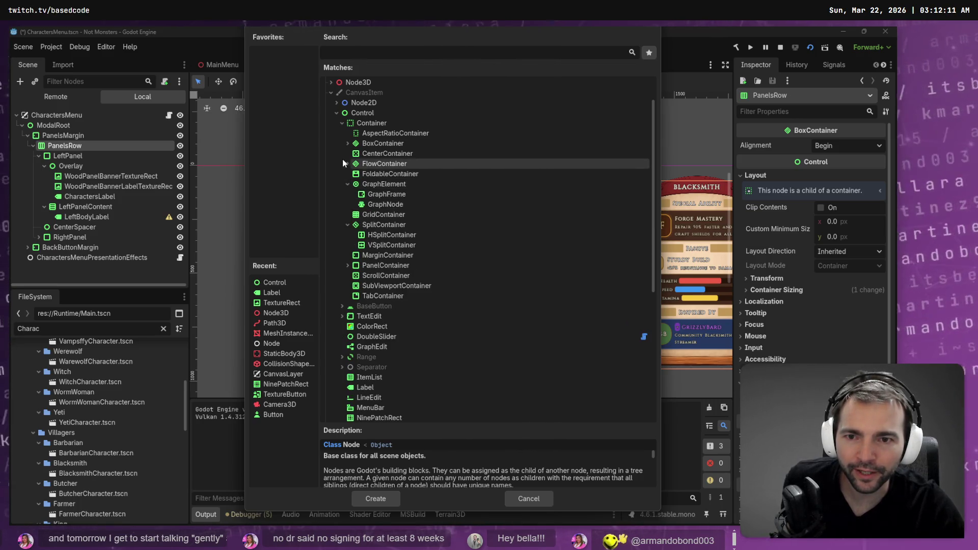
left_click(347, 163)
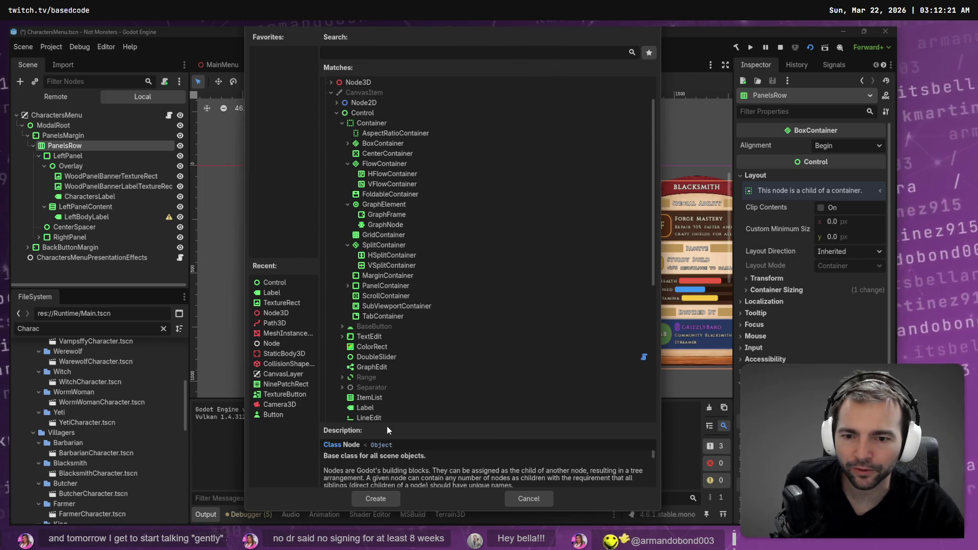
scroll(389, 326, "down", 5)
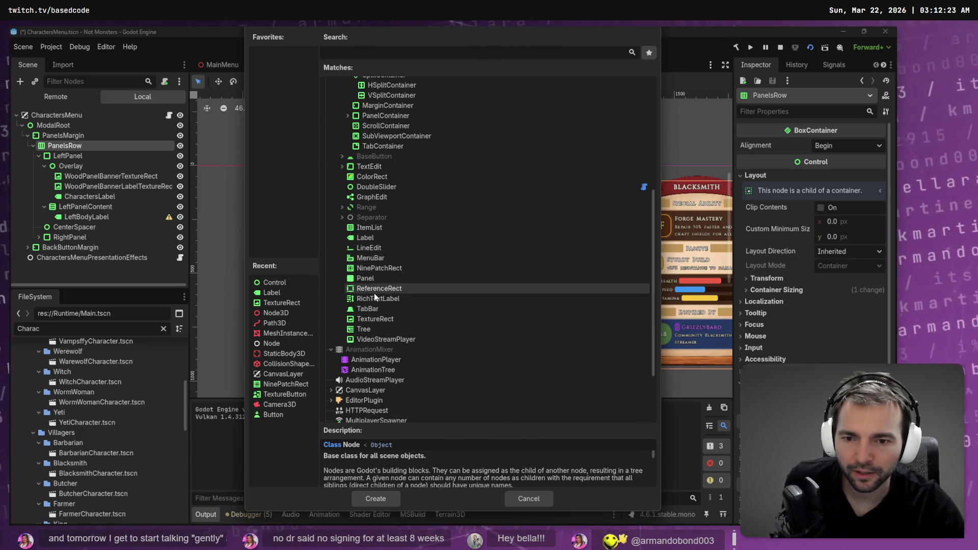
scroll(384, 198, "up", 4)
scroll(383, 198, "up", 3)
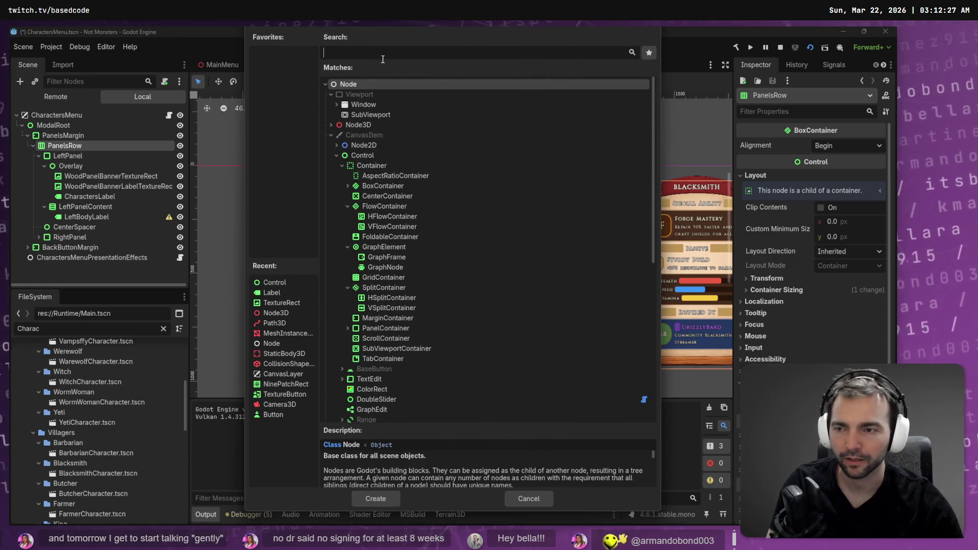
type("Panels")
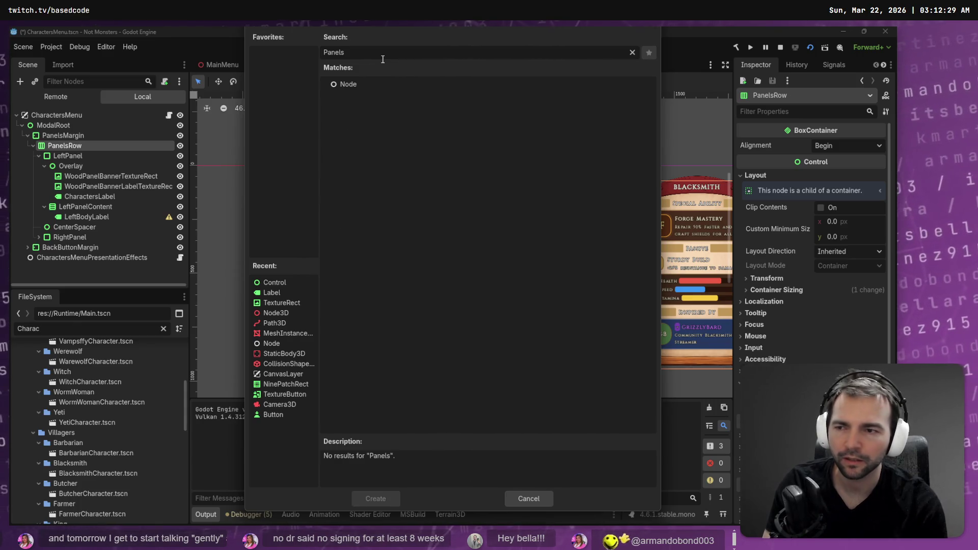
key("ctrl+BackSpace")
key("Escape")
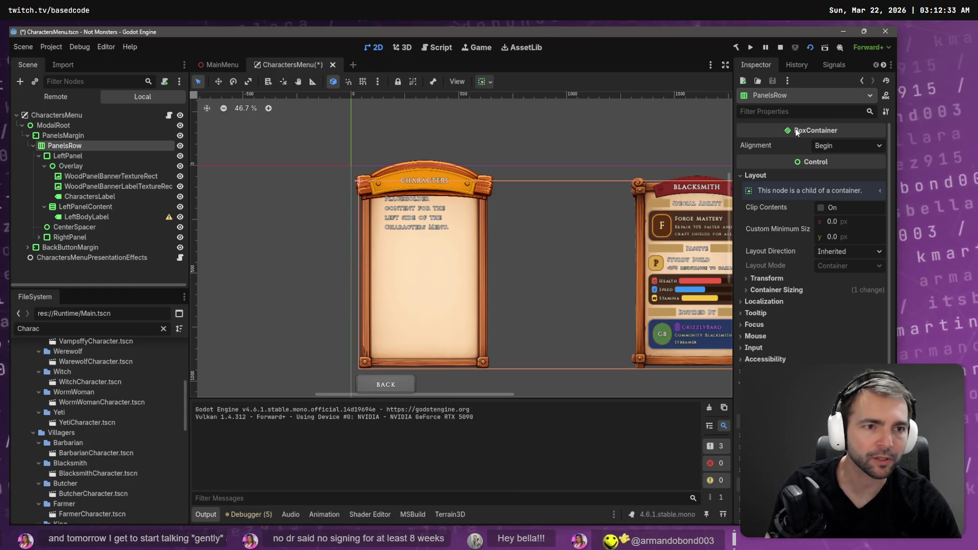
Add a VBoxContainer from Control > Container > BoxContainer under PanelsRow and drag it into LeftPanel
mouse_move(797, 131)
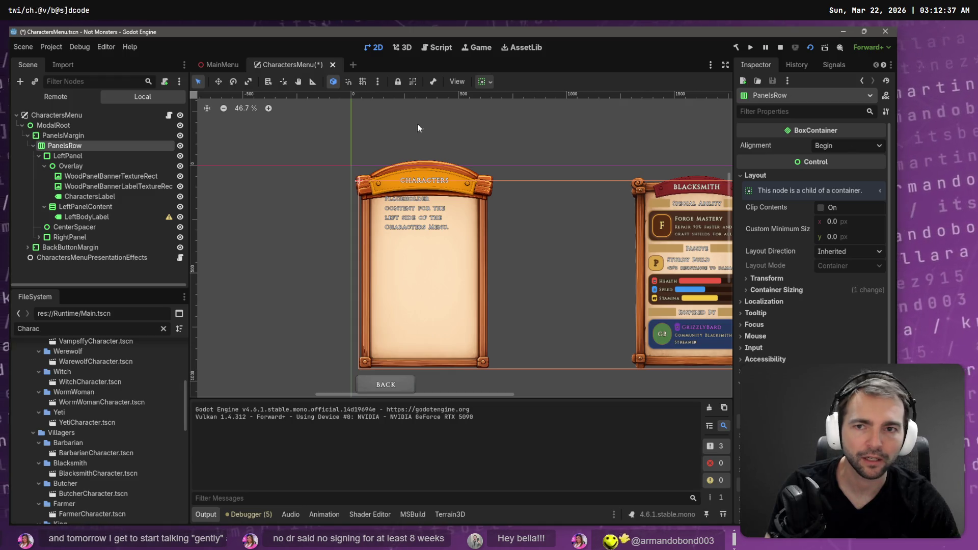
right_click(173, 145)
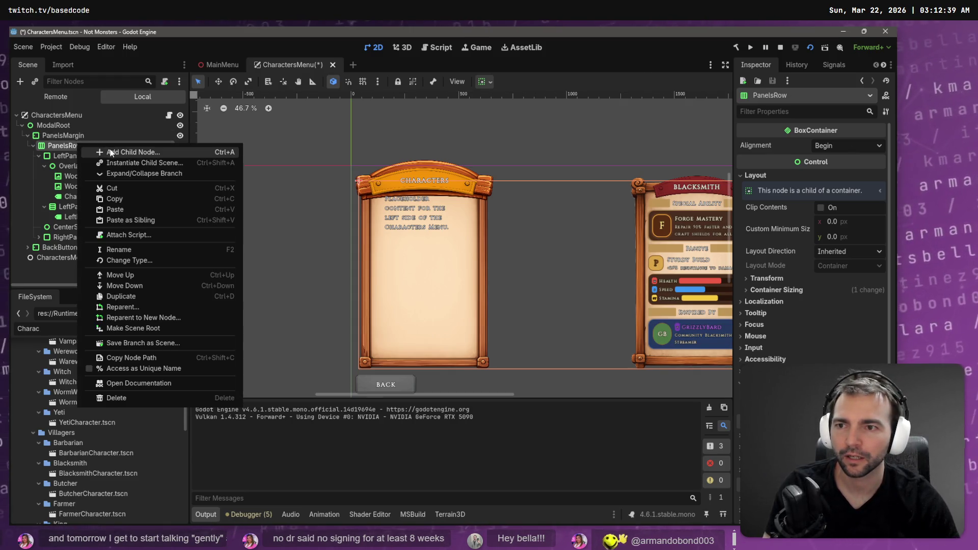
left_click(213, 151)
left_click(336, 156)
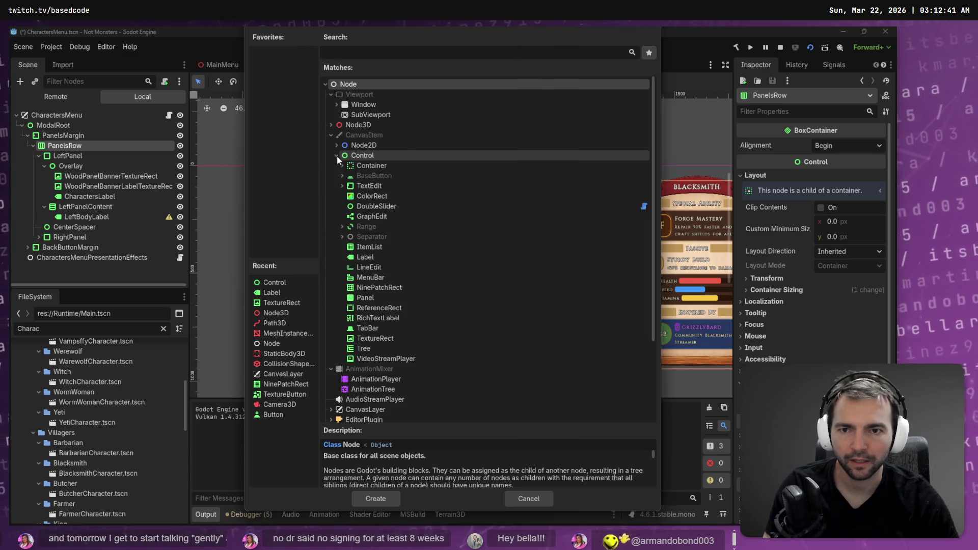
left_click(342, 166)
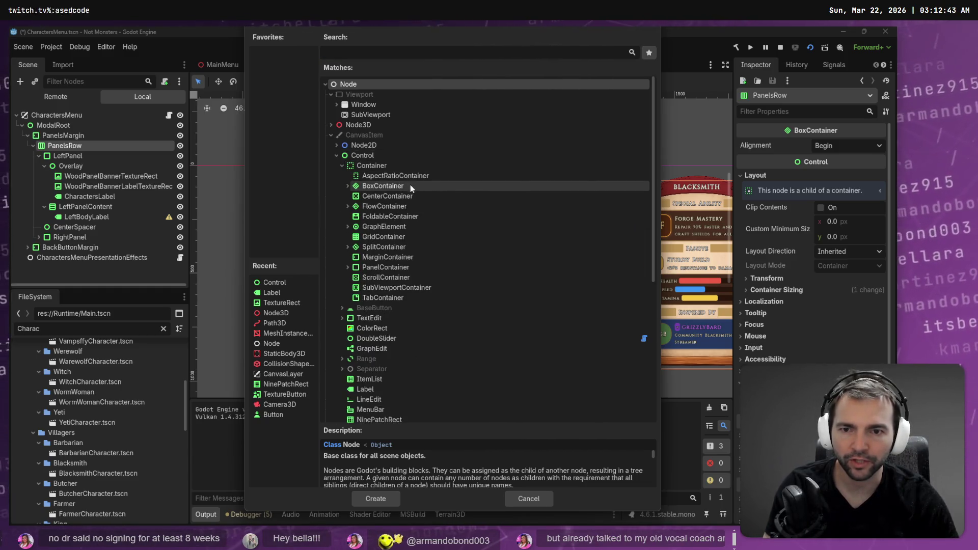
left_click(348, 186)
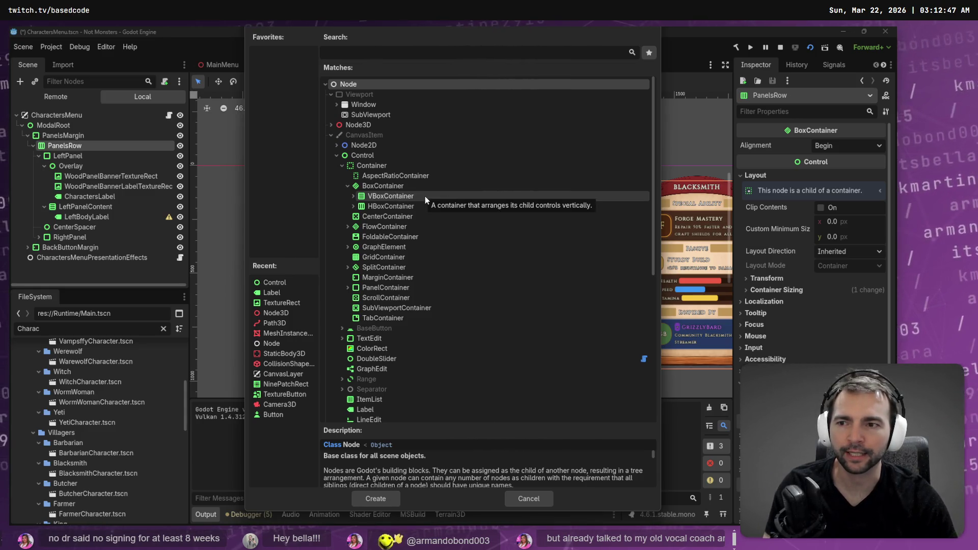
double_click(425, 197)
left_click_drag(50, 245, 90, 164)
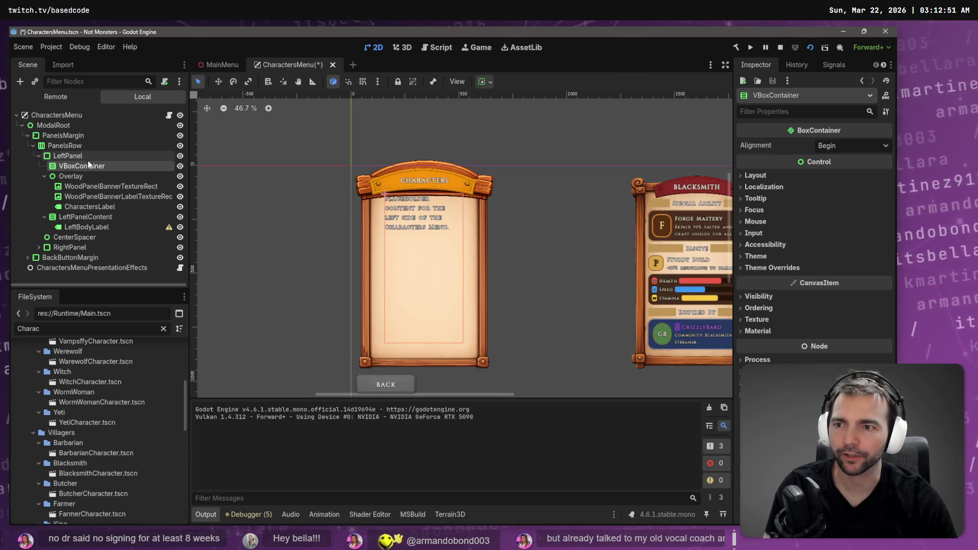
Nest Overlay and LeftPanelContent inside the new VBoxContainer under LeftPanel
left_click(92, 176)
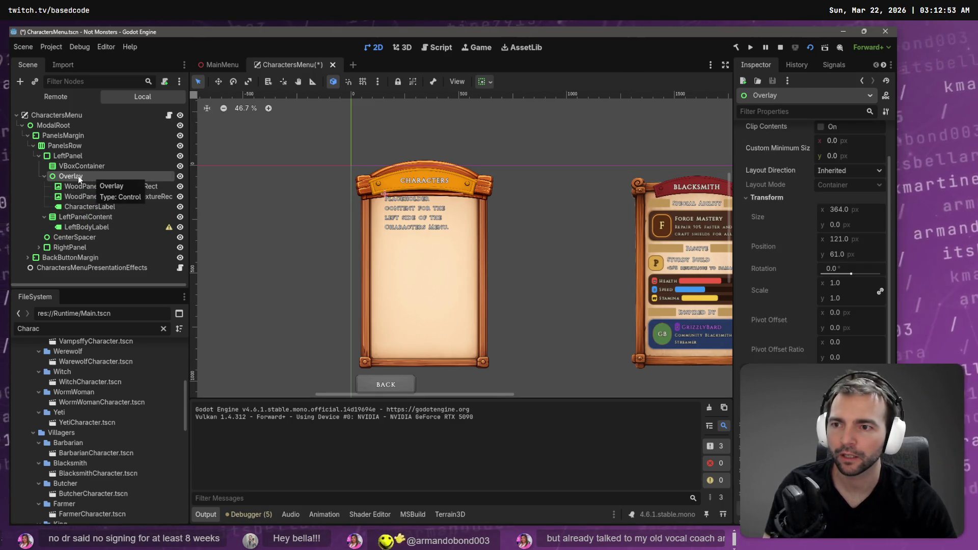
left_click(84, 166)
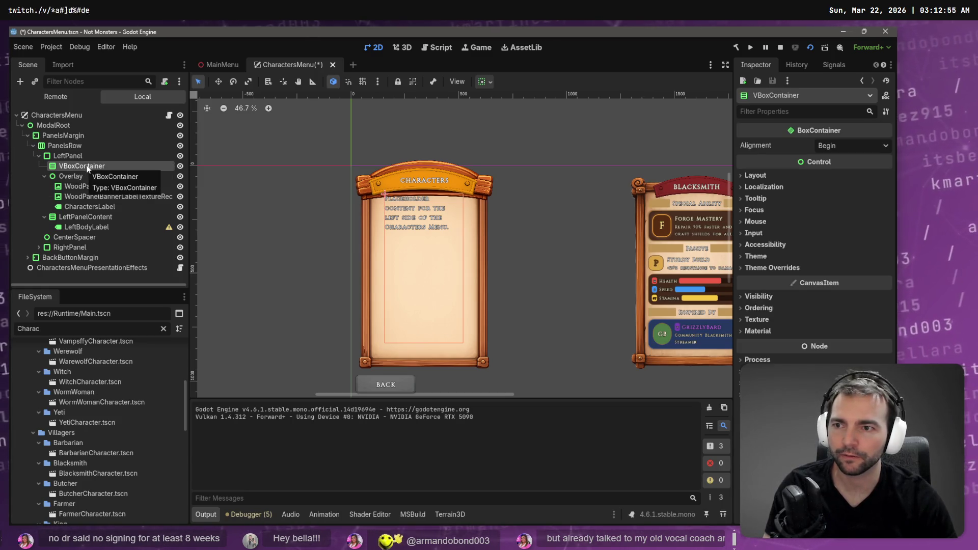
left_click(70, 176)
left_click(77, 217, "ctrl")
left_click_drag(71, 177, 77, 169)
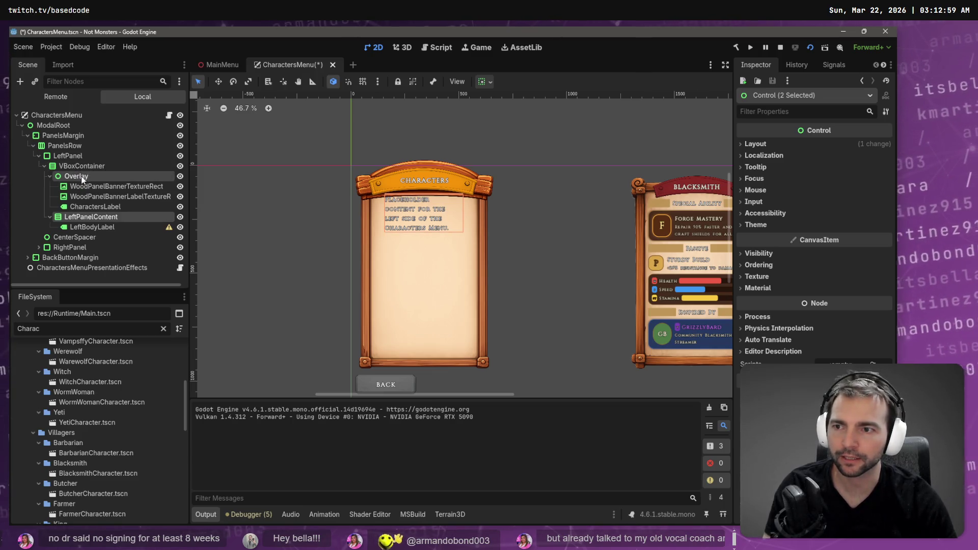
Inspect CenterSpacer and the VBoxContainer's layout settings
left_click(72, 237)
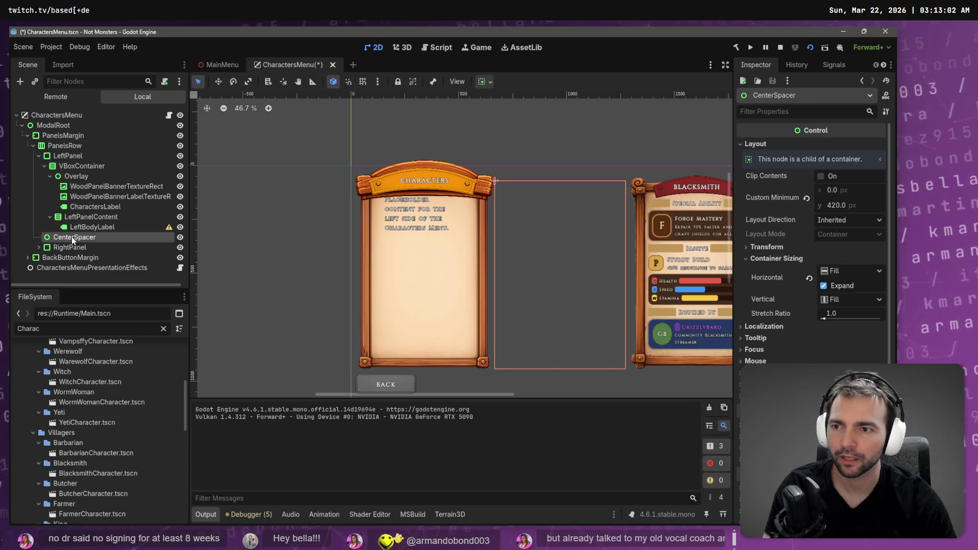
left_click(39, 156)
left_click(39, 155)
left_click(66, 166)
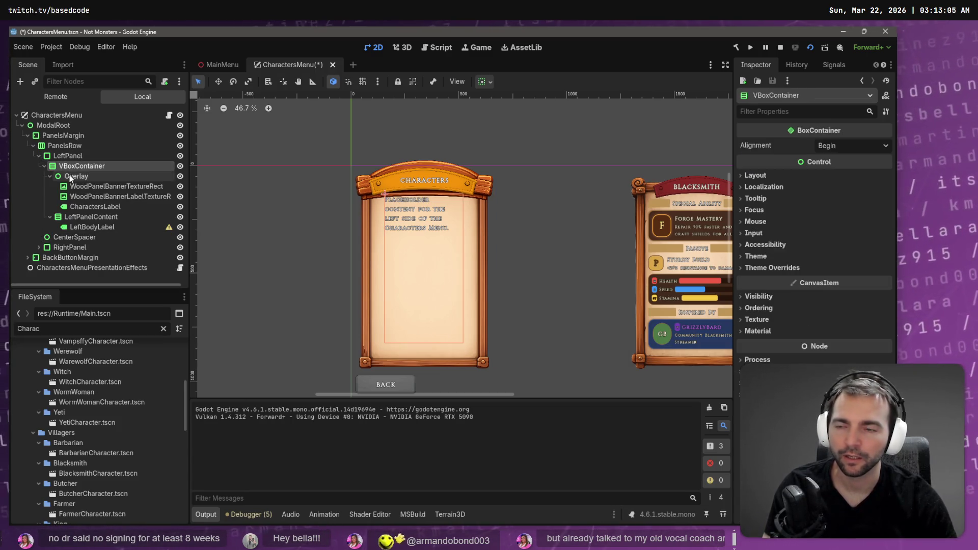
left_click(74, 176)
left_click(78, 165)
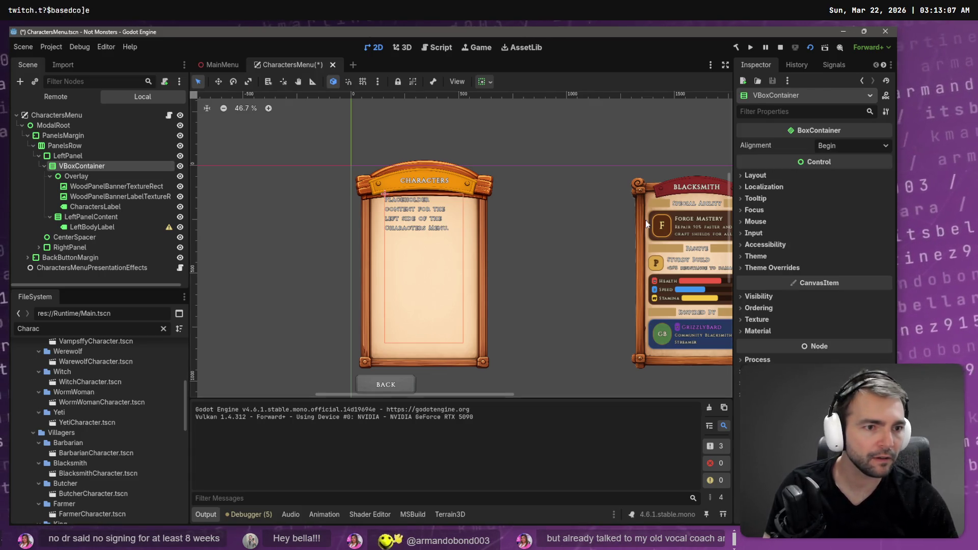
left_click(754, 175)
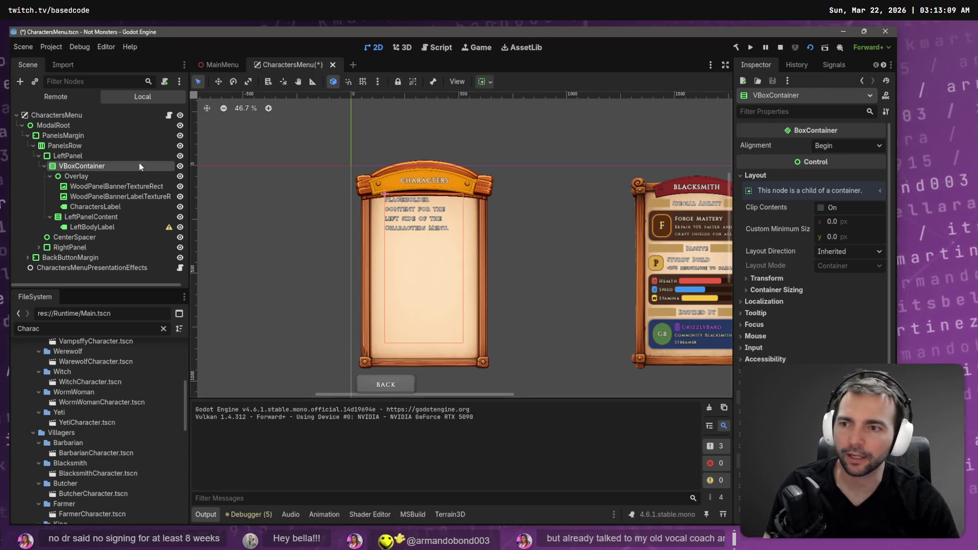
Review Overlay, LeftPanelContent and LeftBodyLabel's text, then bring up LeftPanel's context menu
left_click(50, 176)
left_click(50, 186)
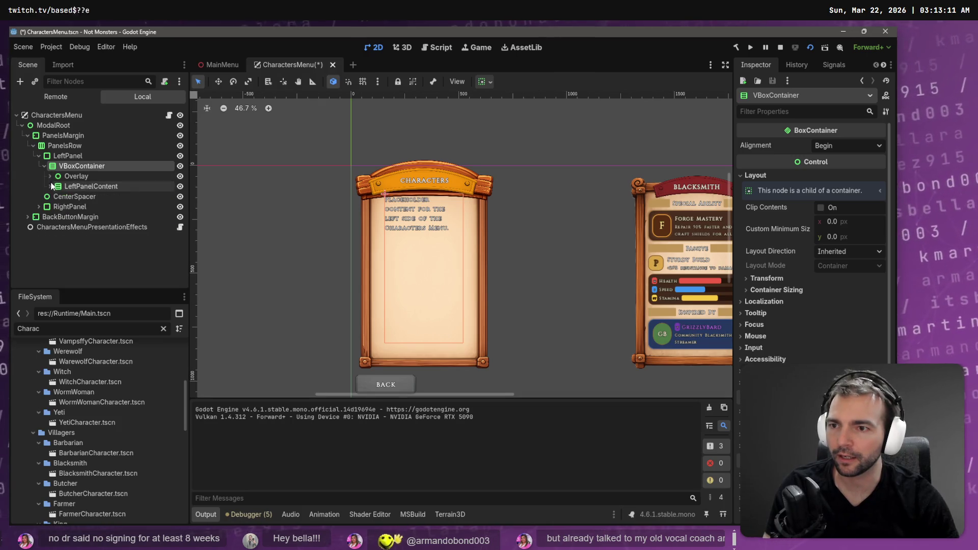
left_click(79, 175)
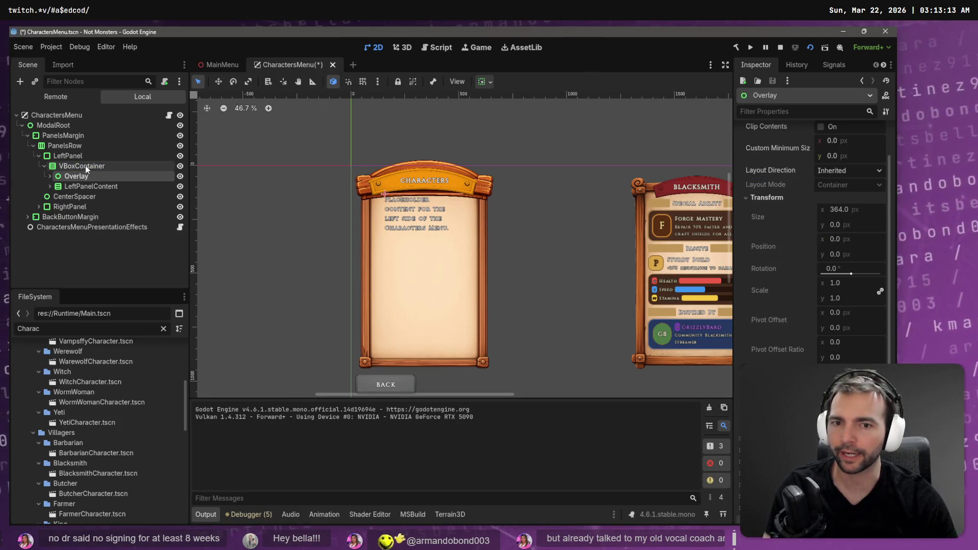
left_click(76, 186)
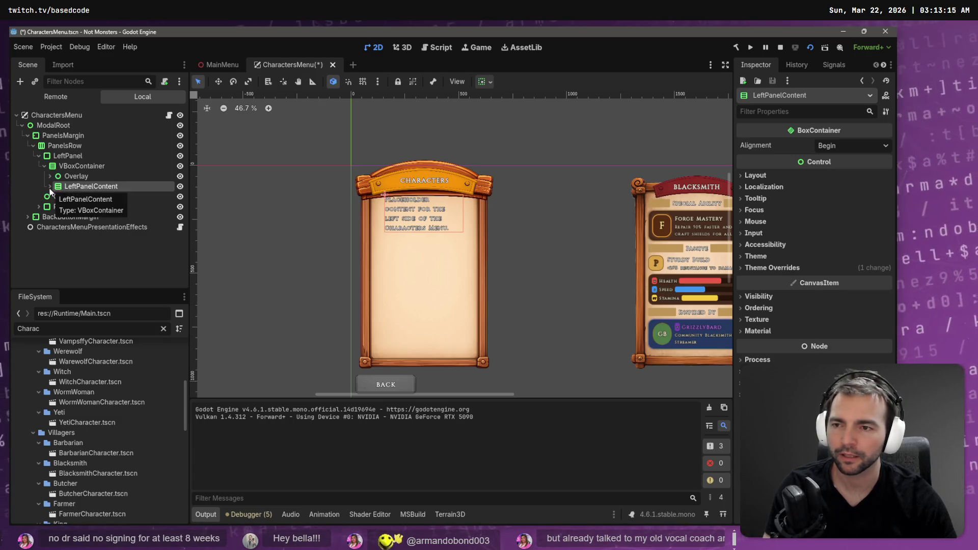
left_click(50, 186)
left_click(86, 196)
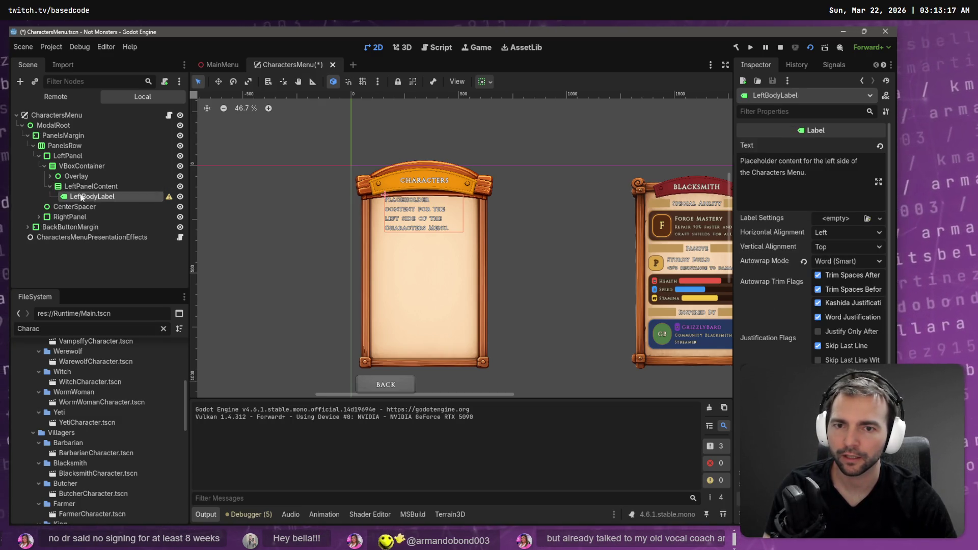
right_click(71, 157)
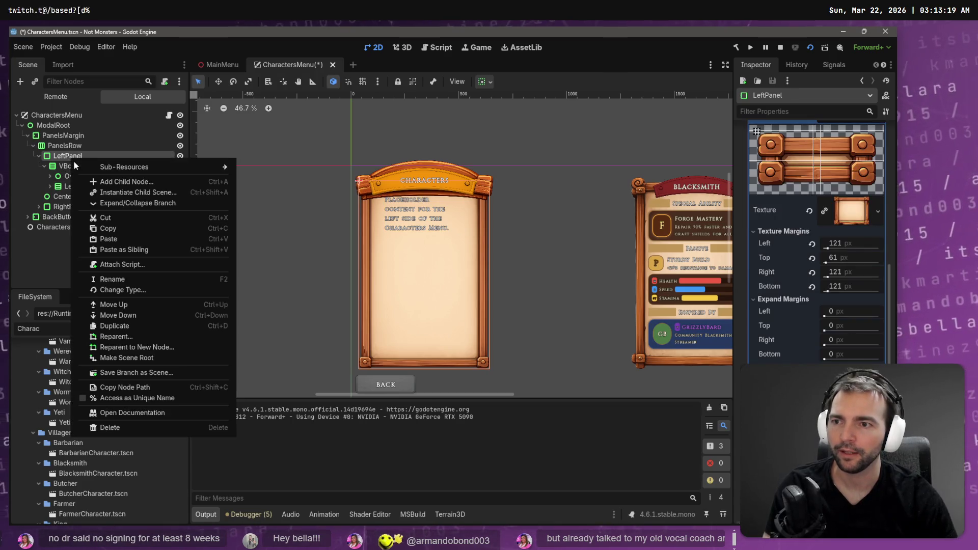
left_click(358, 180)
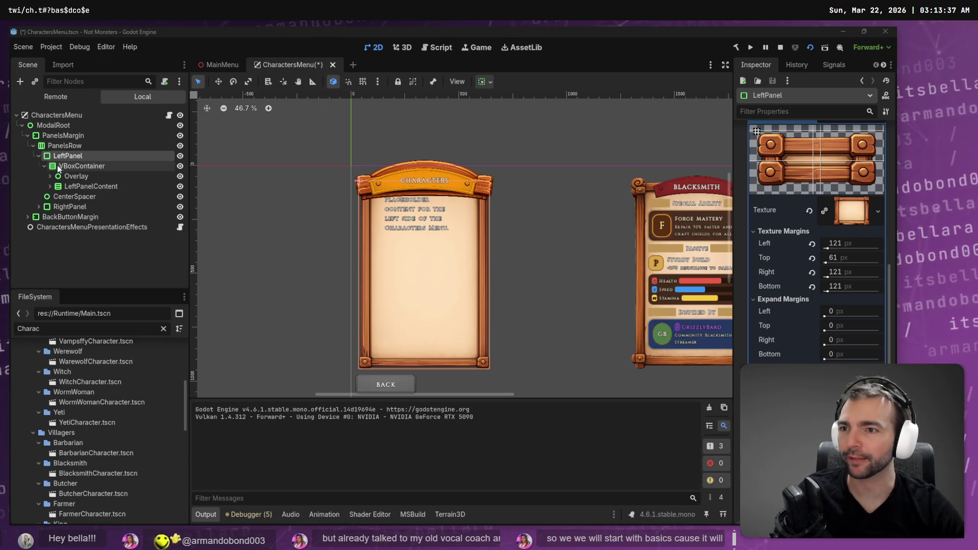
right_click(87, 166)
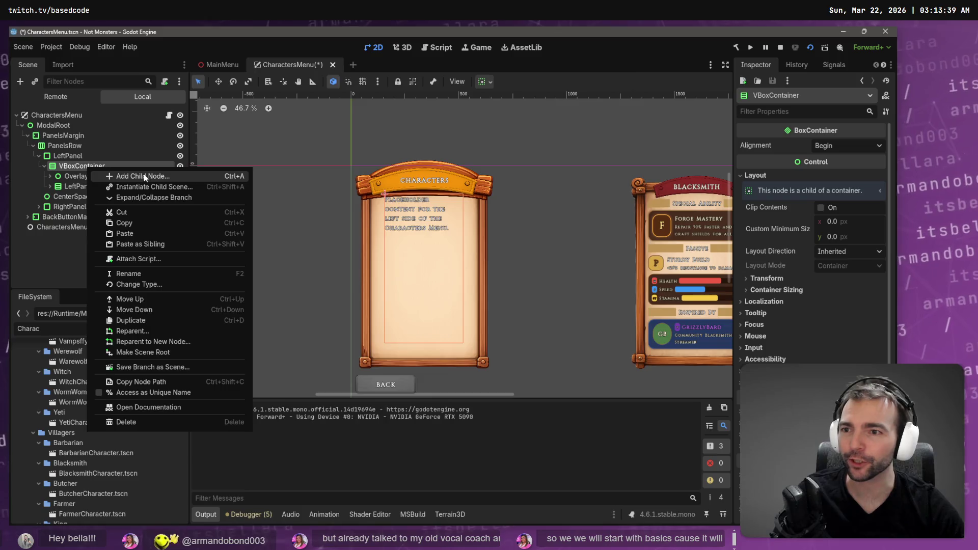
left_click(144, 173)
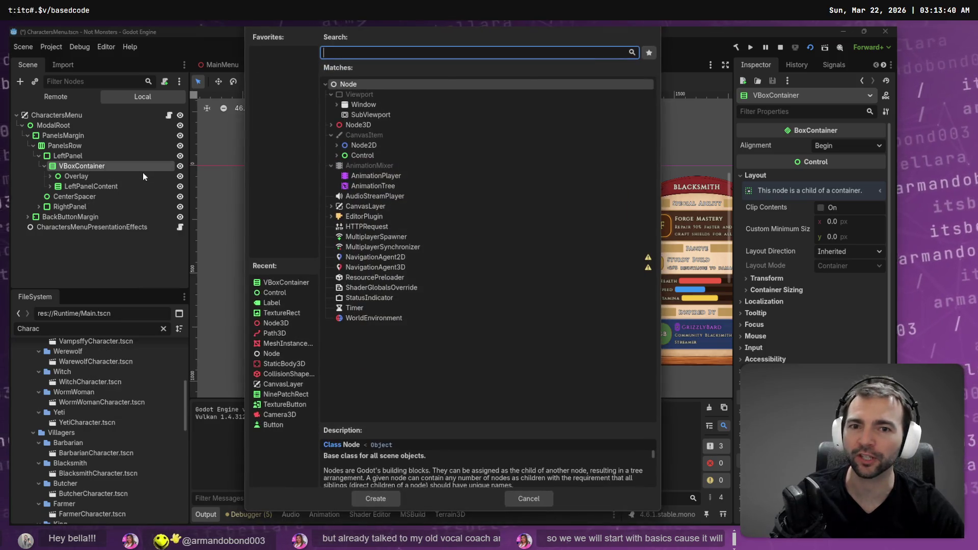
left_click(337, 156)
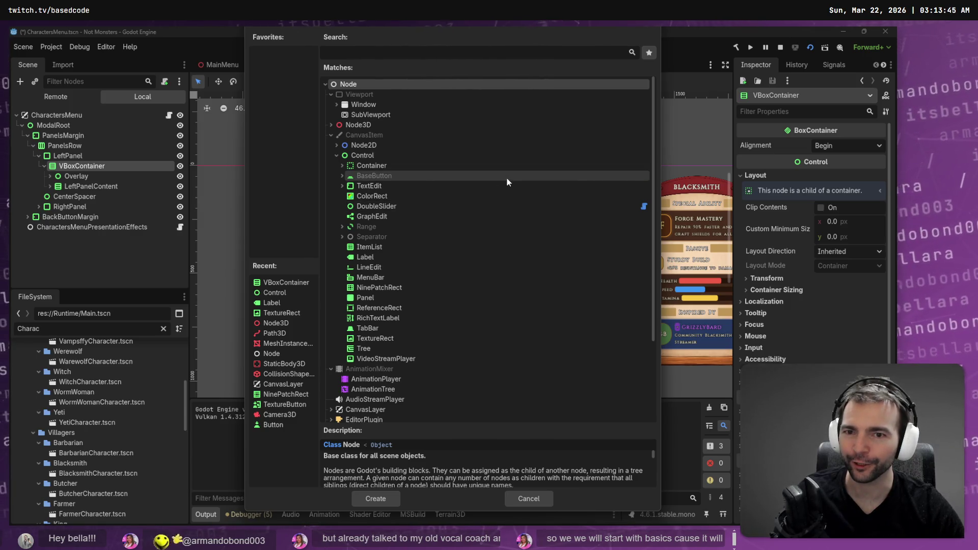
left_click(352, 167)
left_click(342, 166)
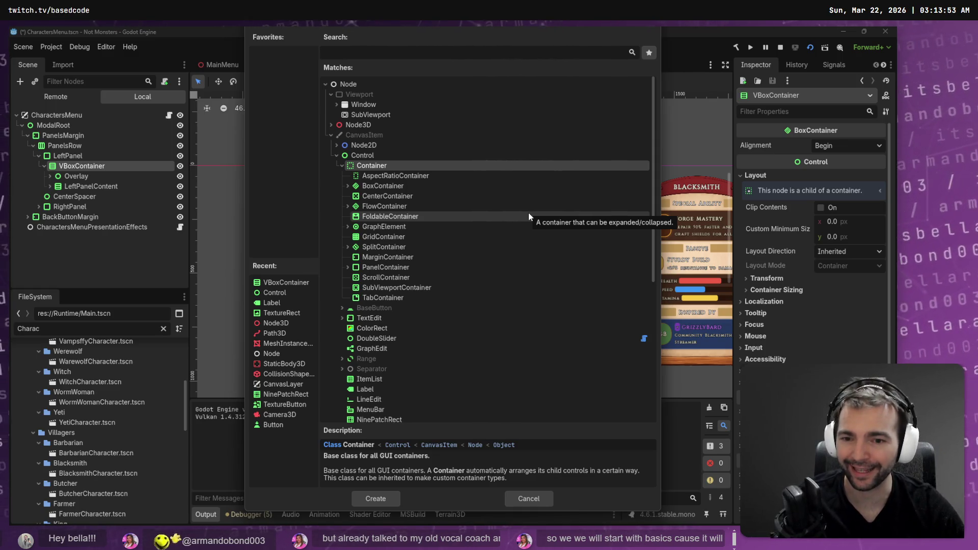
scroll(549, 248, "down", 5)
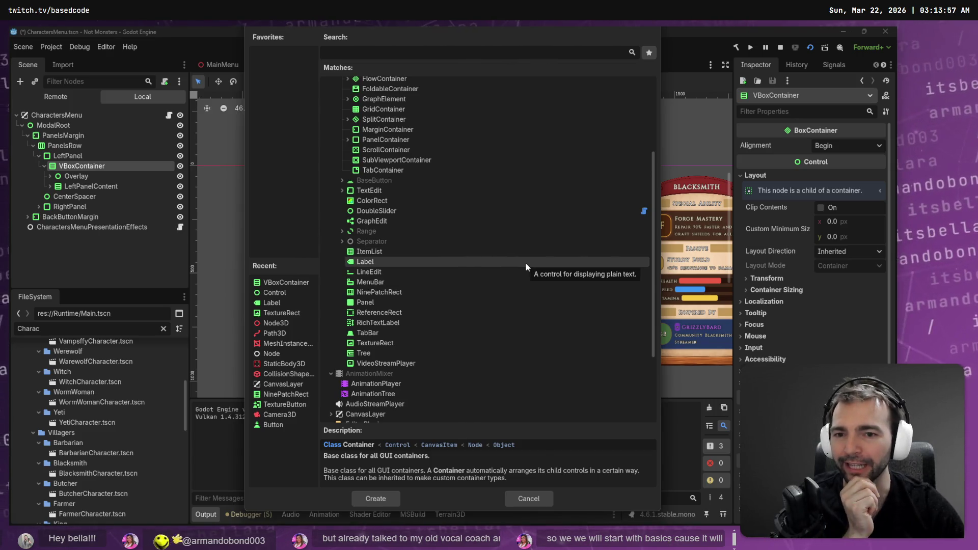
scroll(528, 252, "up", 5)
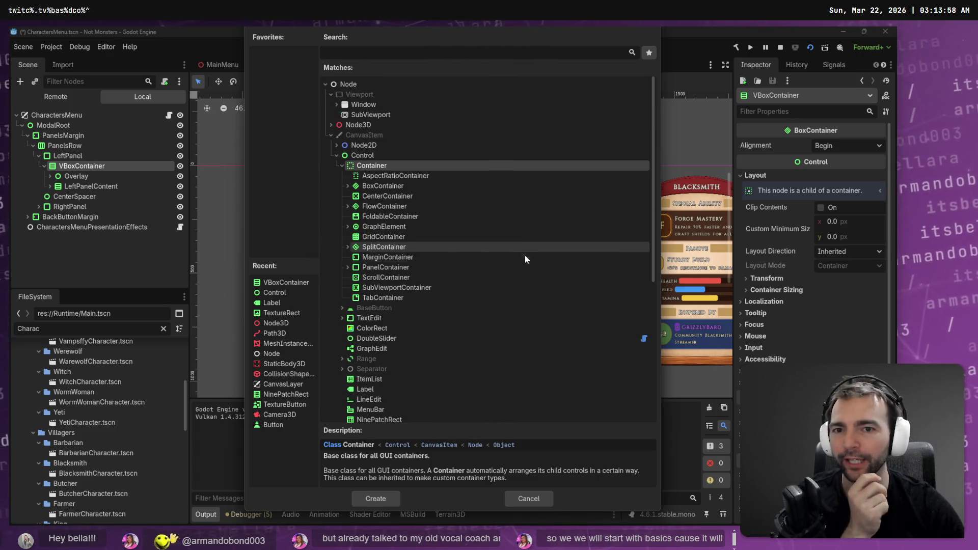
left_click(343, 167)
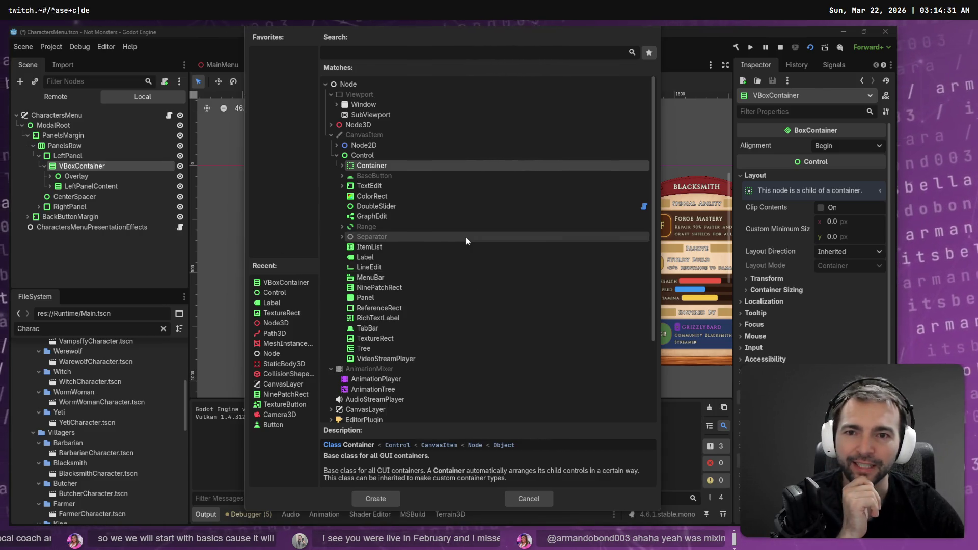
left_click(343, 166)
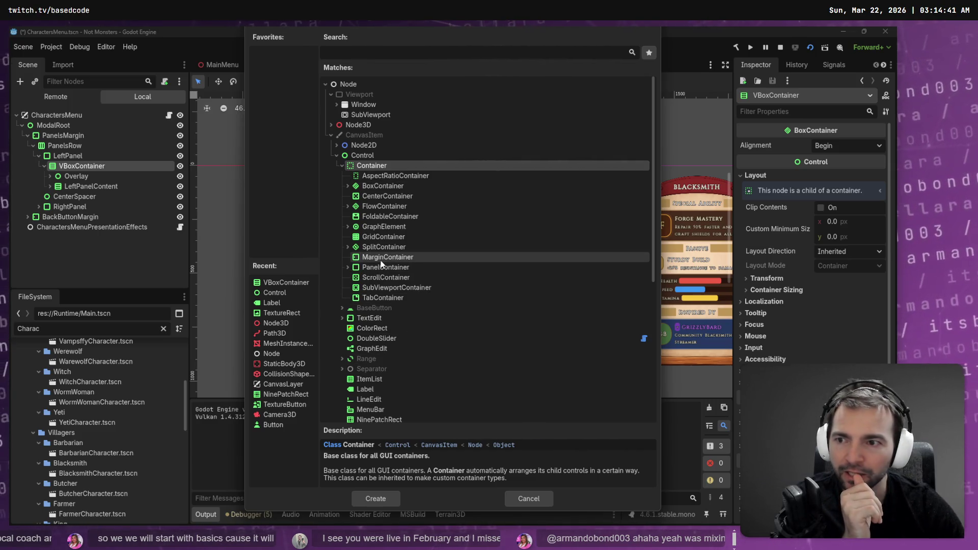
left_click(544, 496)
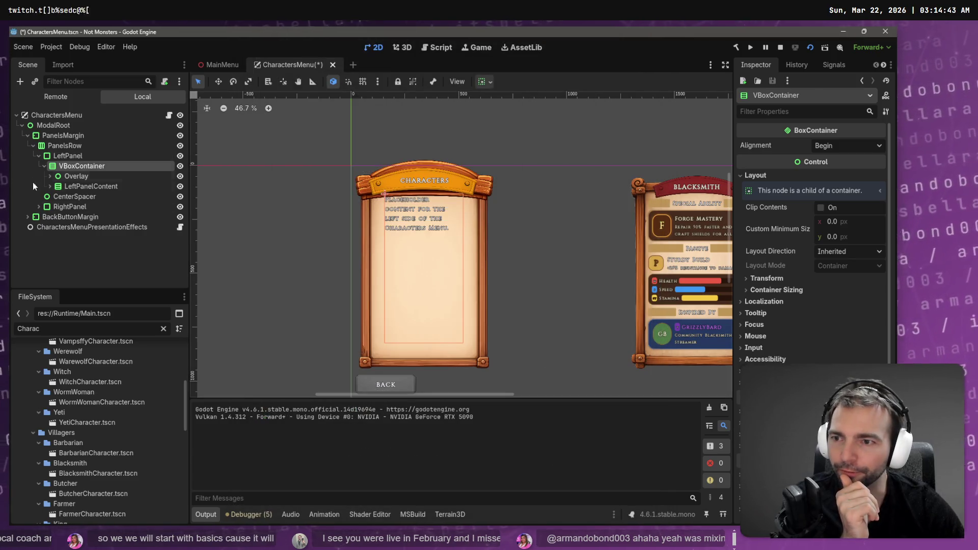
left_click(87, 196)
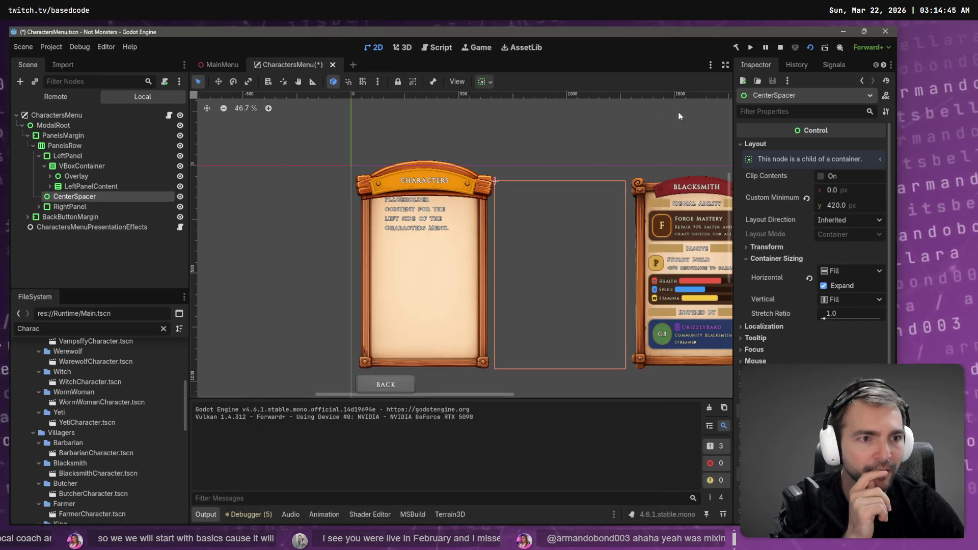
left_click(87, 169)
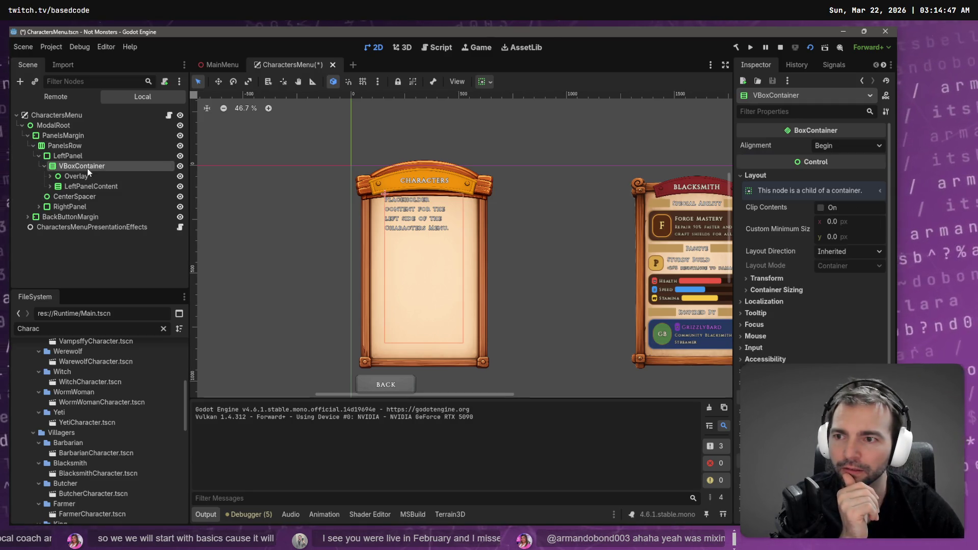
right_click(92, 169)
Add a Control node as VBoxContainer's first child above Overlay and name it TopSpacer
left_click(133, 175)
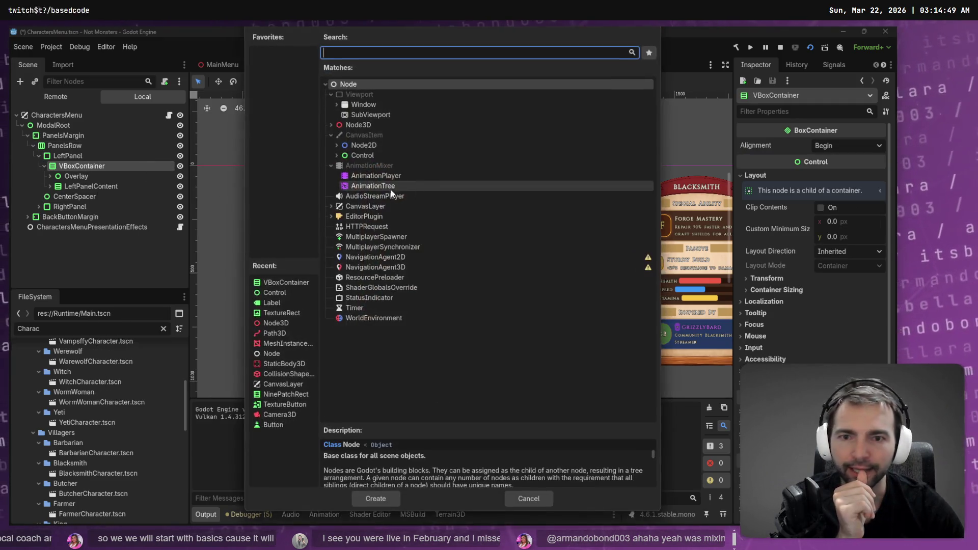
double_click(353, 158)
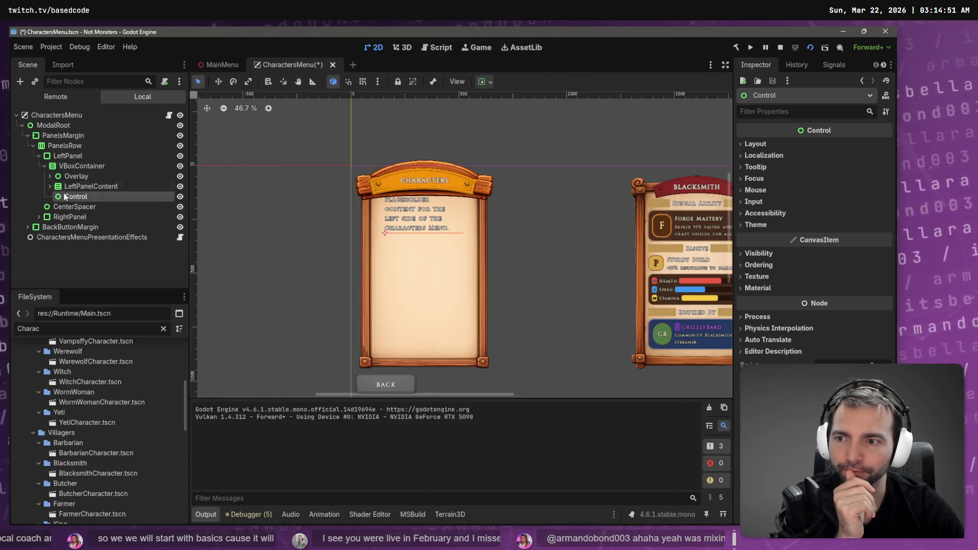
left_click_drag(71, 185, 81, 172)
double_click(85, 176)
type("Top")
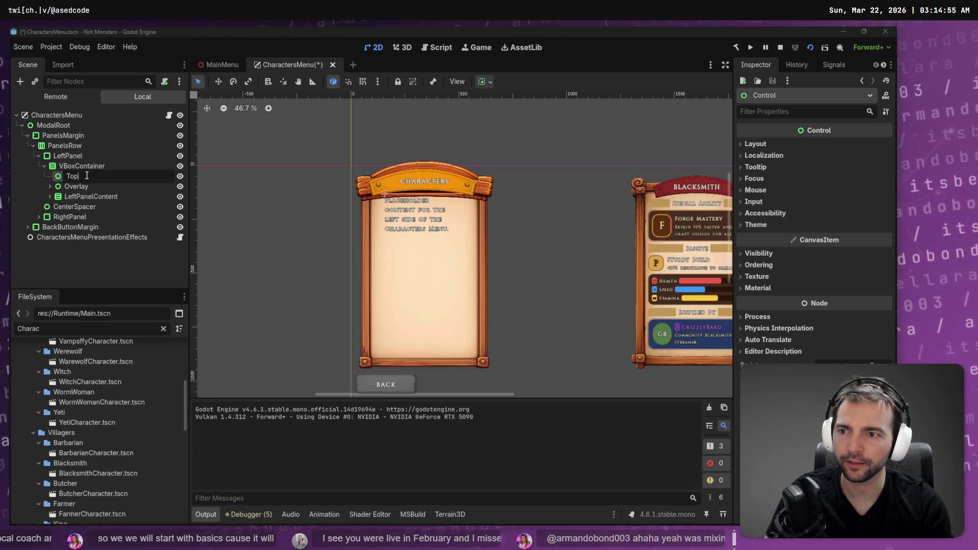
type("pacer")
key("Return")
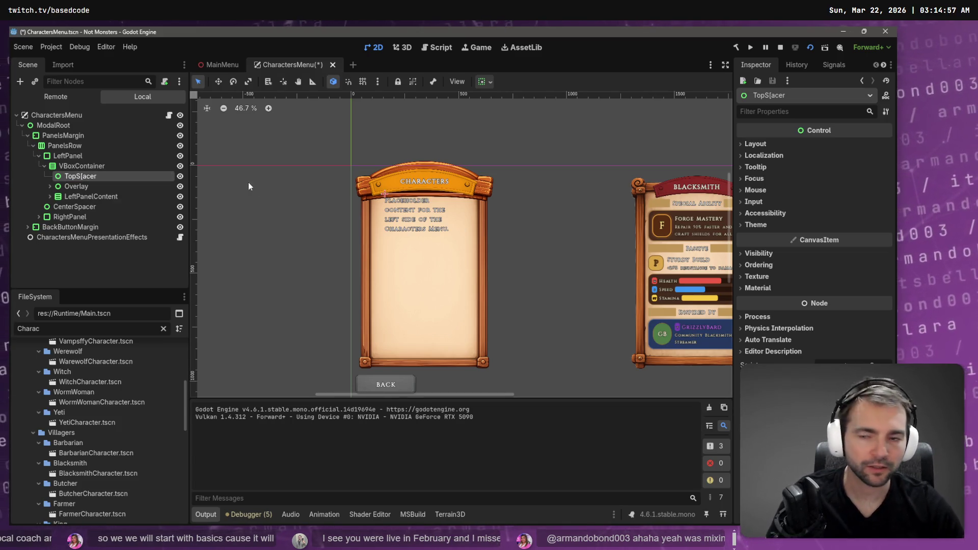
double_click(84, 176)
type("TopSpacer")
key("Return")
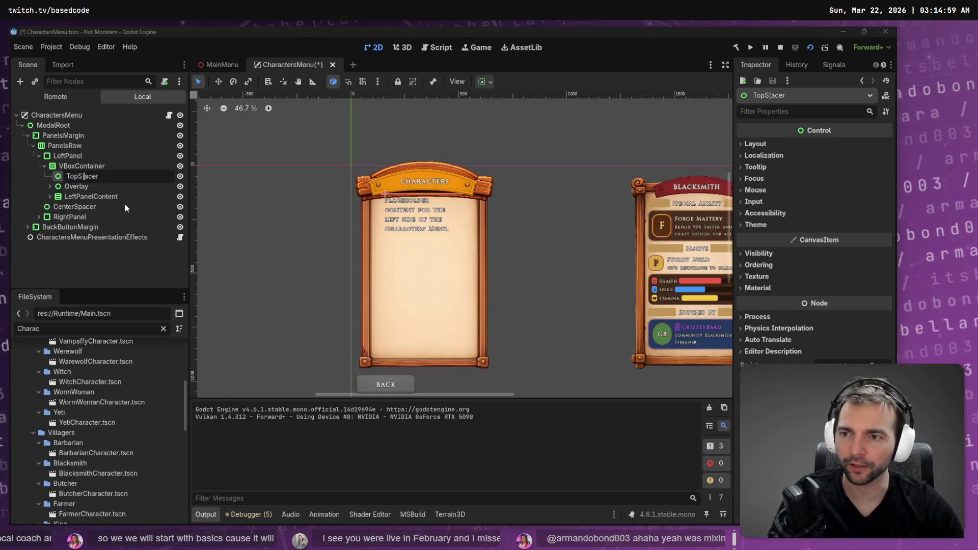
Make TopSpacer 510 px tall via its Transform size, pushing the banner down
left_click(764, 143)
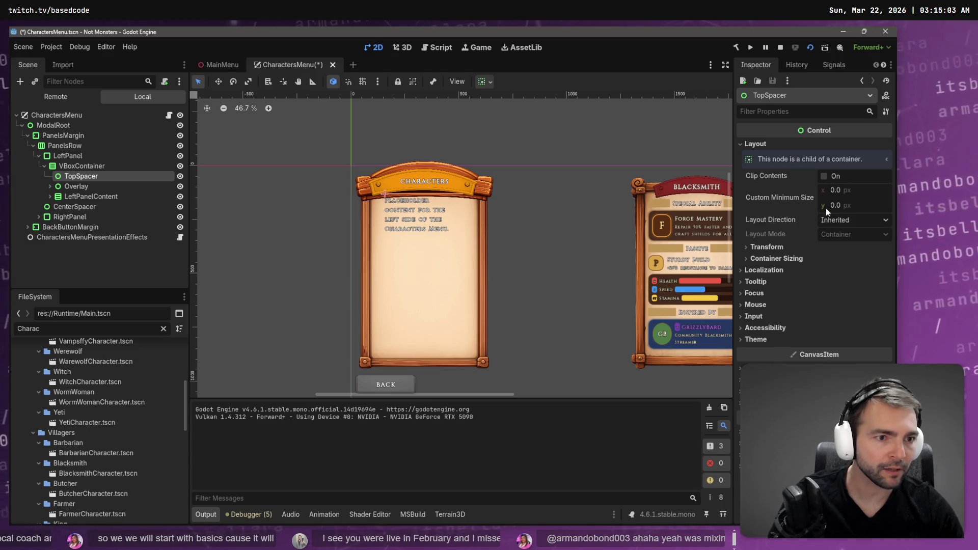
mouse_move(835, 205)
left_mouse_down()
mouse_move(846, 205)
mouse_move(835, 205)
left_mouse_up()
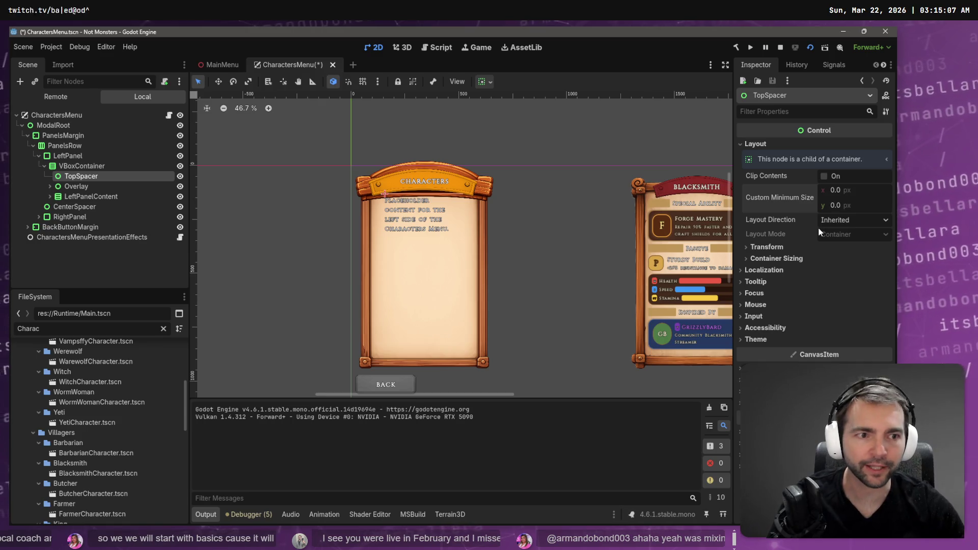
left_click(102, 166)
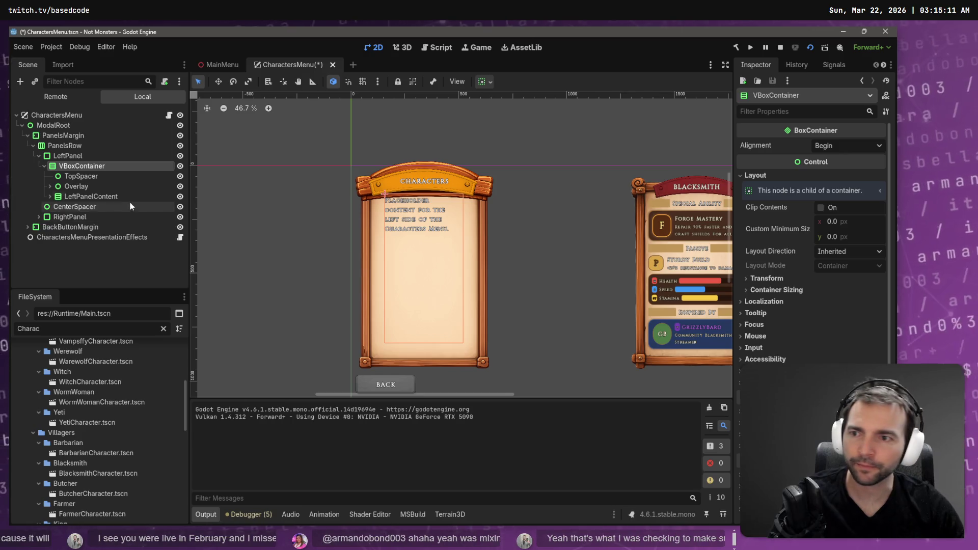
left_click(104, 177)
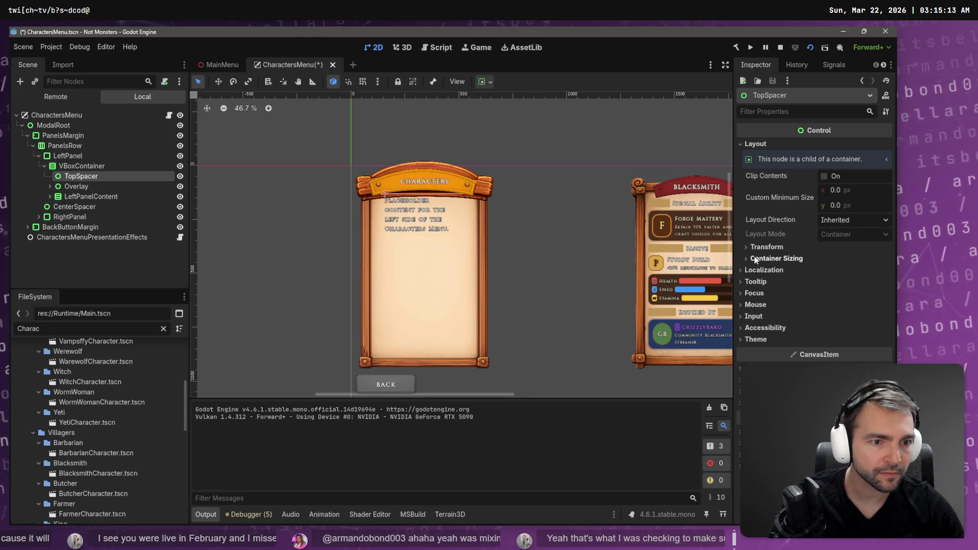
left_click(764, 247)
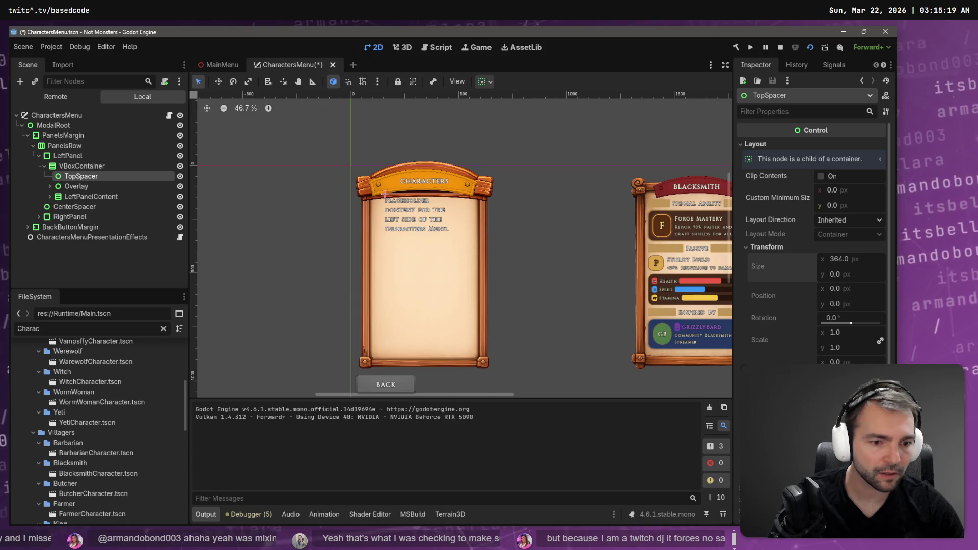
left_click_drag(835, 274, 866, 274)
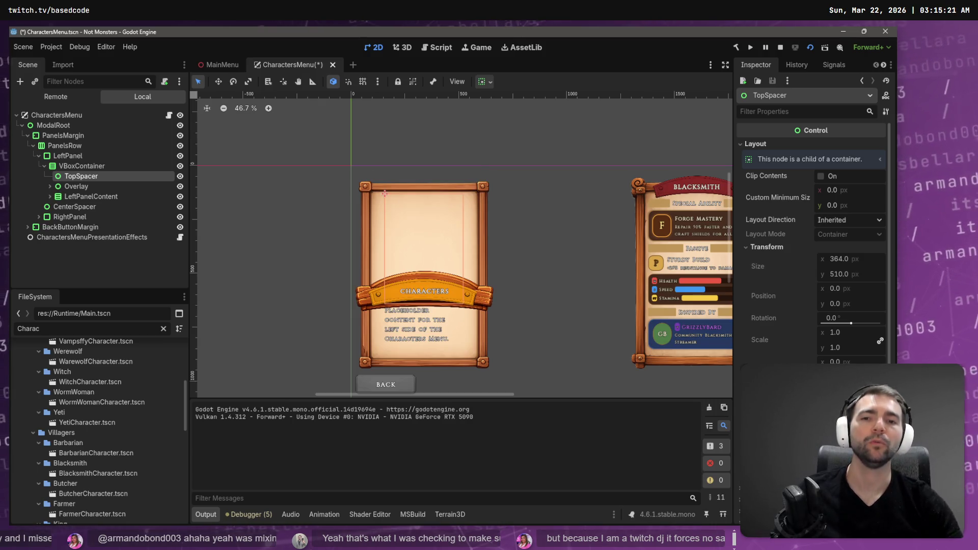
left_click(94, 156)
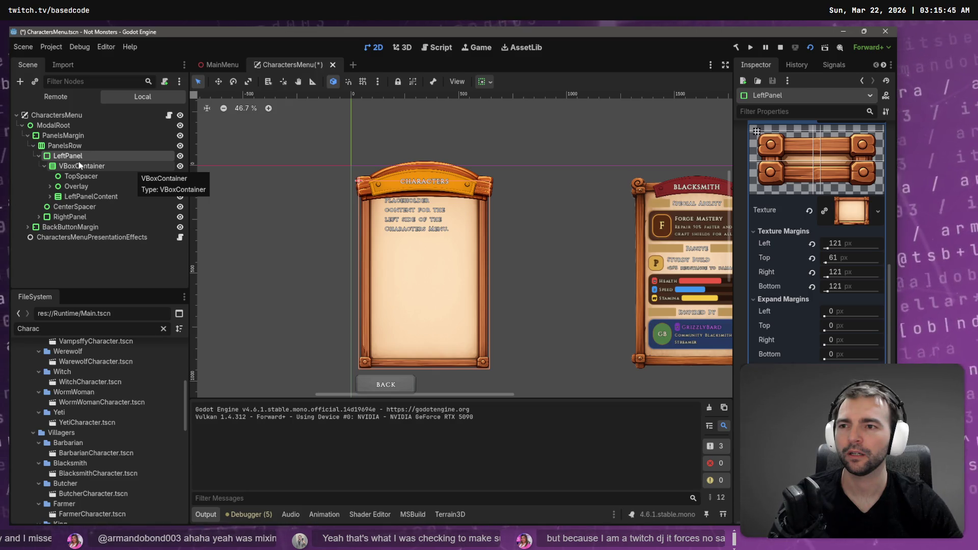
Browse the Control and Container node types for a new PanelsRow child, then cancel
left_click(75, 147)
right_click(75, 148)
left_click(127, 156)
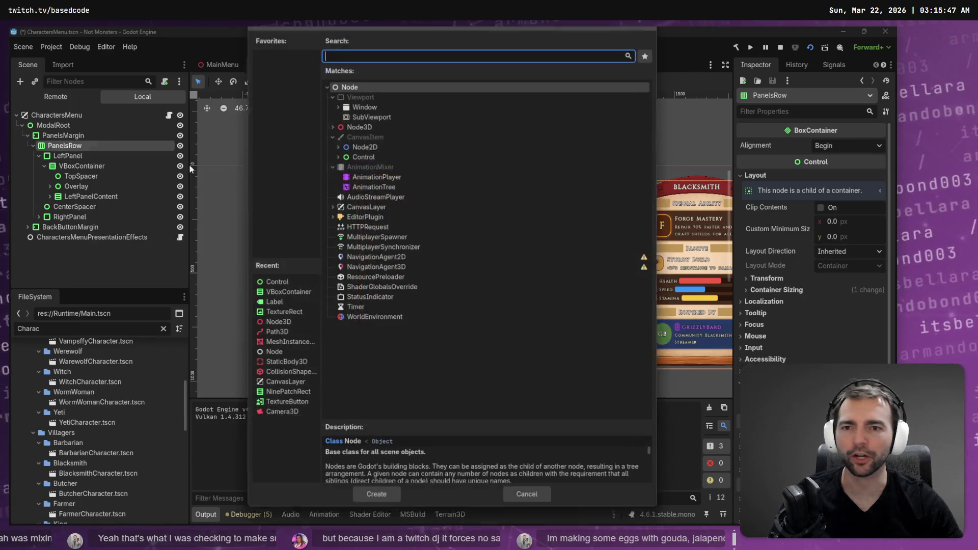
left_click(336, 155)
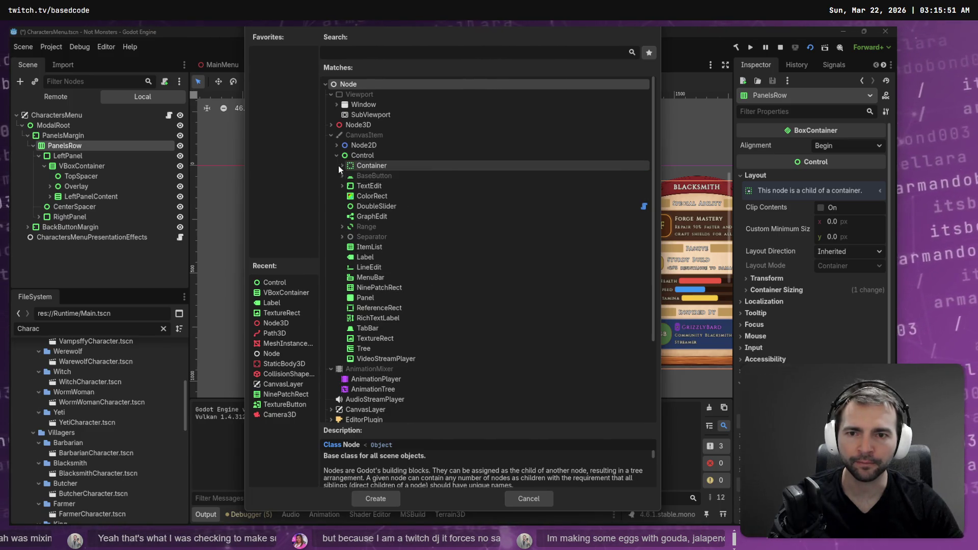
left_click(341, 166)
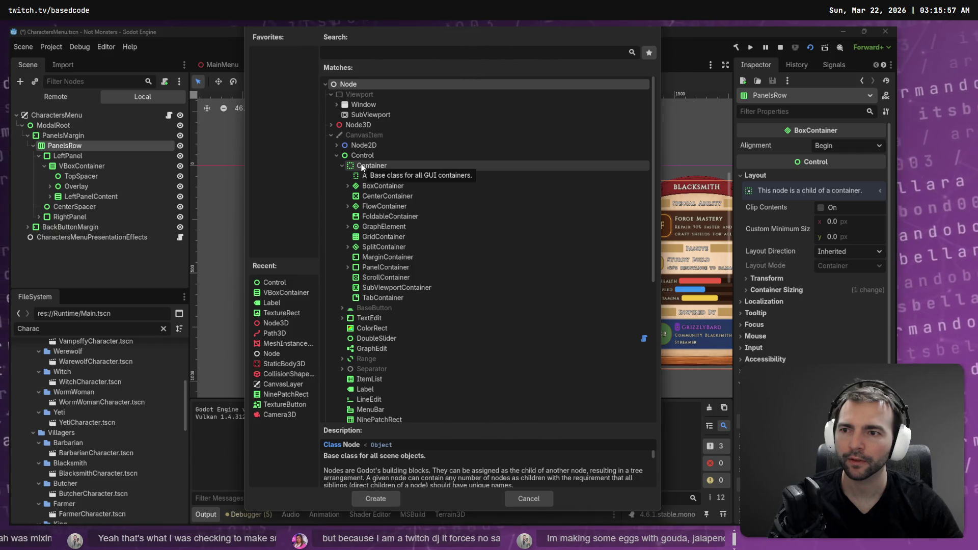
key("Escape")
Reopen the Create New Node dialog for a child of PanelsRow
right_click(66, 145)
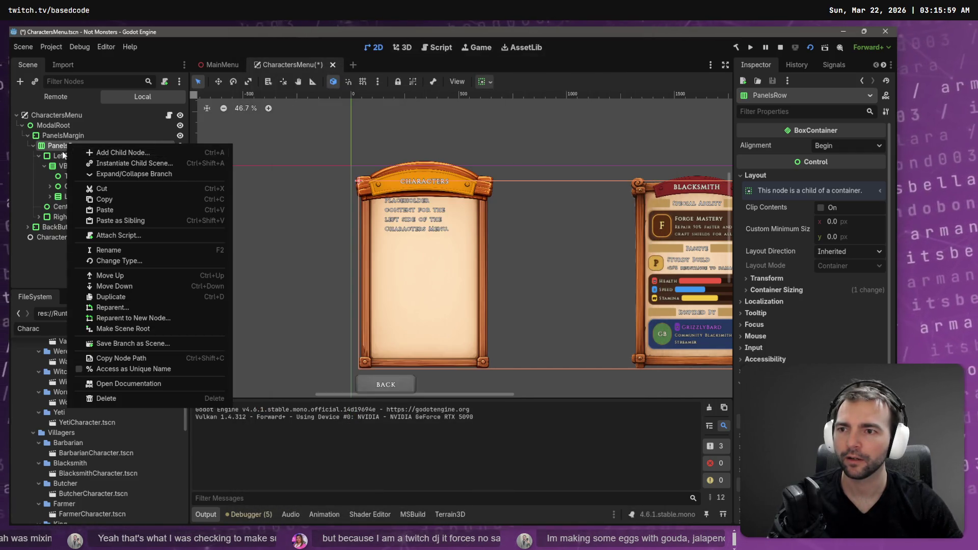
key("Escape")
left_click(77, 187)
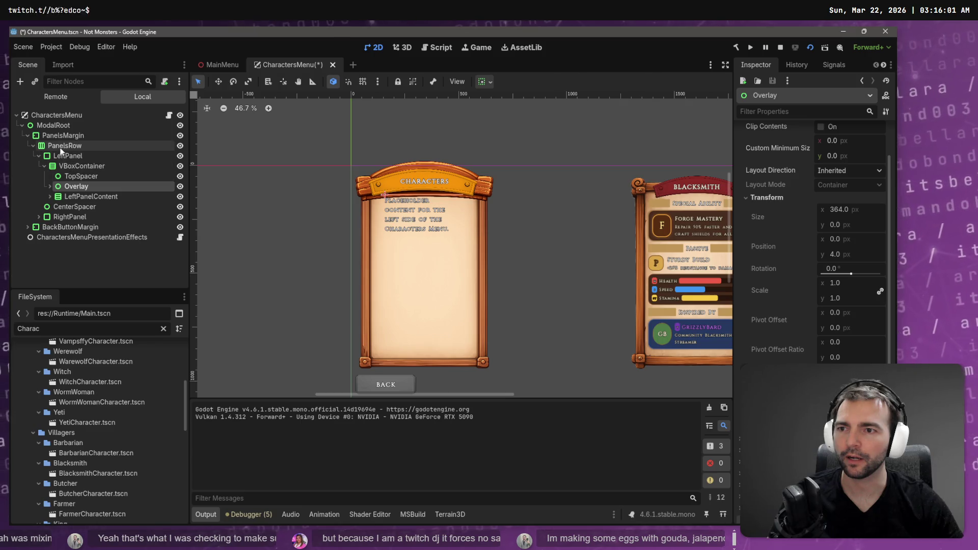
right_click(66, 145)
left_click(75, 156)
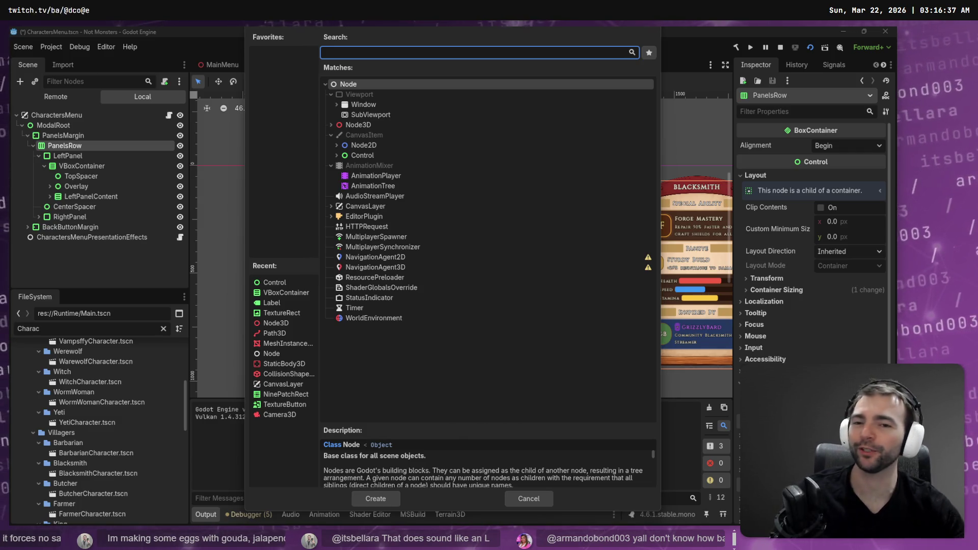
Add a plain Control under PanelsRow above LeftPanel and name it LeftPanel2
double_click(399, 156)
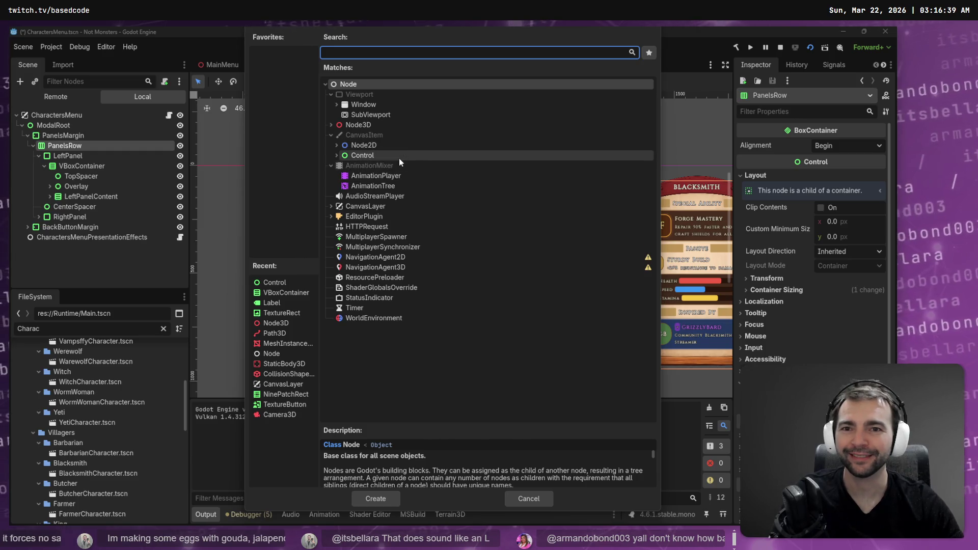
mouse_move(147, 227)
left_mouse_down()
mouse_move(84, 213)
mouse_move(76, 150)
left_mouse_up()
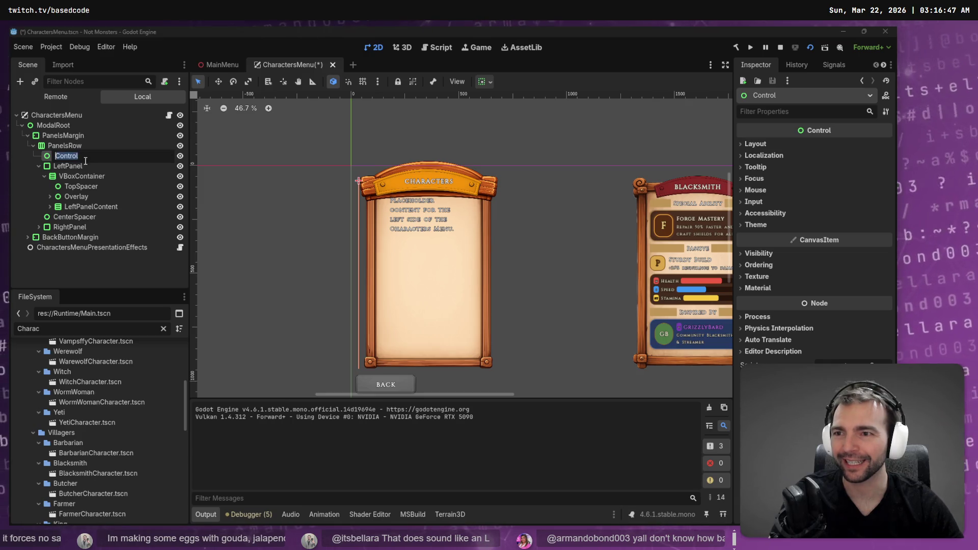
left_click(85, 164)
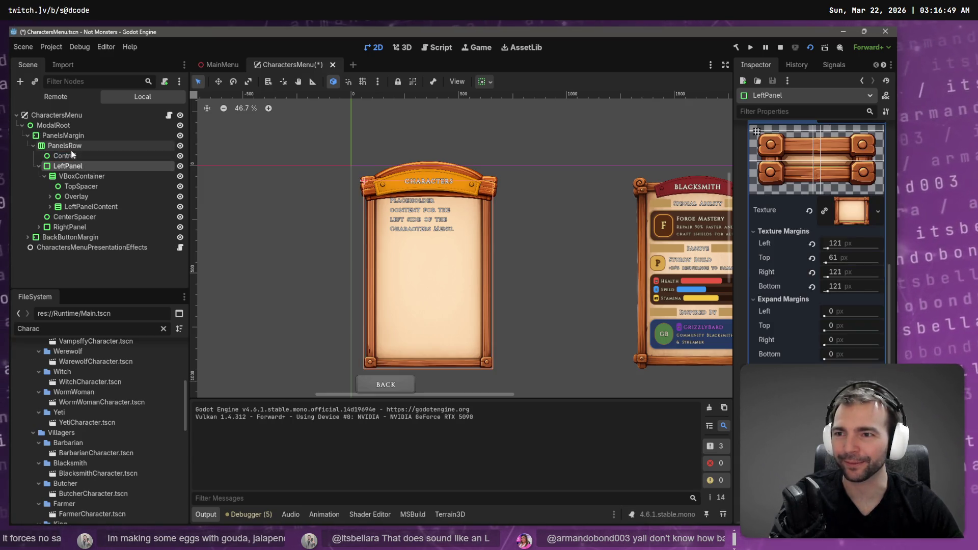
left_click(71, 155)
left_click_drag(72, 155, 82, 172)
left_click(83, 158)
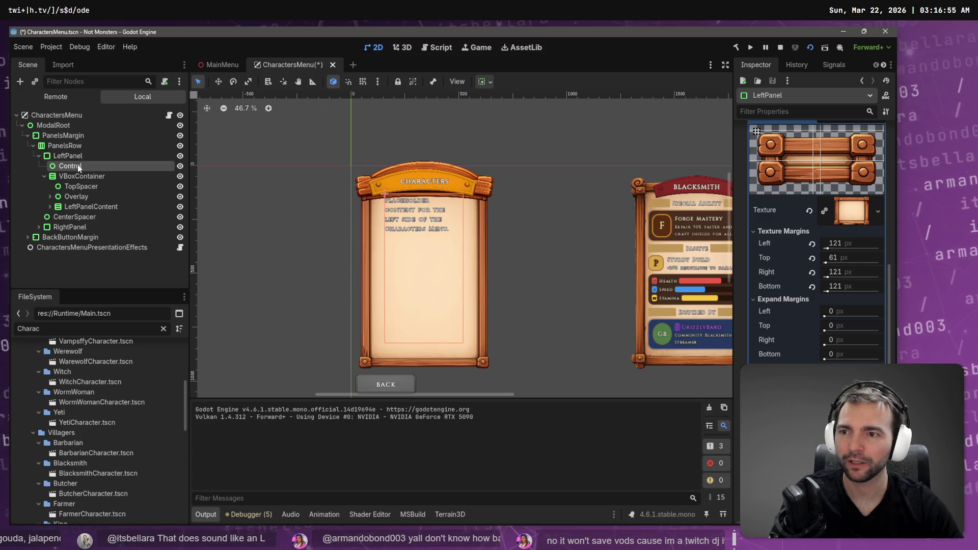
left_click_drag(78, 164, 76, 152)
left_click(74, 157)
type("LeftPanel")
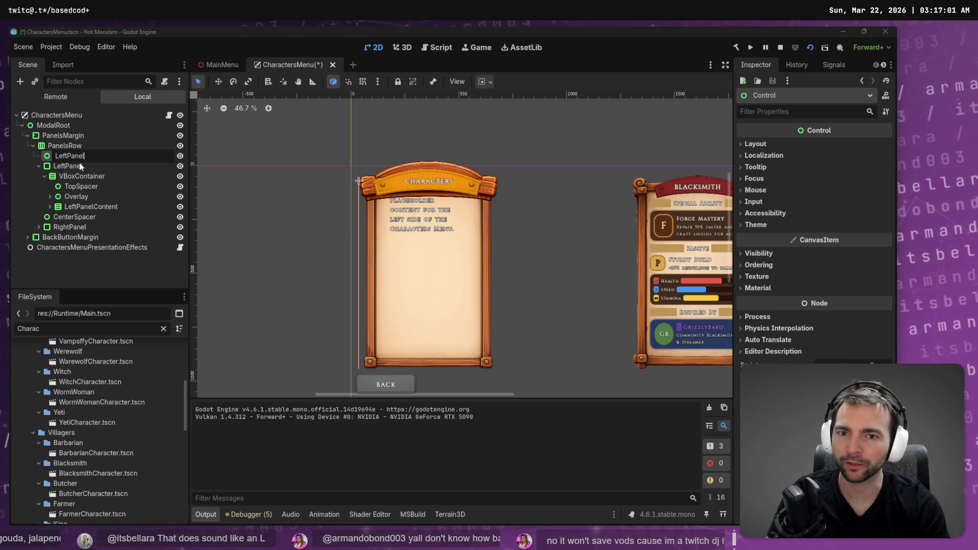
key("Return")
Nest the original LeftPanel inside the new Control and rename the wrapper LeftPanel
left_click(75, 166)
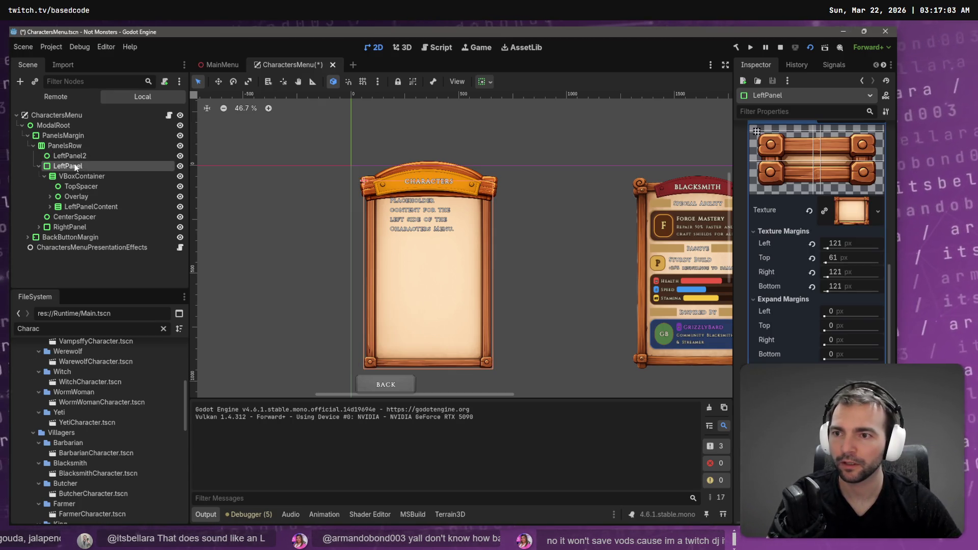
left_click_drag(75, 166, 76, 157)
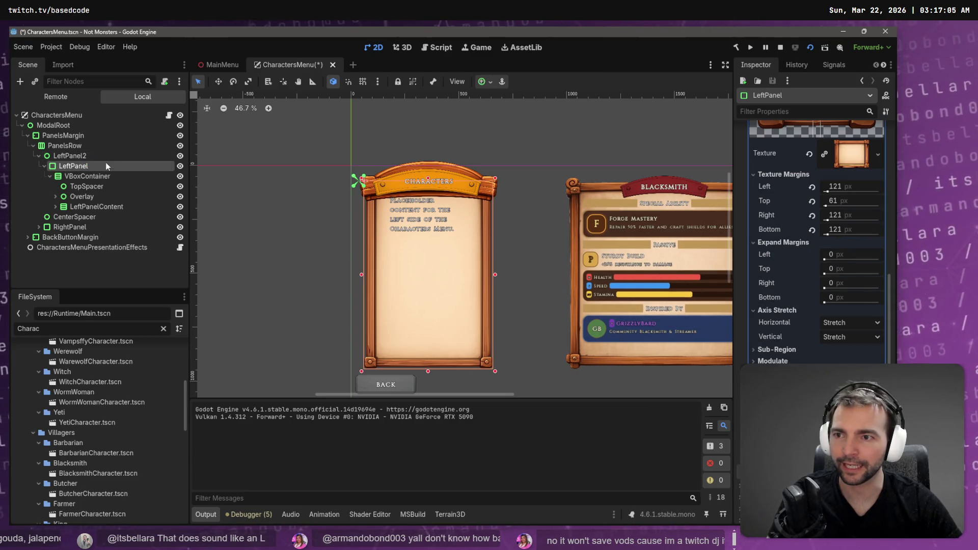
double_click(90, 156)
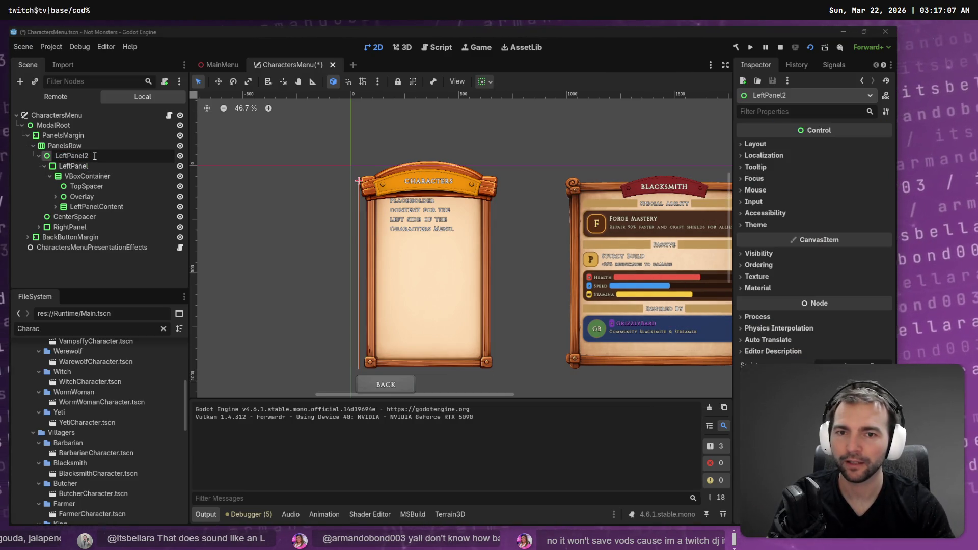
key("BackSpace")
key("Return")
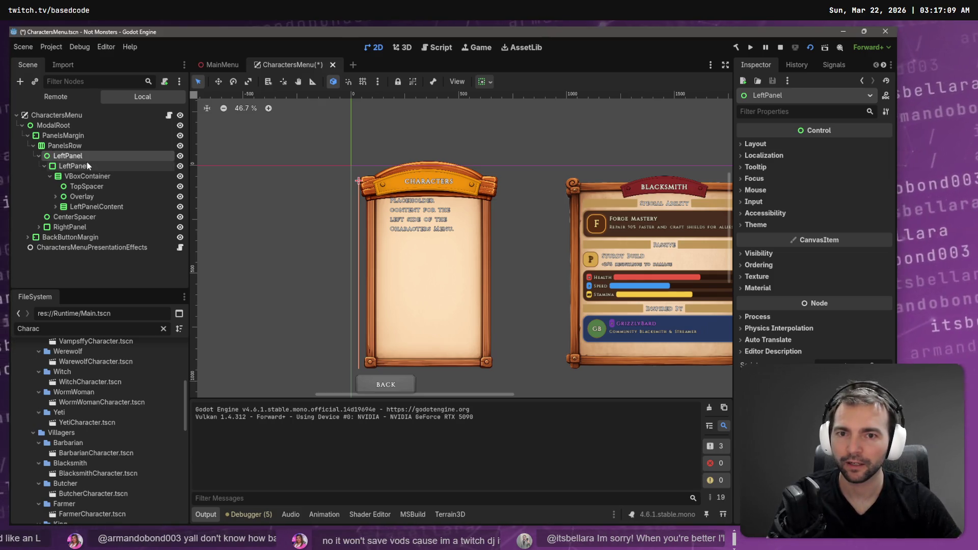
Inspect the inner LeftPanel and TopSpacer nodes, then select the outer LeftPanel wrapper
left_click(87, 164)
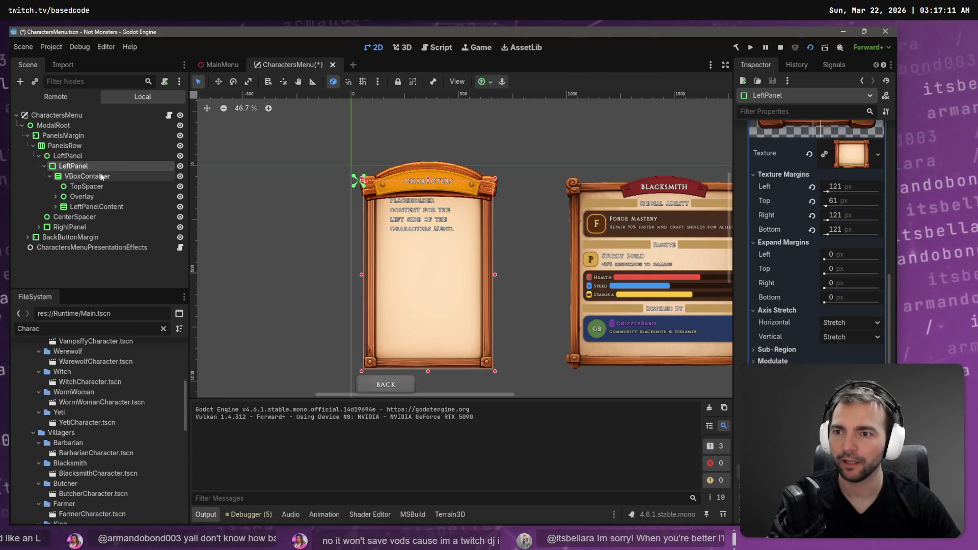
left_click(100, 185)
left_click(94, 167)
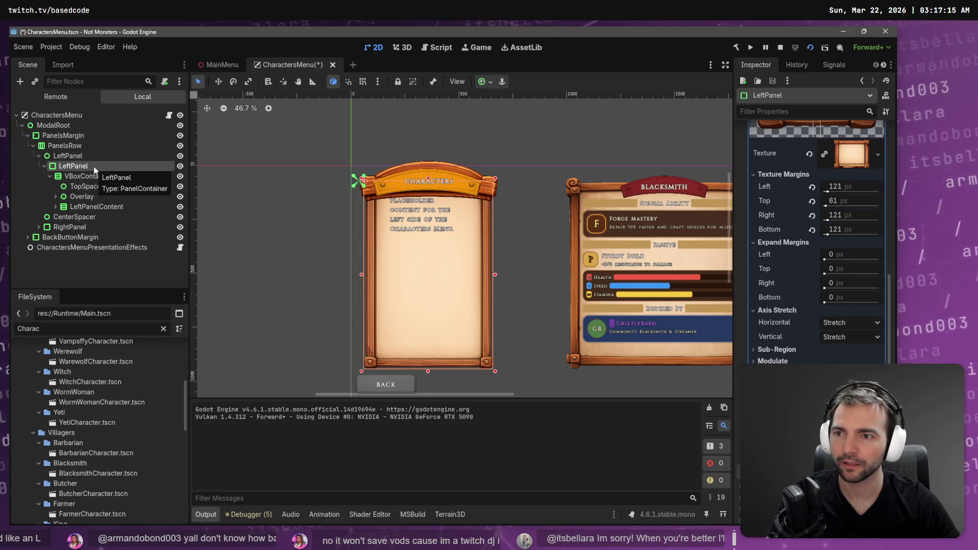
left_click(92, 155)
left_click(89, 166)
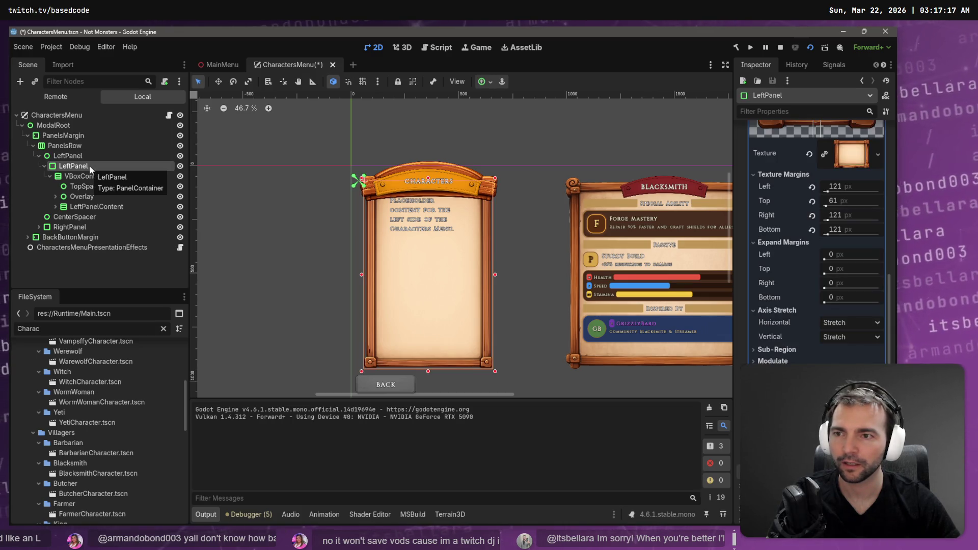
left_click(86, 158)
right_click(86, 157)
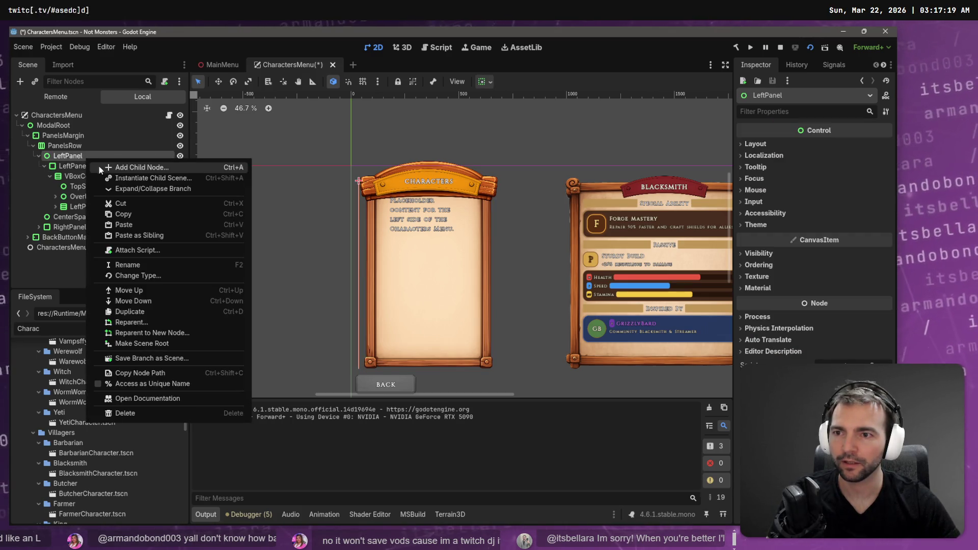
Add a plain Control node as a child of the outer LeftPanel
left_click(99, 167)
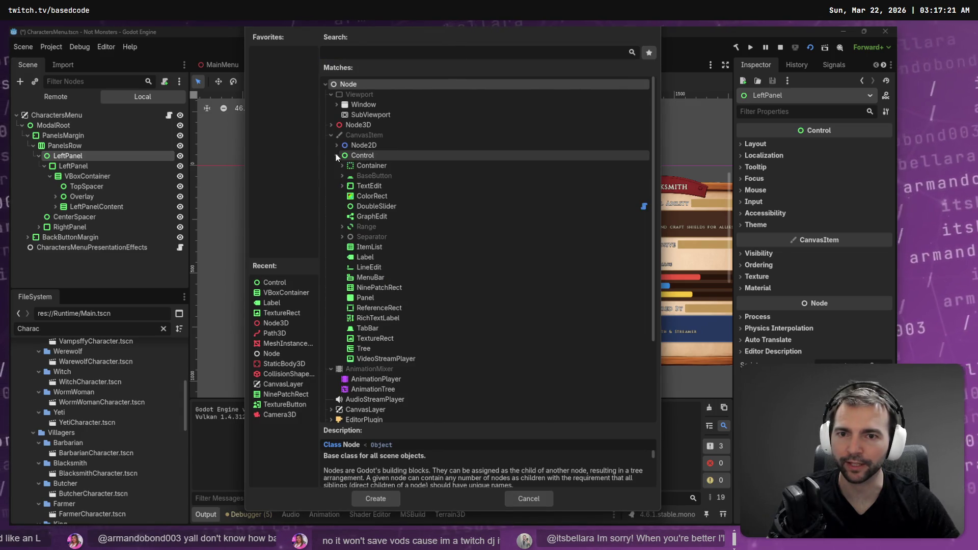
double_click(364, 157)
mouse_move(71, 217)
left_mouse_down()
mouse_move(68, 158)
mouse_move(66, 218)
left_mouse_up()
left_click(68, 156)
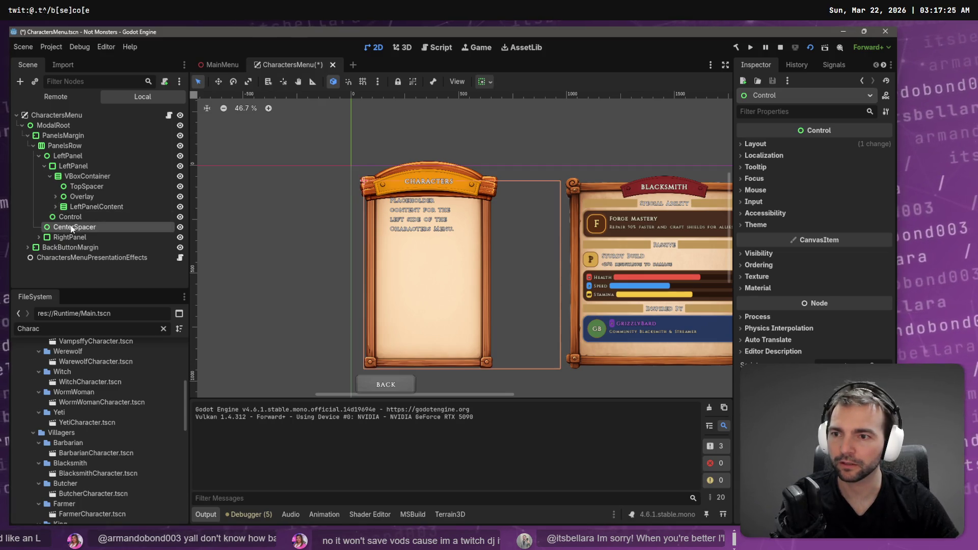
left_click(74, 219)
Compare with CenterSpacer and set the outer LeftPanel to expand horizontally
left_click(75, 227)
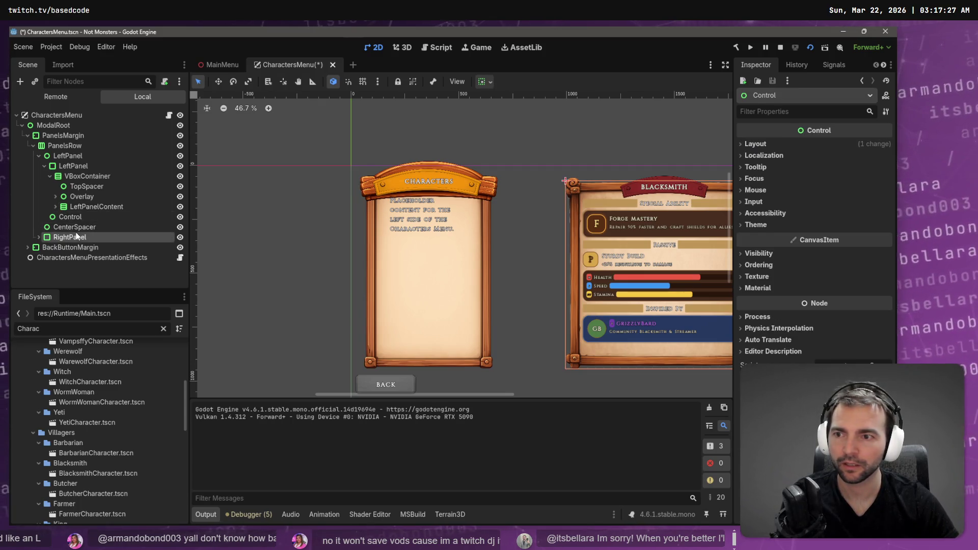
left_click(44, 166)
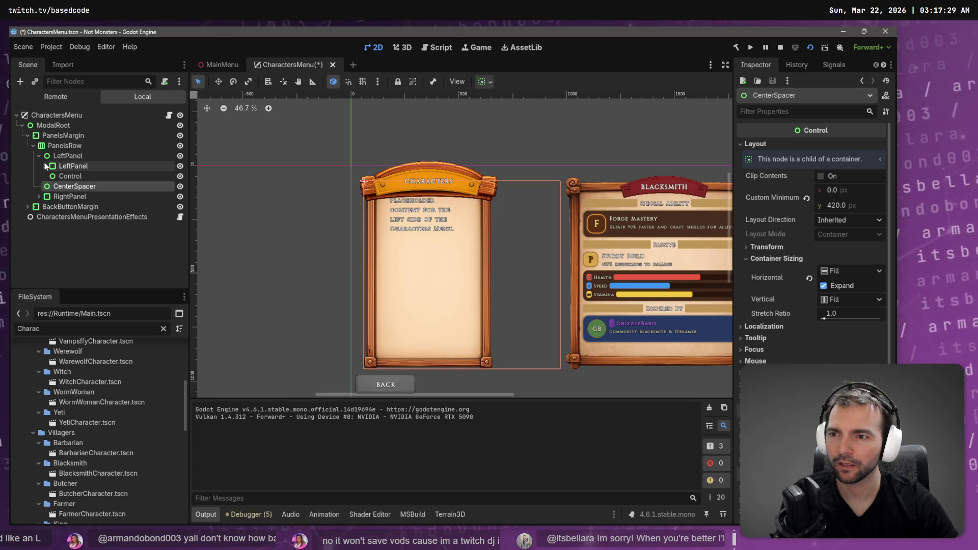
left_click(60, 156)
left_click(38, 156)
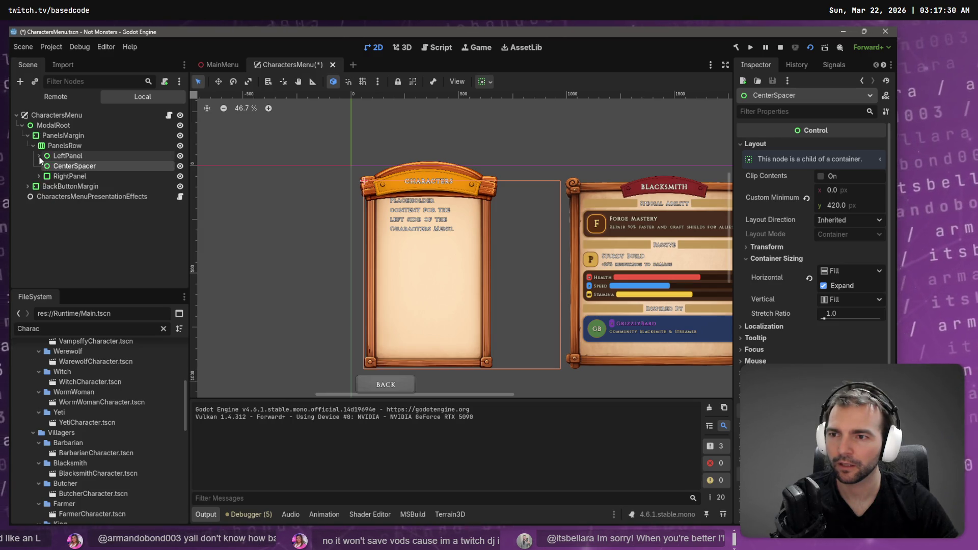
left_click(82, 168)
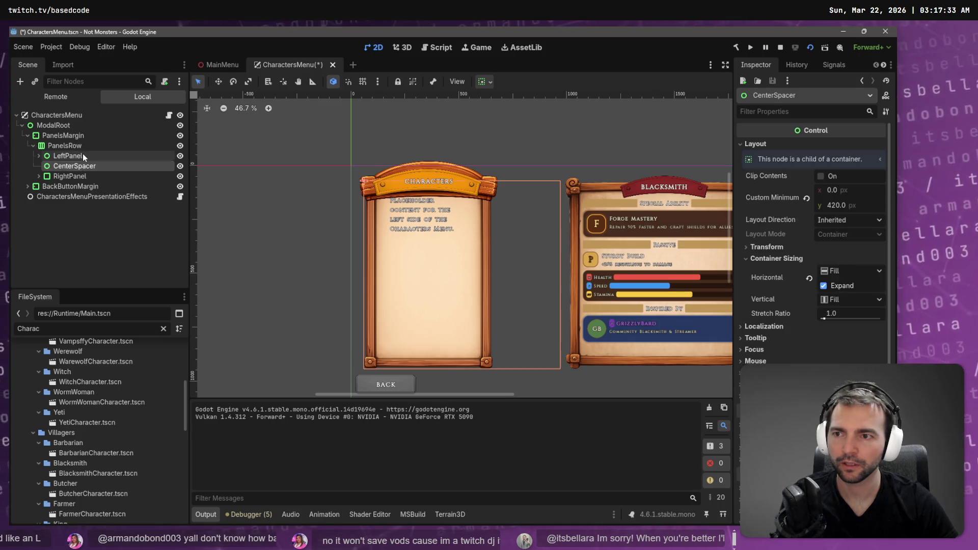
left_click(83, 155)
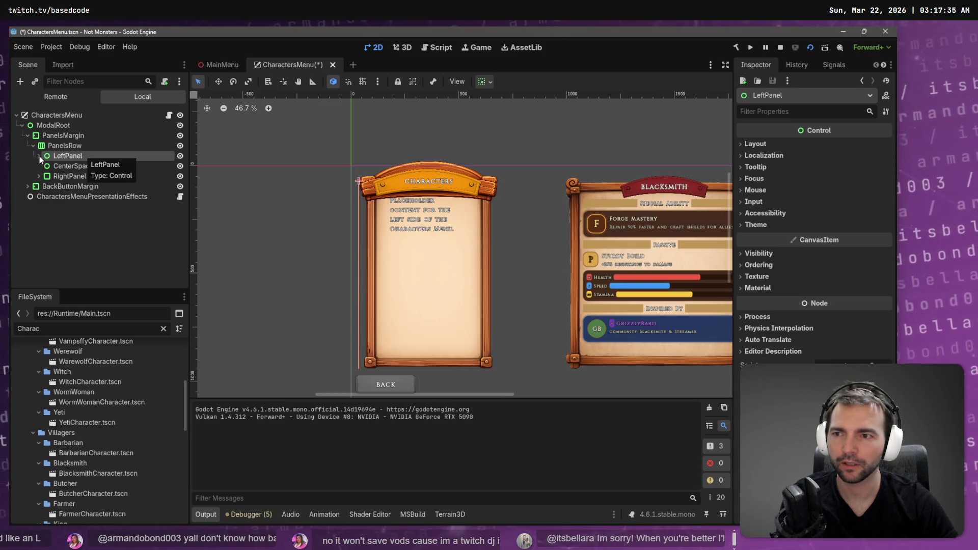
left_click(755, 144)
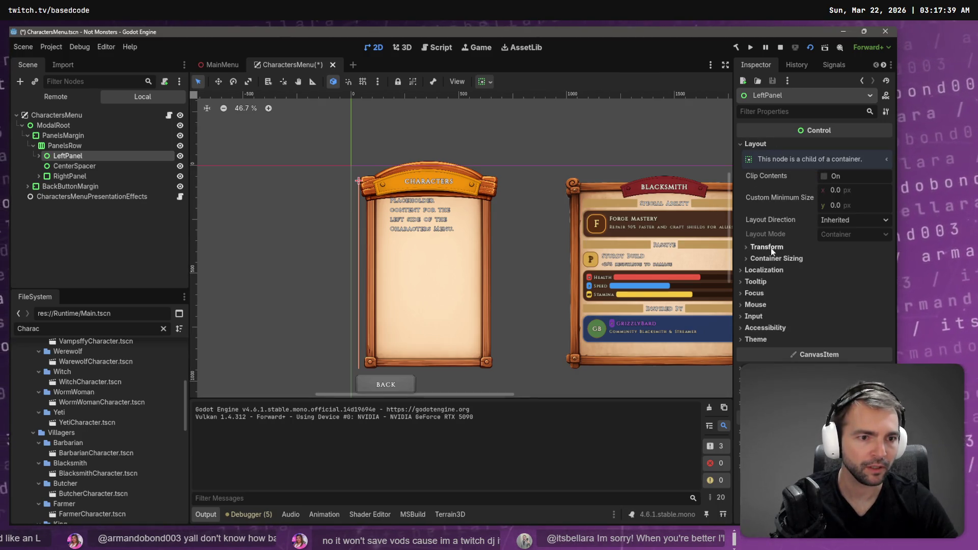
left_click(779, 258)
left_click(827, 286)
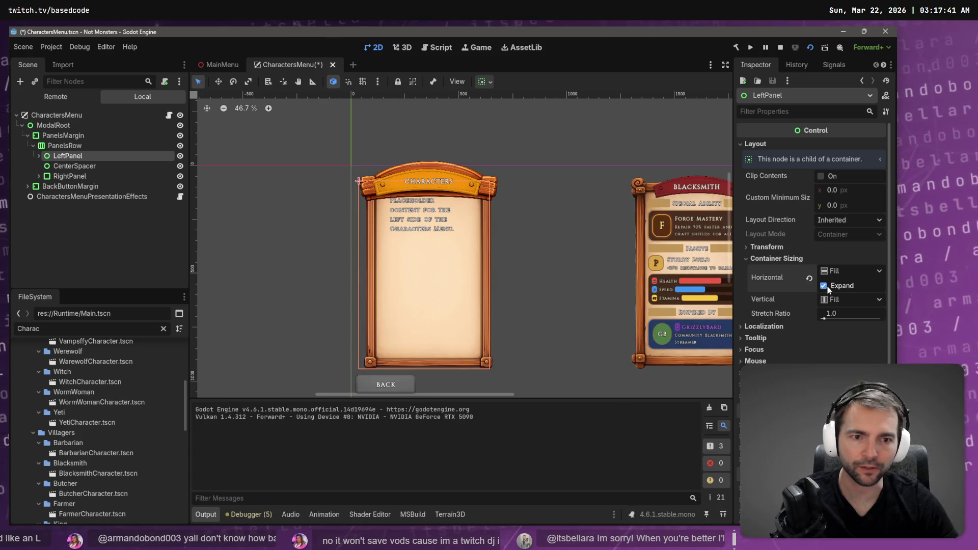
Move the new Control node above the inner LeftPanel inside the wrapper
left_click(88, 166)
left_click(69, 156)
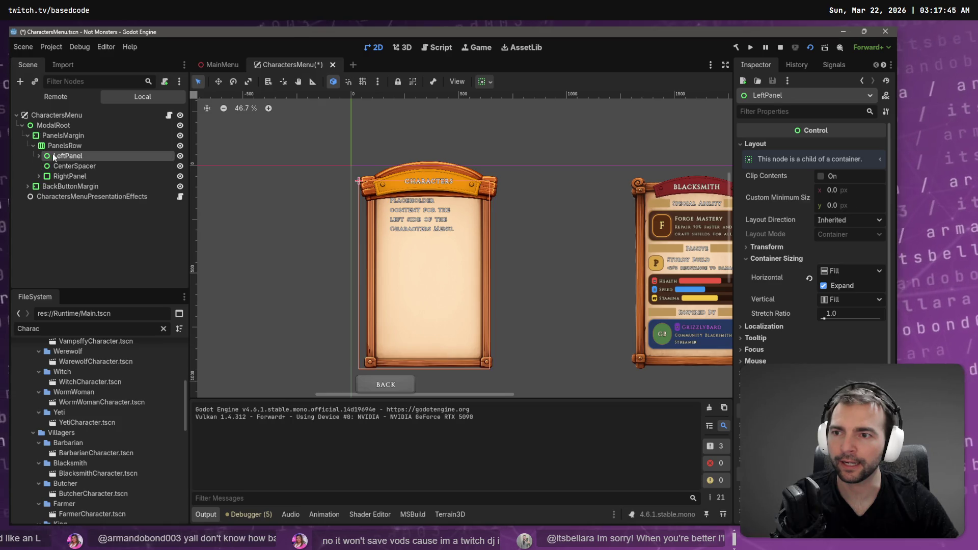
left_click(38, 155)
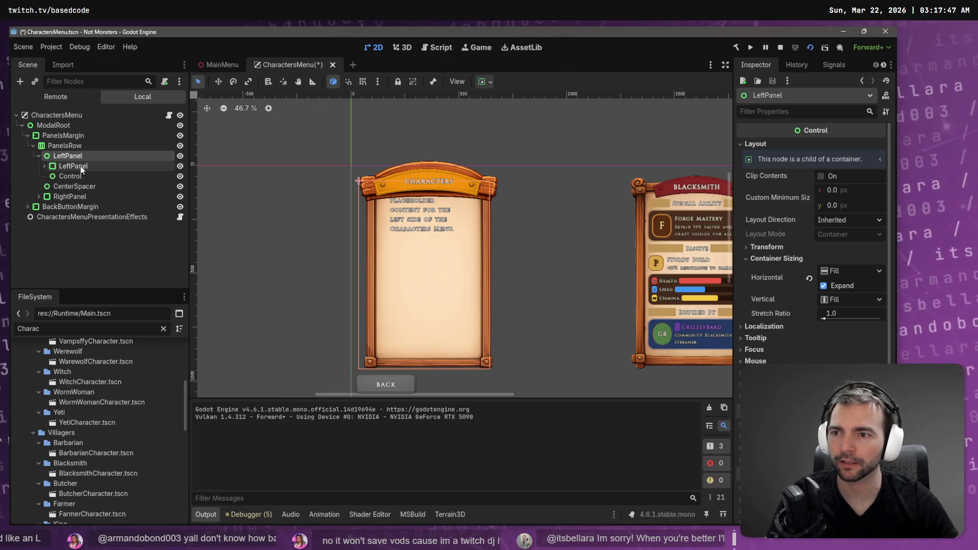
left_click(84, 166)
left_click(84, 176)
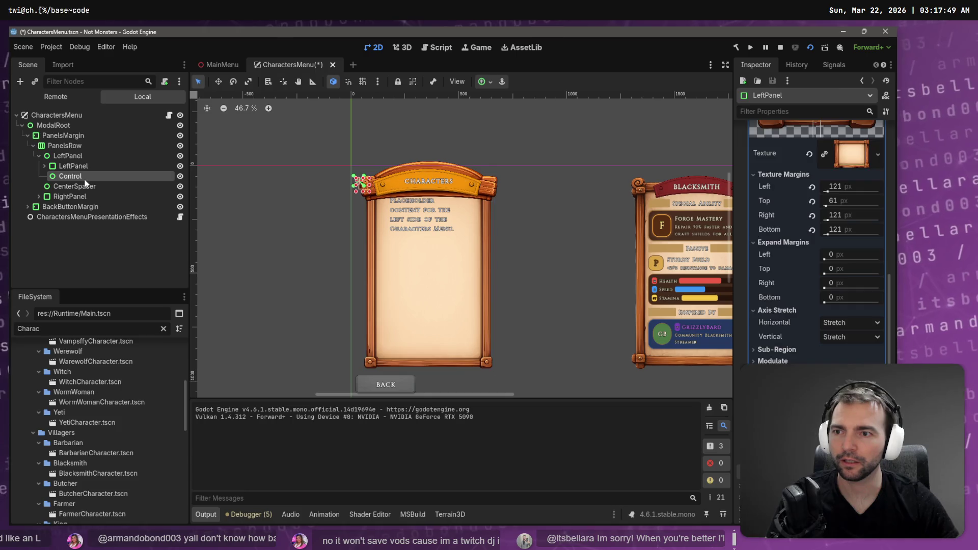
left_click(78, 188)
left_click(62, 176)
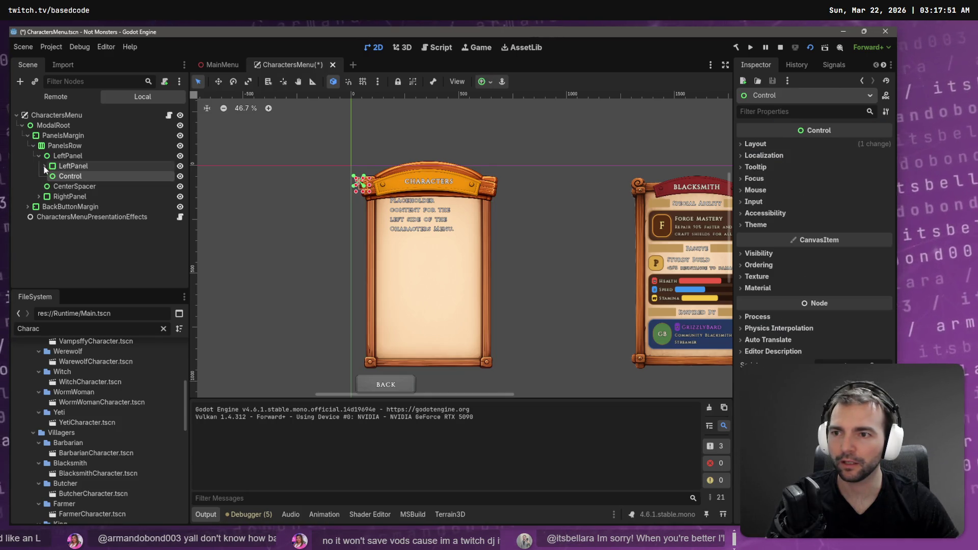
left_click(43, 166)
left_click(43, 166)
double_click(53, 176)
double_click(65, 176)
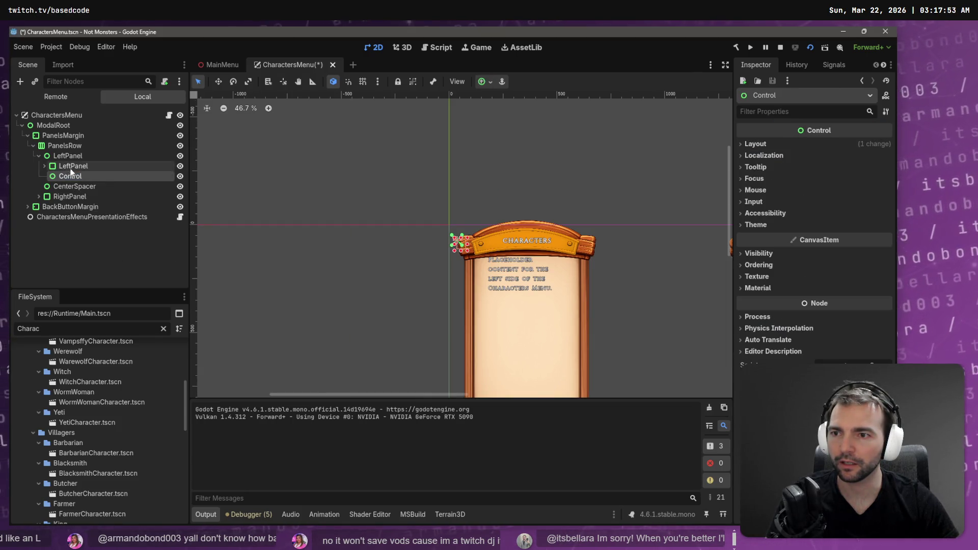
left_click_drag(84, 176, 87, 162)
double_click(78, 167)
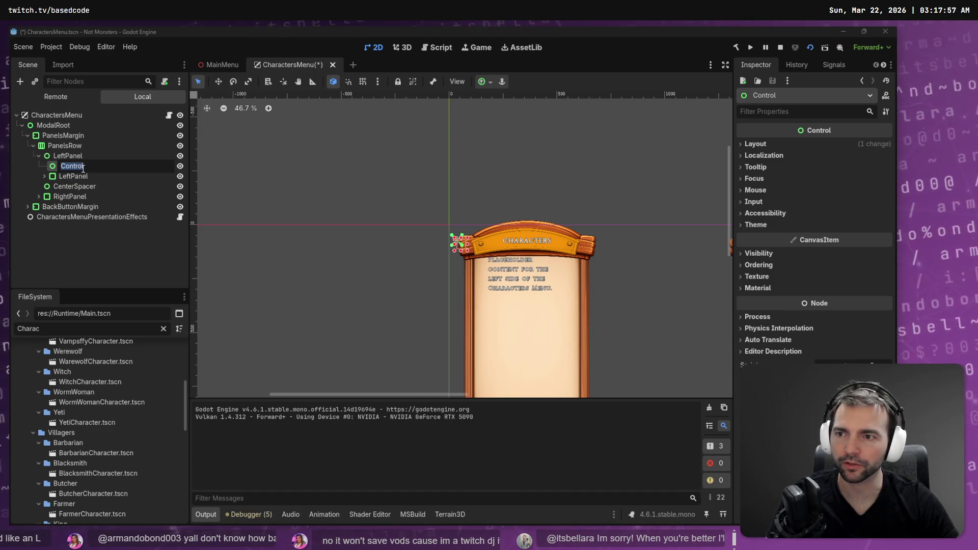
View the Control node's Layout > Transform size of 40 × 40 px
left_click(779, 145)
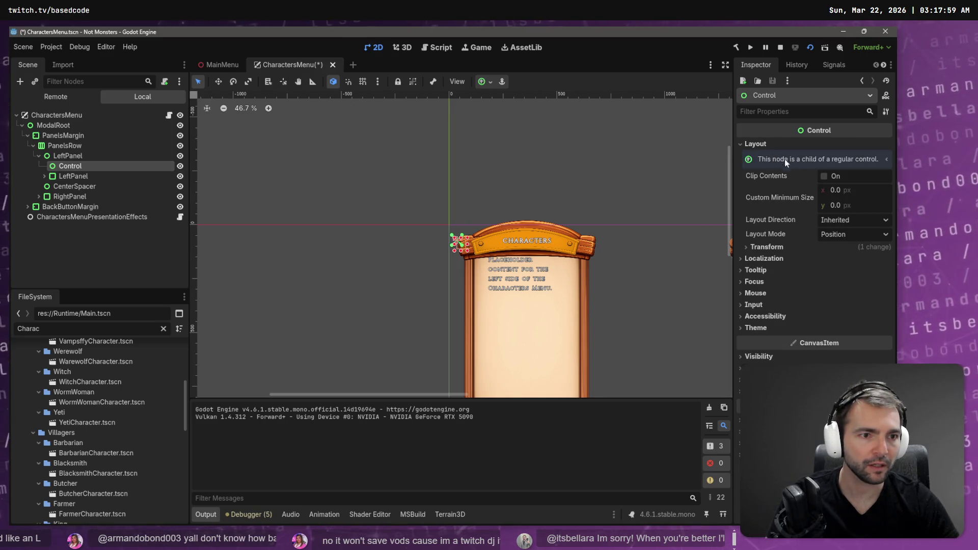
left_click(767, 247)
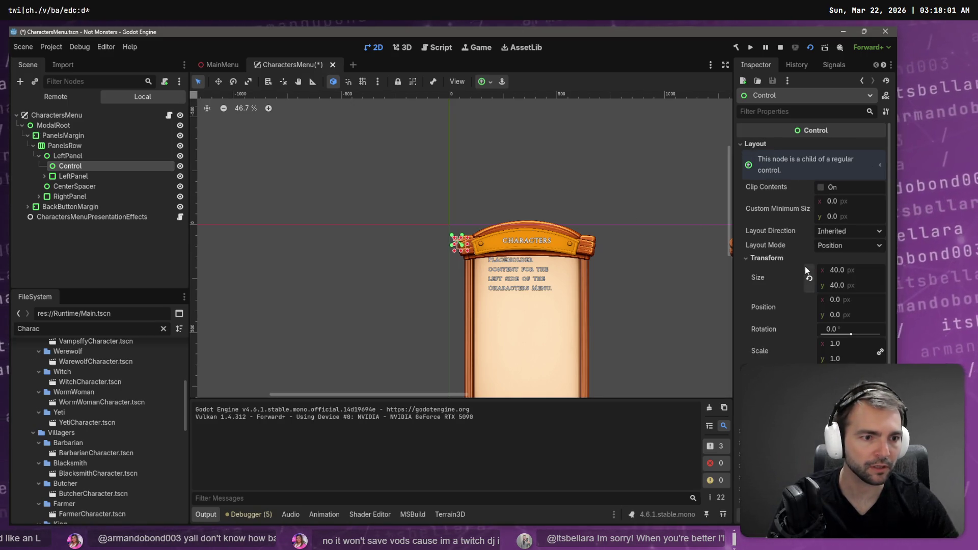
left_click(768, 248)
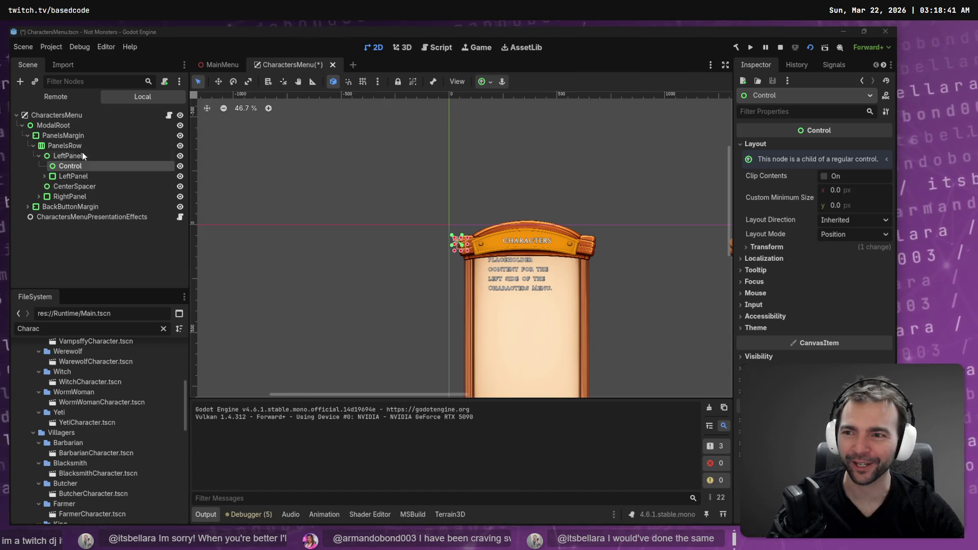
Review the framed panel, Control node, and outer LeftPanel's fill-and-expand horizontal sizing
left_click(82, 177)
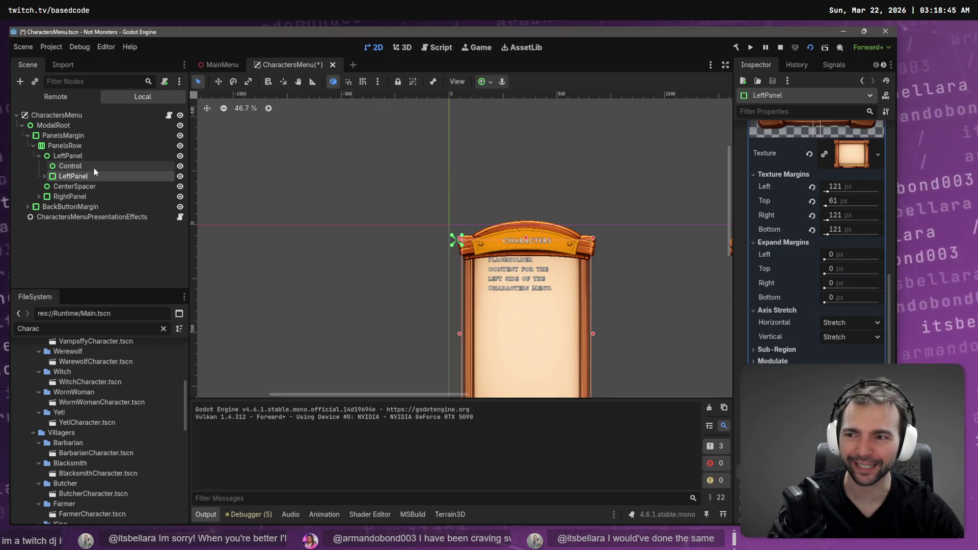
left_click(93, 167)
left_click(88, 157)
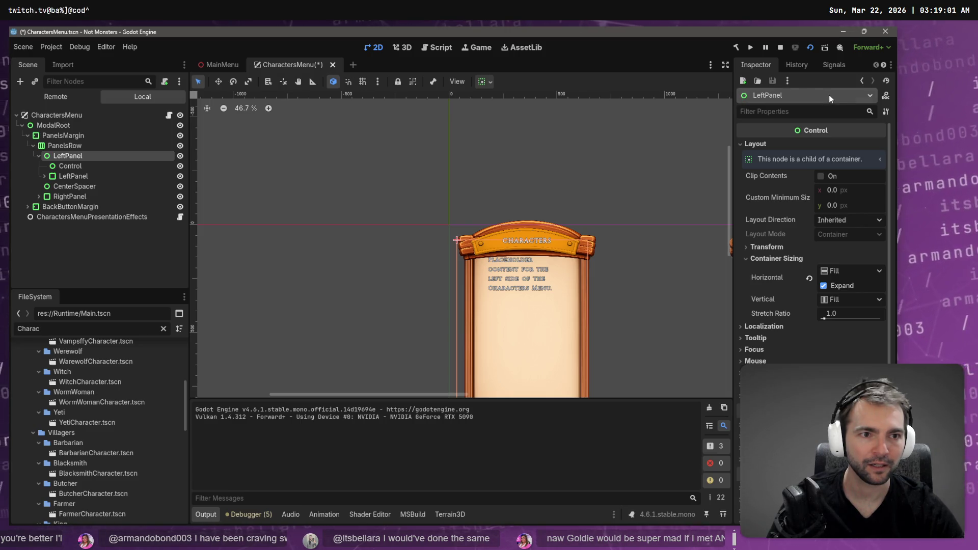
left_click(85, 165)
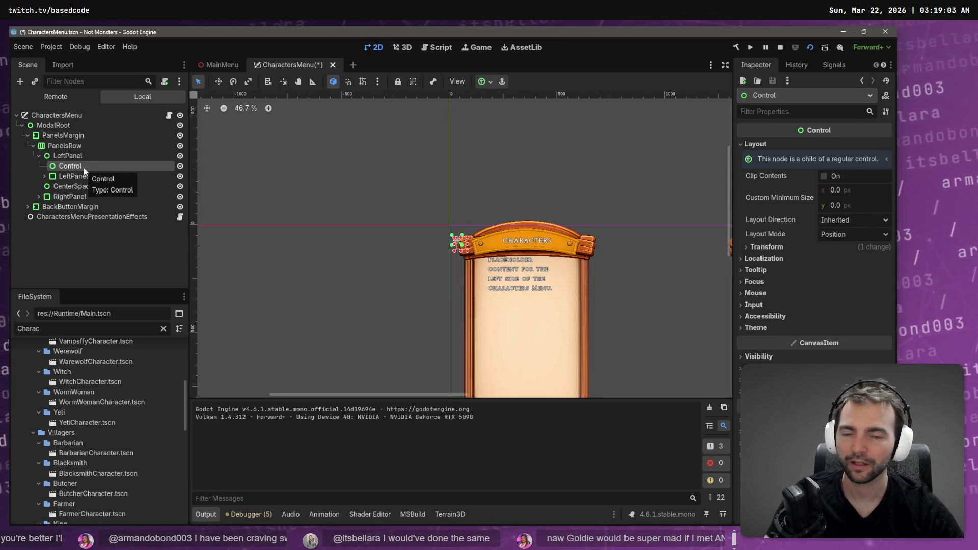
Delete the unused Control node and review the LeftPanel branch's children
key("Delete")
key("Return")
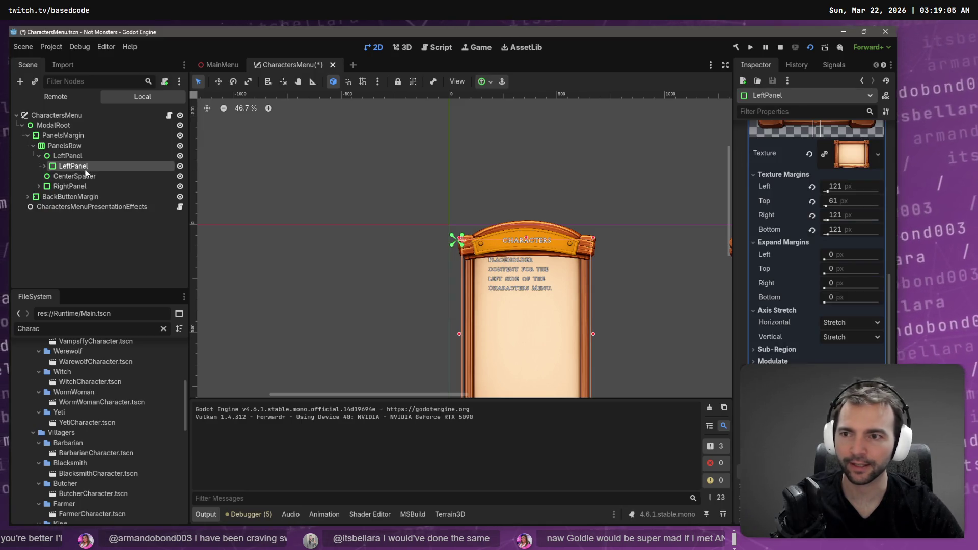
left_click(84, 175)
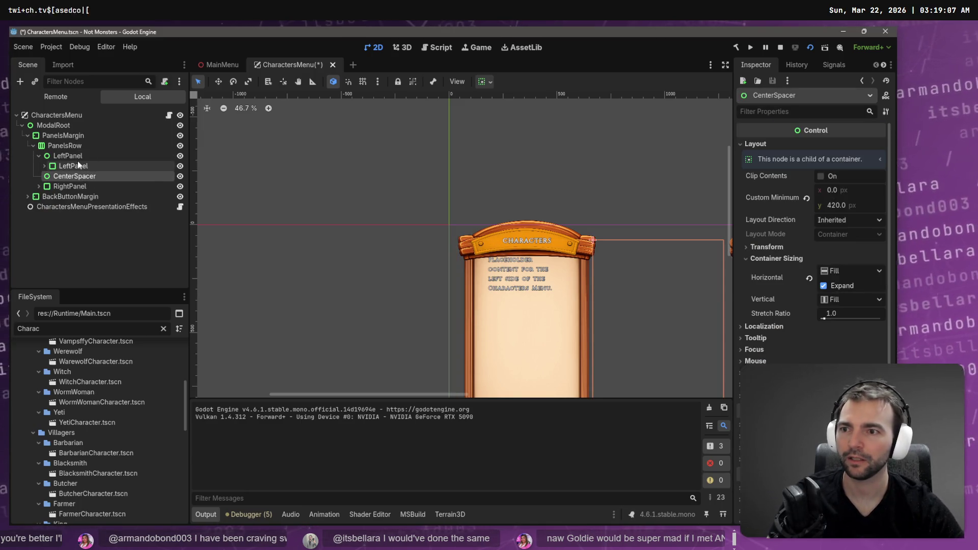
left_click(78, 163)
left_click(50, 156)
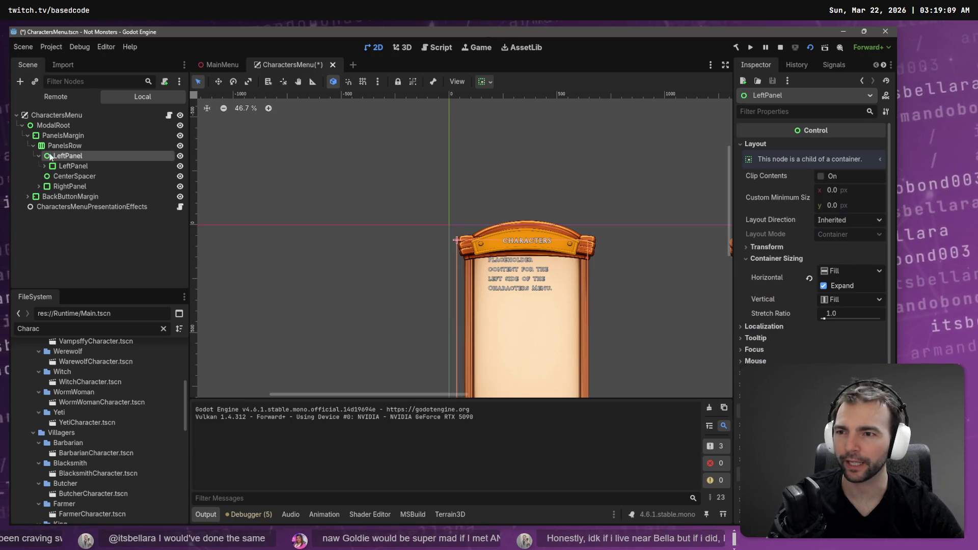
left_click(74, 166)
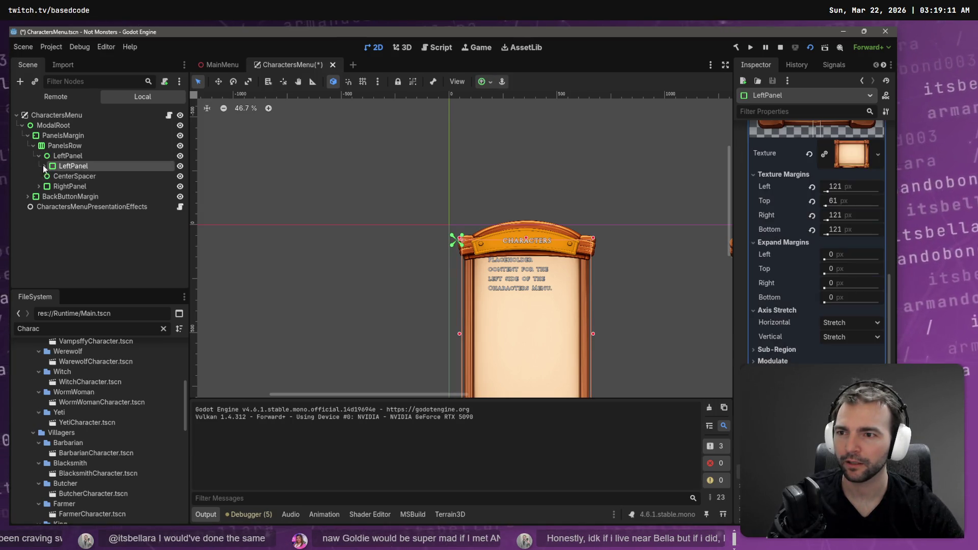
left_click(44, 166)
left_click(73, 175)
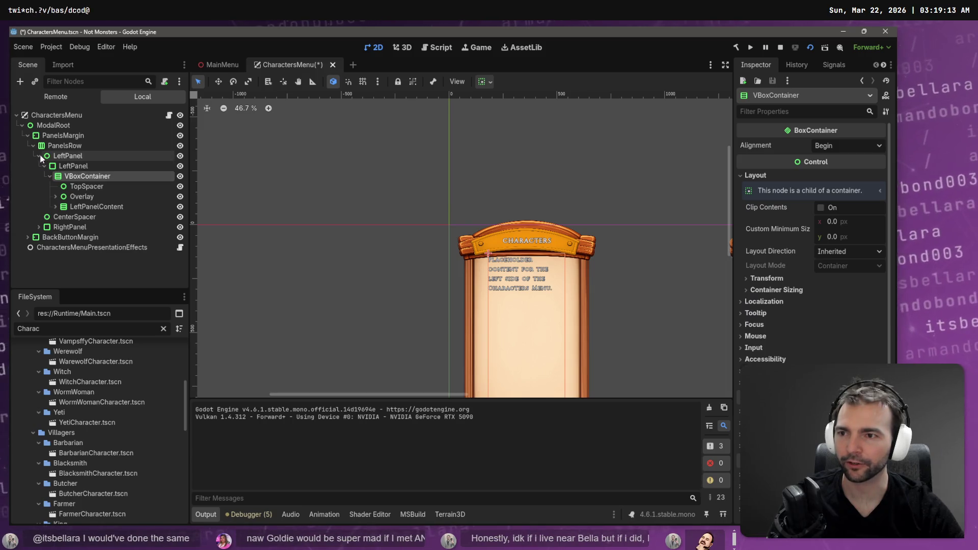
left_click(38, 155)
left_click(69, 154)
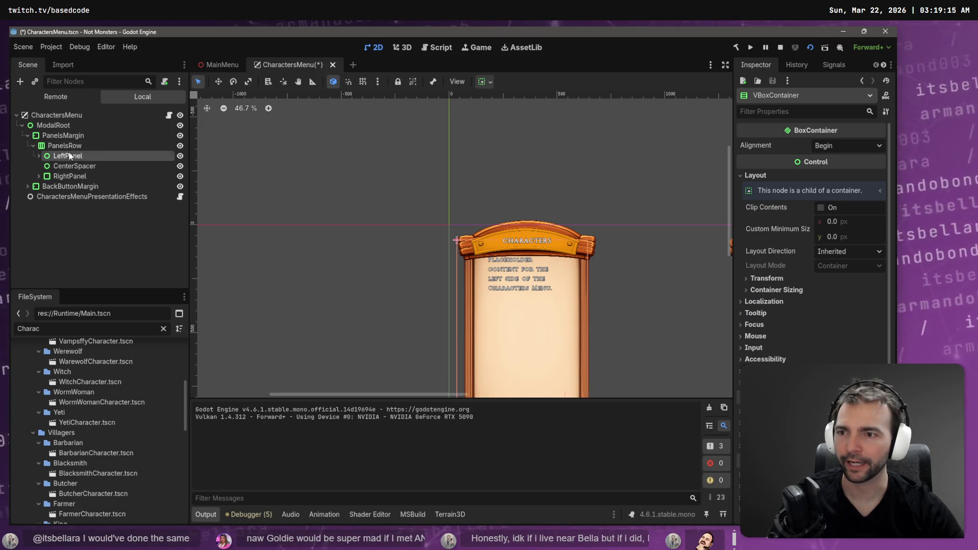
Add a VBoxContainer under PanelsRow and move it to the top
right_click(69, 147)
left_click(99, 155)
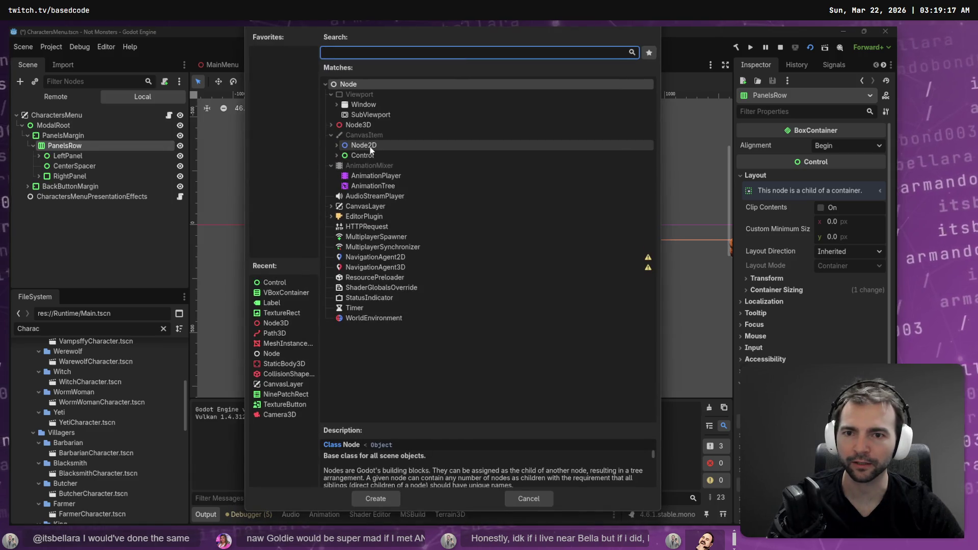
left_click(337, 156)
left_click(342, 166)
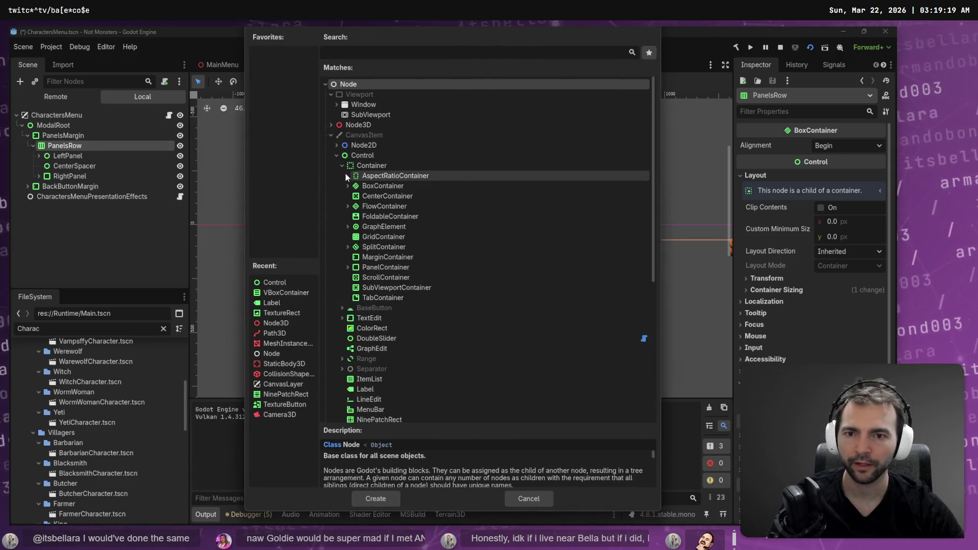
left_click(348, 186)
double_click(384, 196)
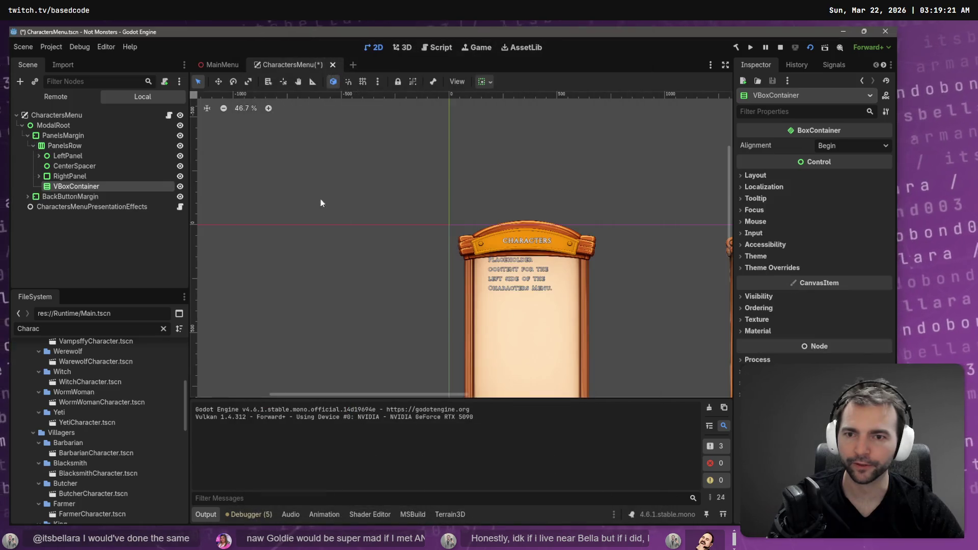
left_click_drag(51, 186, 80, 160)
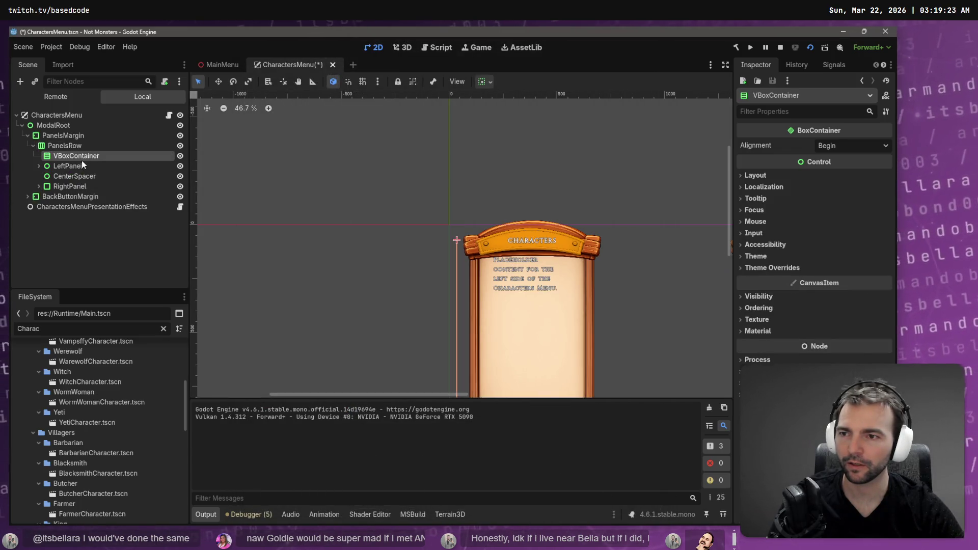
Put LeftPanel inside the VBoxContainer and rename the container LeftPanel
left_click(84, 165)
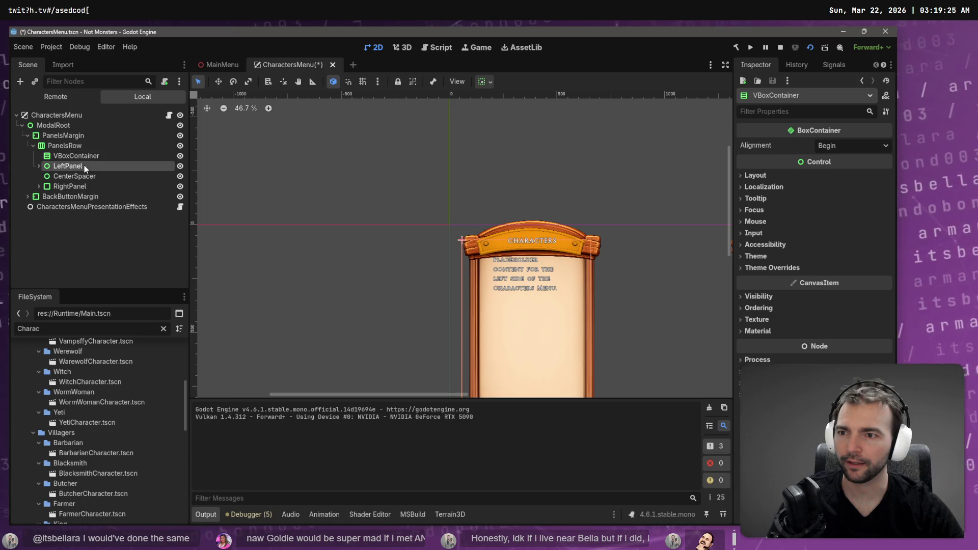
left_click_drag(50, 169, 77, 159)
double_click(79, 156)
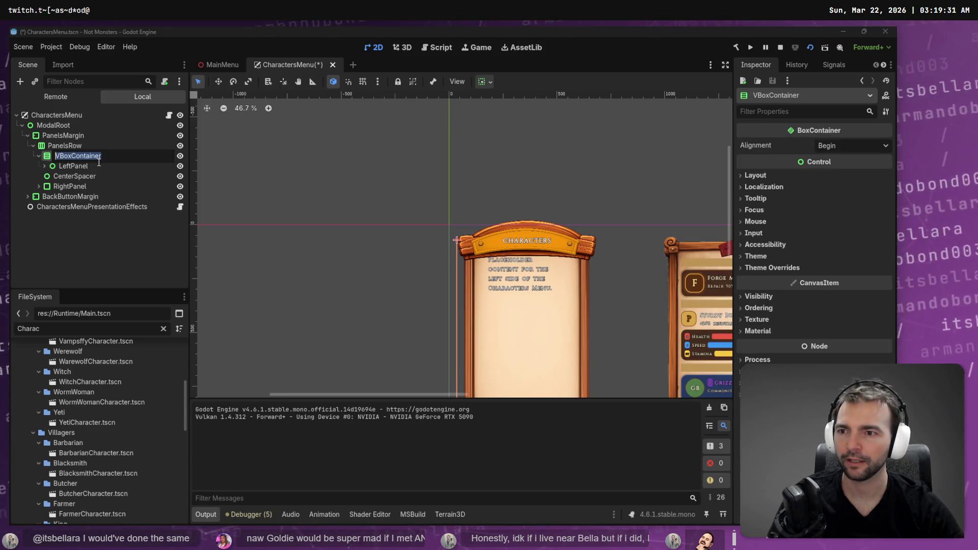
type("LeftPan")
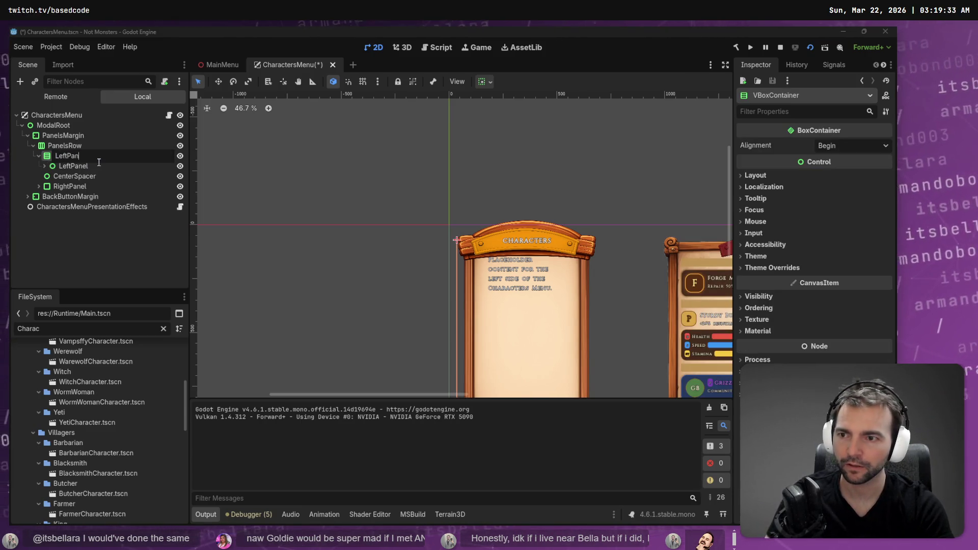
type("el")
key("Return")
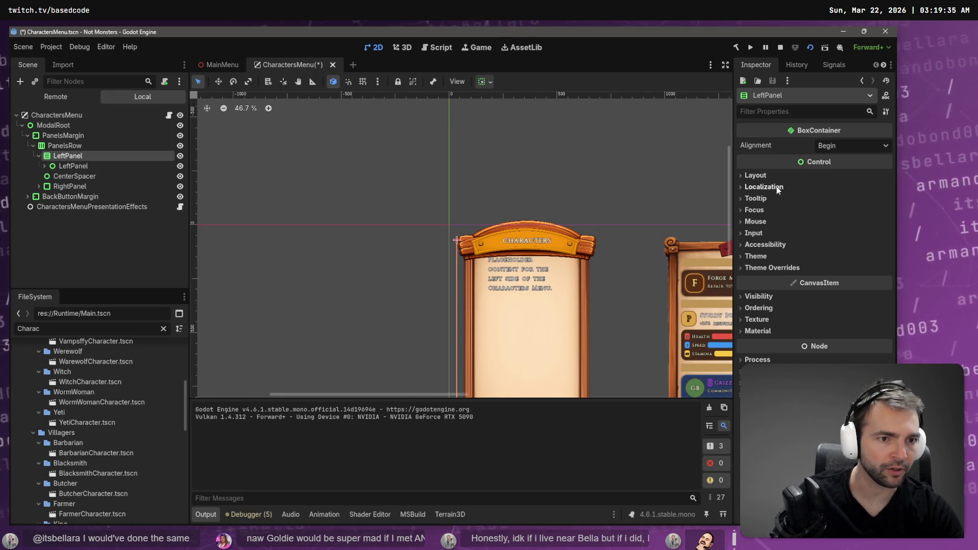
Set the new LeftPanel container's horizontal sizing to Expand
left_click(756, 175)
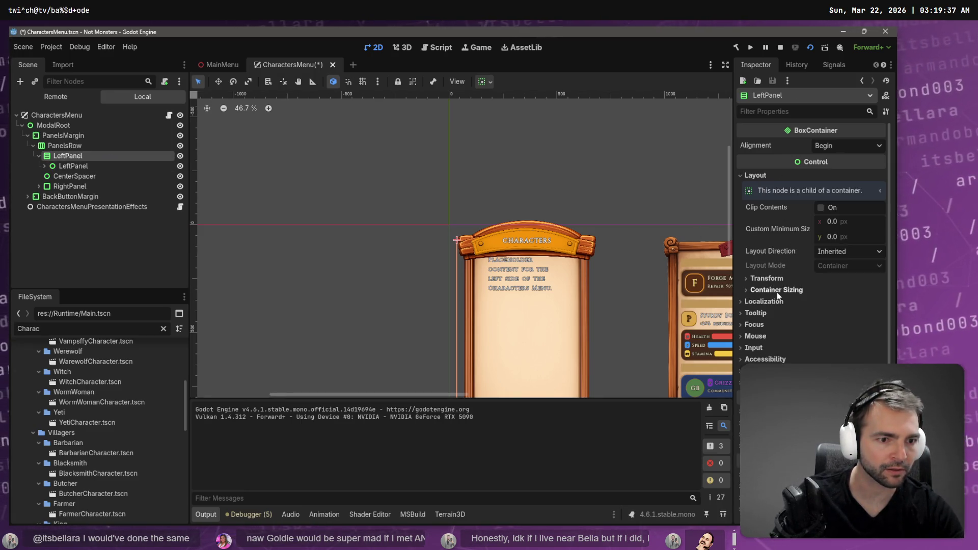
left_click(775, 290)
left_click(834, 316)
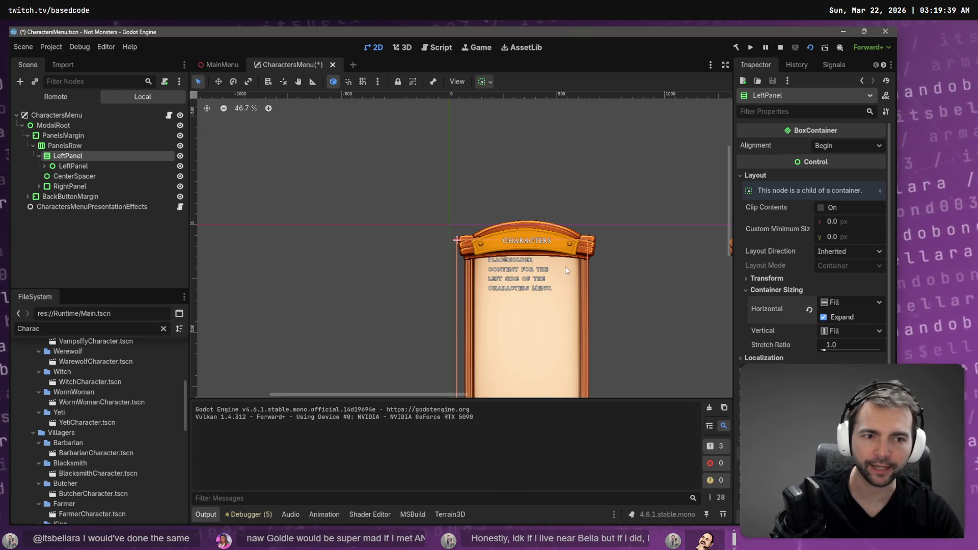
mouse_move(564, 267)
left_mouse_down()
mouse_move(440, 237)
mouse_move(374, 236)
mouse_move(432, 221)
left_mouse_up()
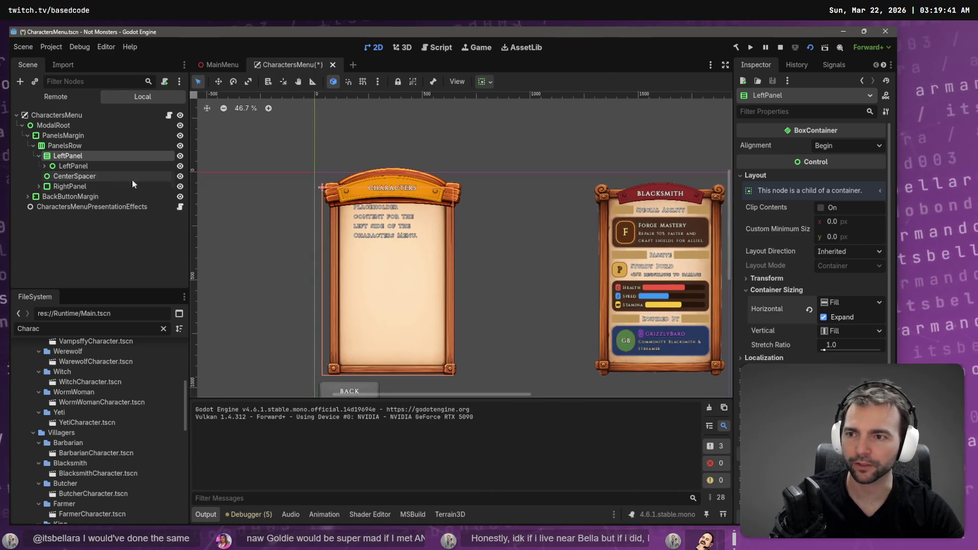
Move the framed panel into the outer LeftPanel and give the spacer control a 52 px minimum height
left_click(45, 166)
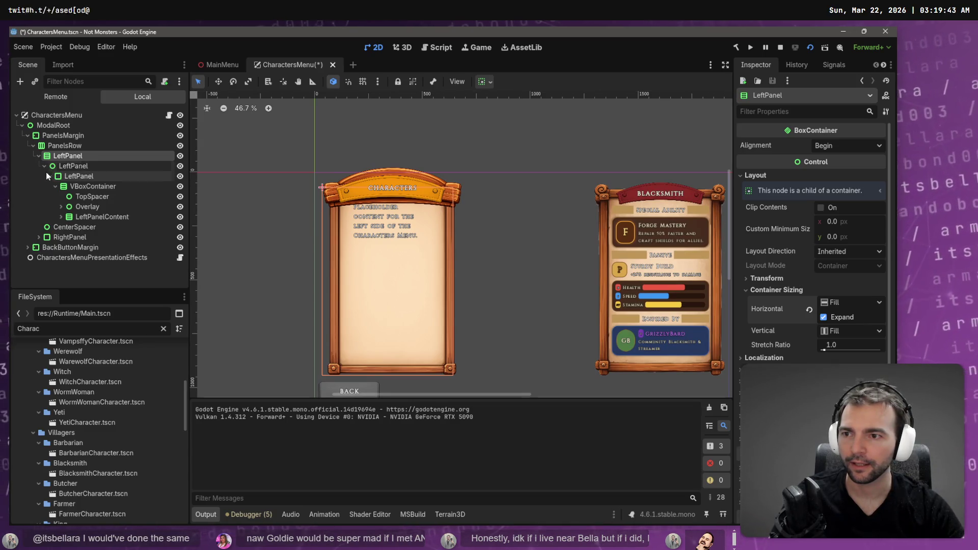
left_click(77, 176)
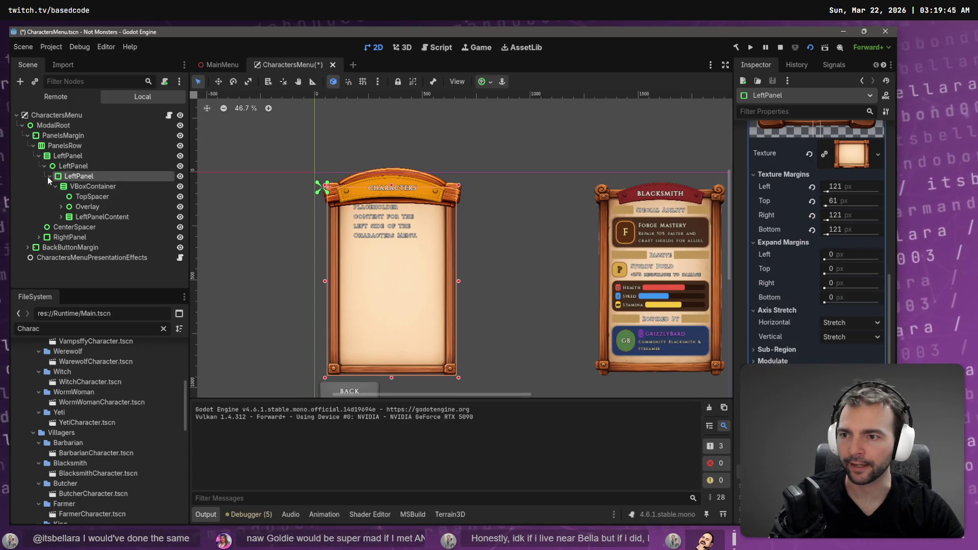
left_click(50, 176)
left_click_drag(67, 177, 66, 163)
left_click(73, 165)
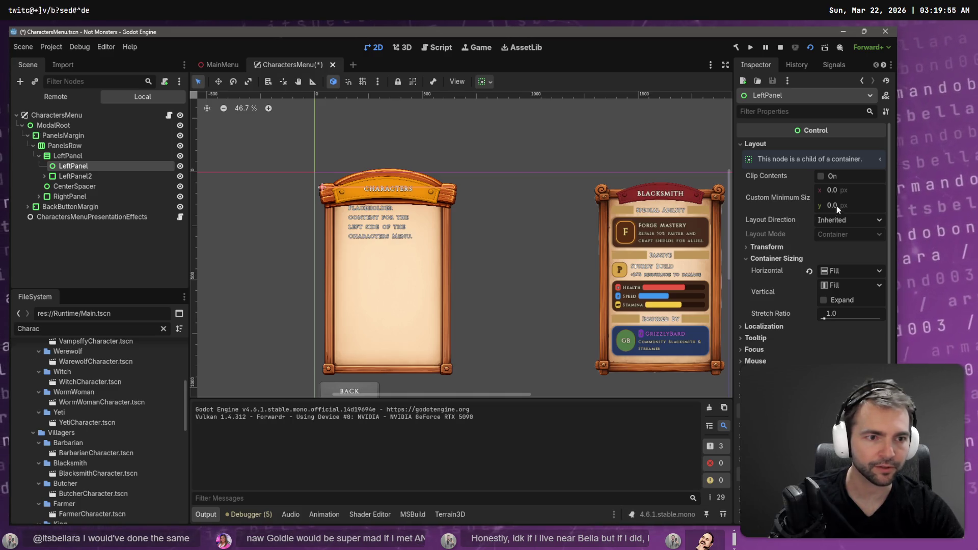
left_click_drag(833, 210, 838, 204)
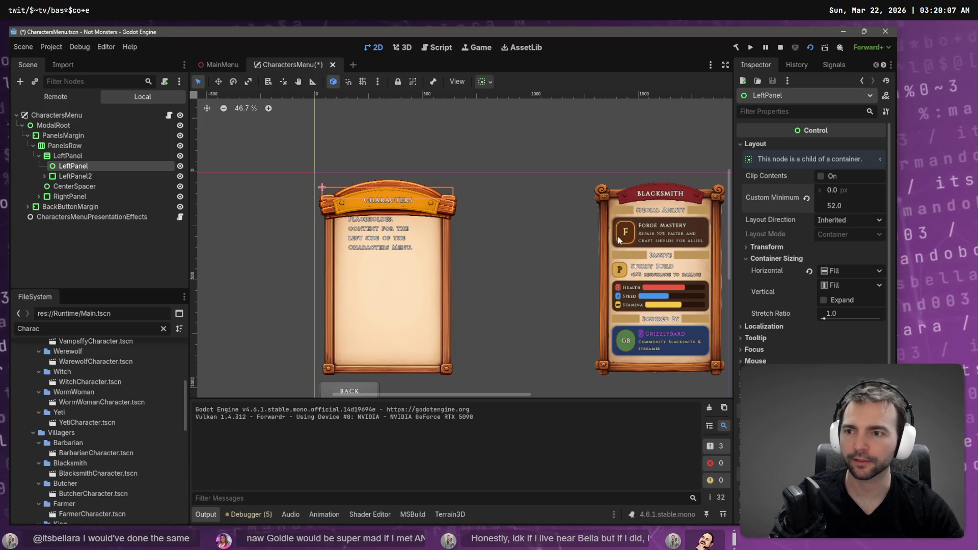
Move BackButton out of BackButtonMargin into LeftPanel, below the Characters panel
left_click(72, 207)
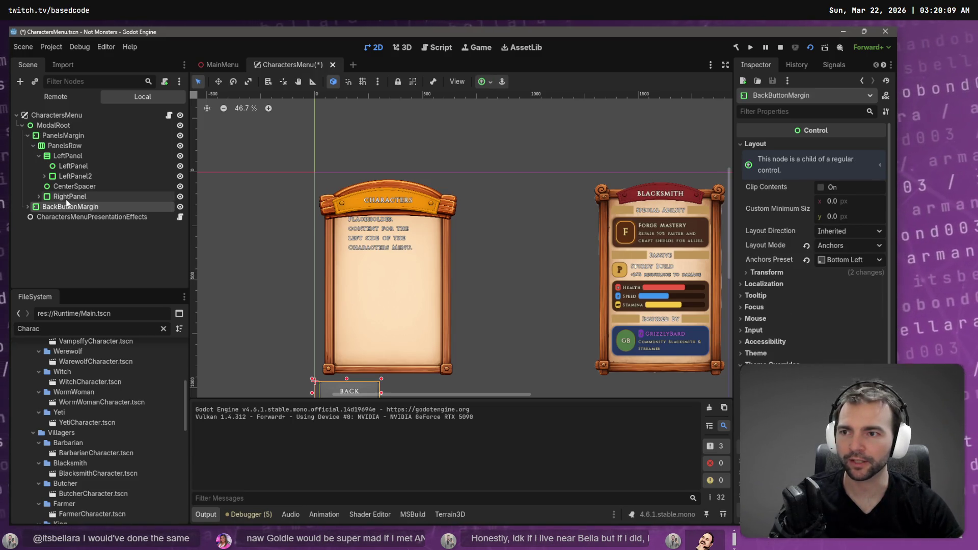
left_click(27, 207)
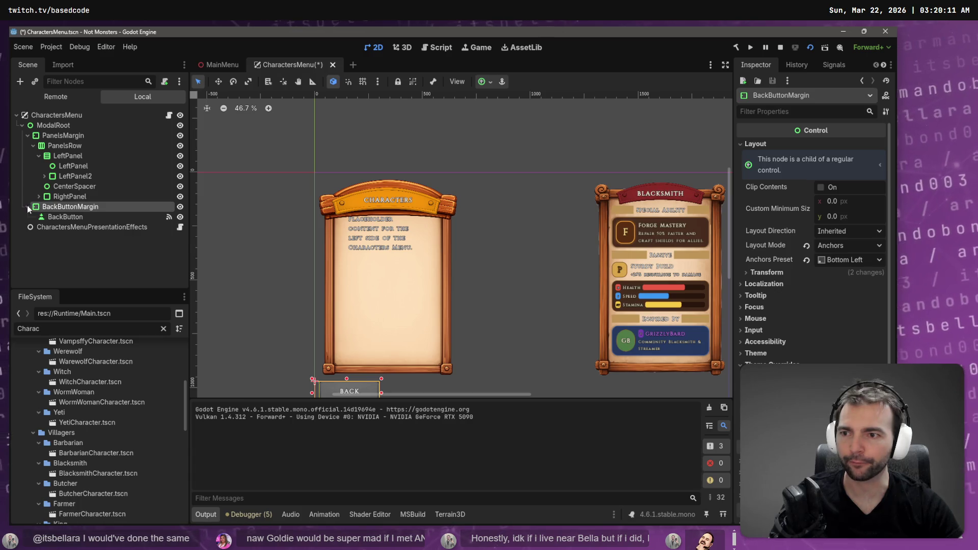
left_click(70, 217)
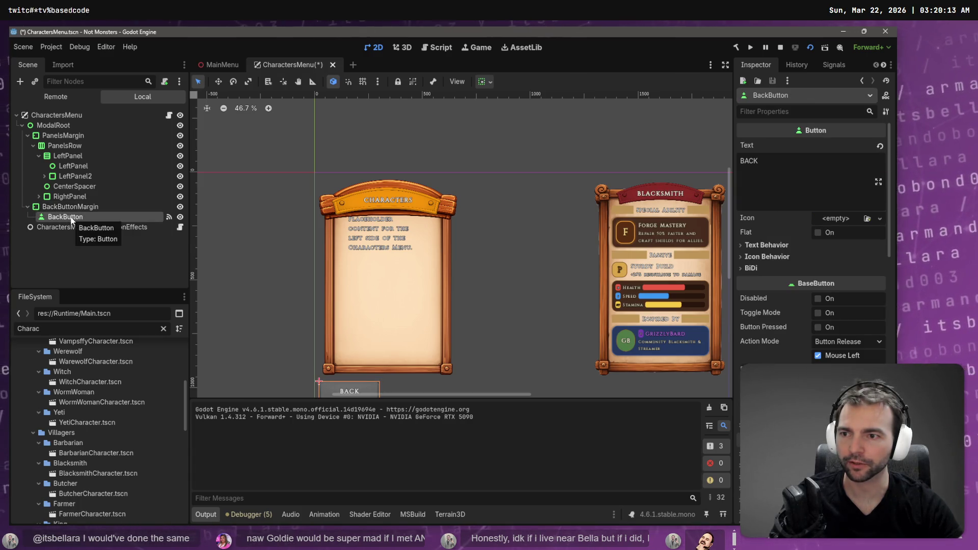
mouse_move(68, 218)
left_mouse_down()
mouse_move(73, 157)
mouse_move(81, 182)
left_mouse_up()
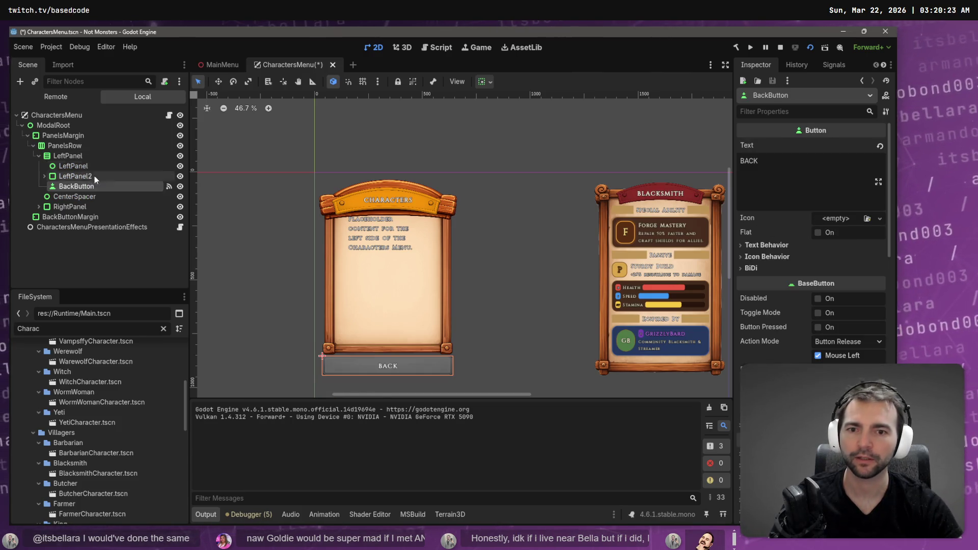
scroll(488, 293, "down", 3)
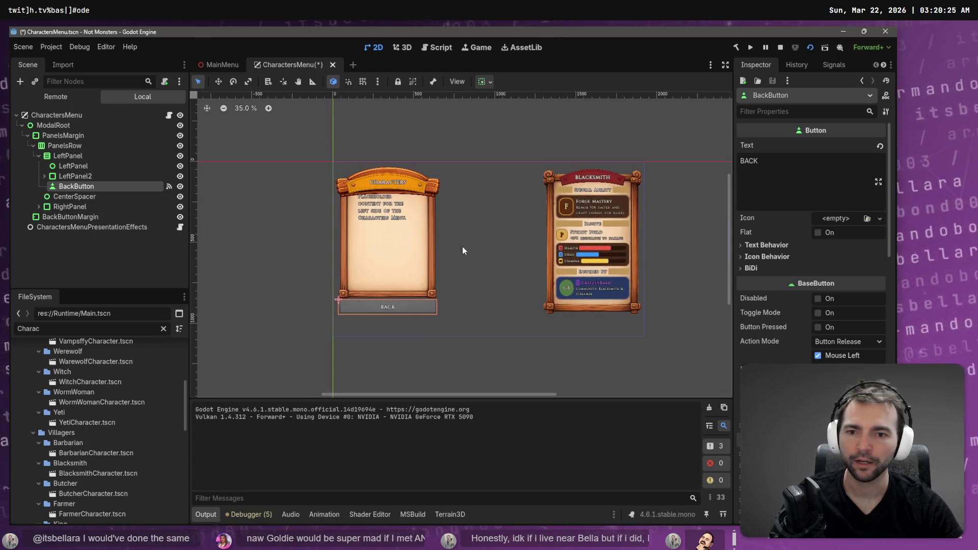
left_click(86, 157)
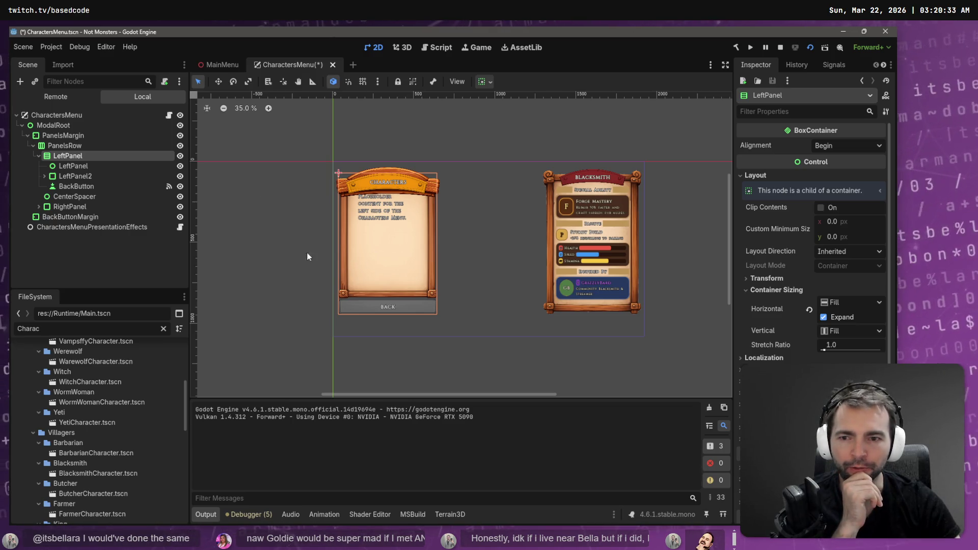
Compare minimum sizes of the inner LeftPanel, CenterSpacer and RightPanel, then collapse LeftPanel
left_click(82, 168)
left_click(77, 186)
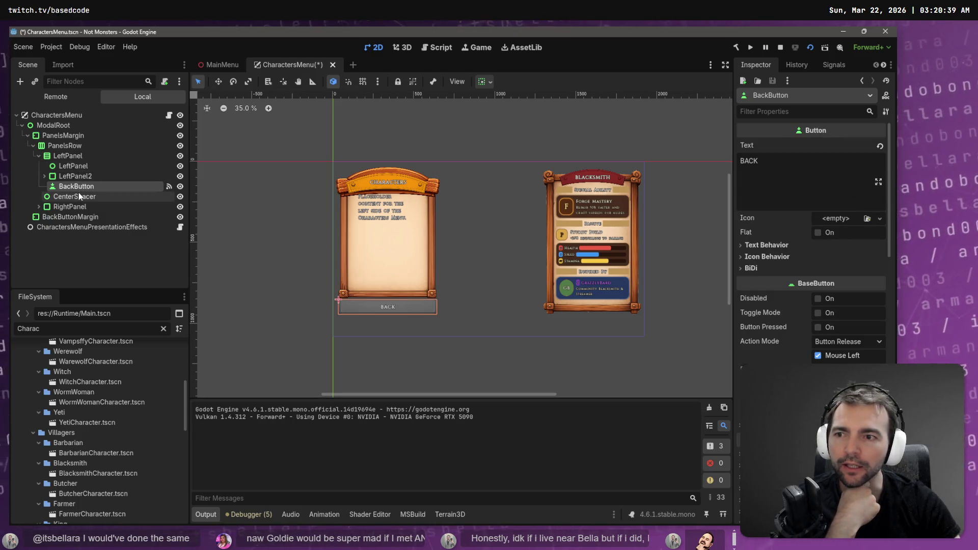
left_click(79, 197)
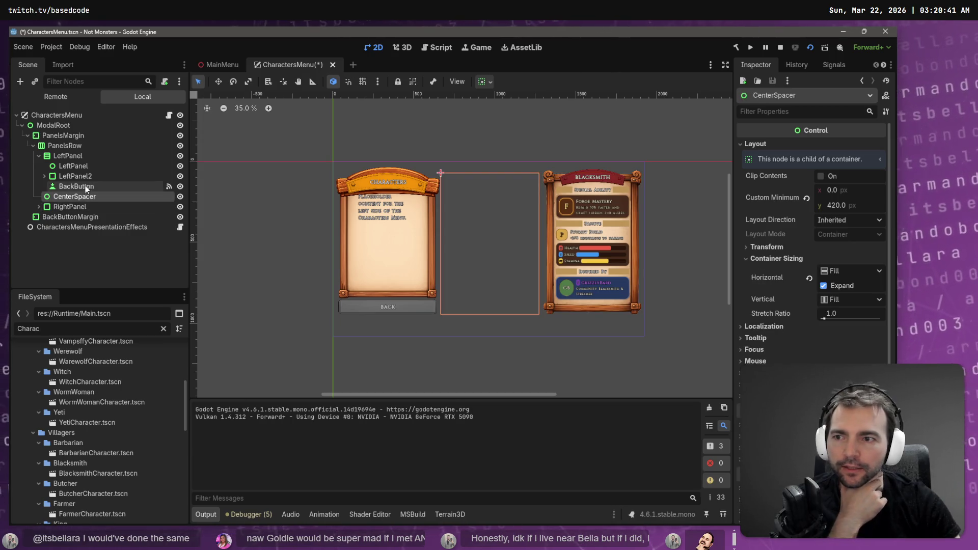
left_click(86, 168)
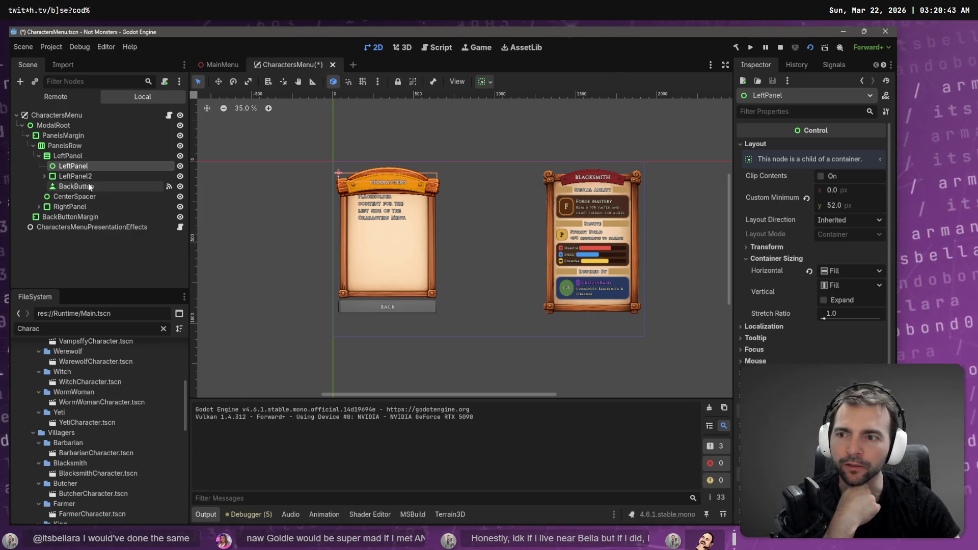
left_click(83, 208)
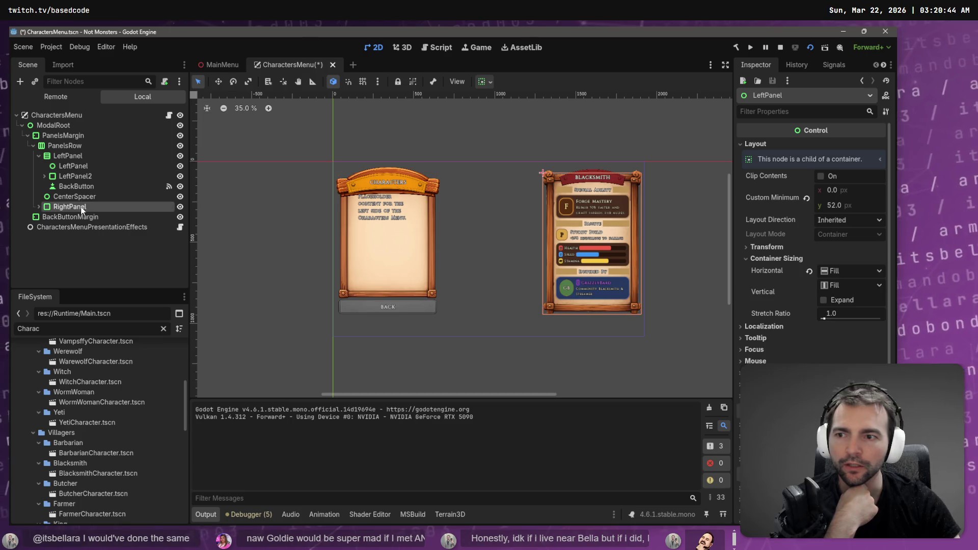
left_click(39, 156)
left_click(60, 167)
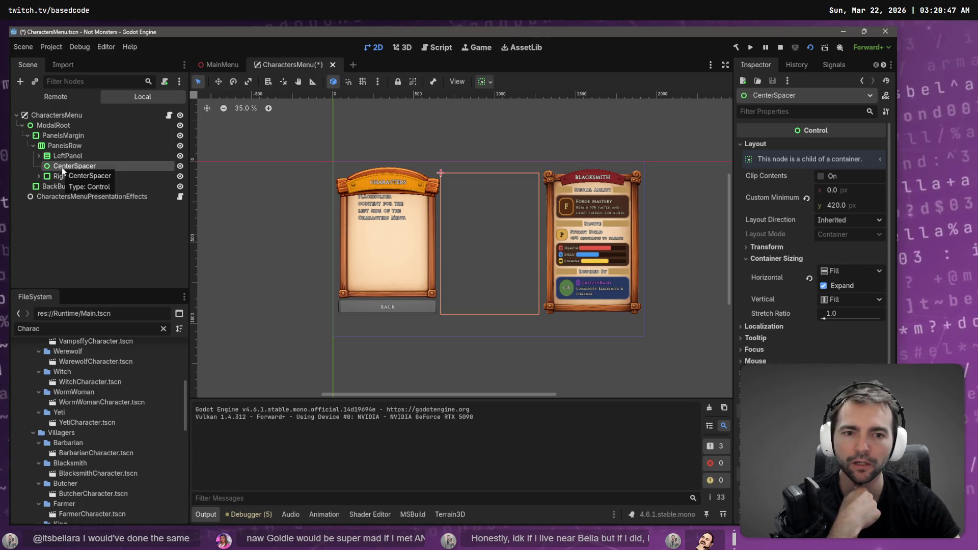
Check PanelsRow's transform and PanelsMargin's 1868 × 873 px size at 35, 70
left_click(77, 147)
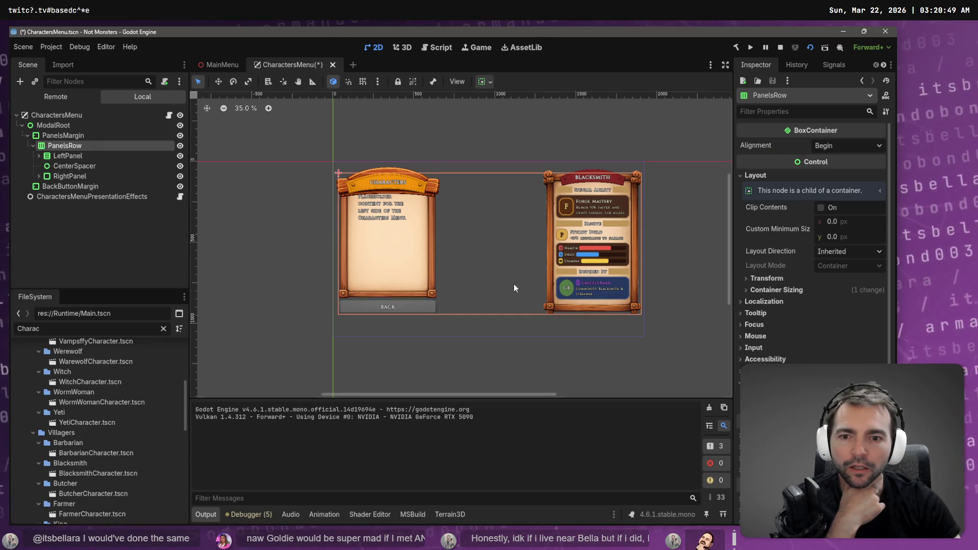
left_click(768, 281)
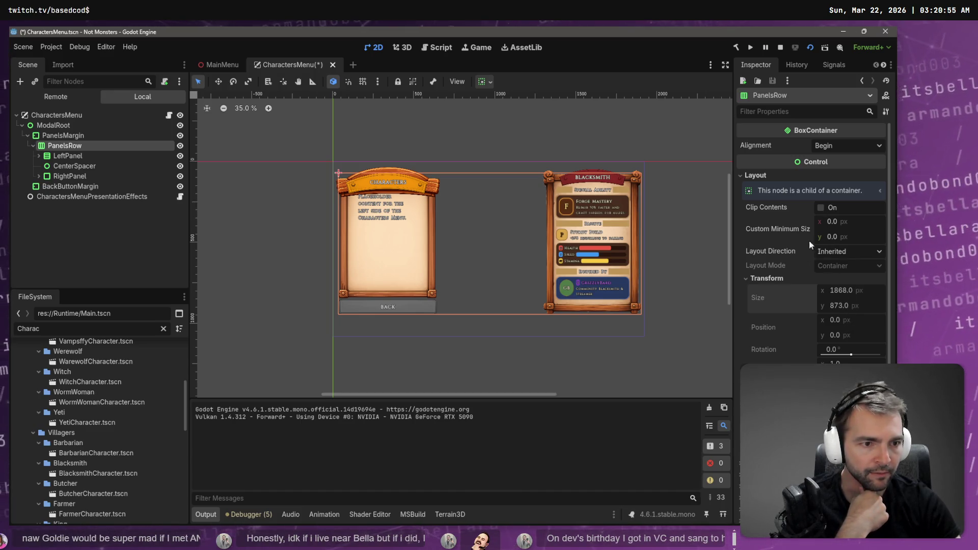
left_click(91, 137)
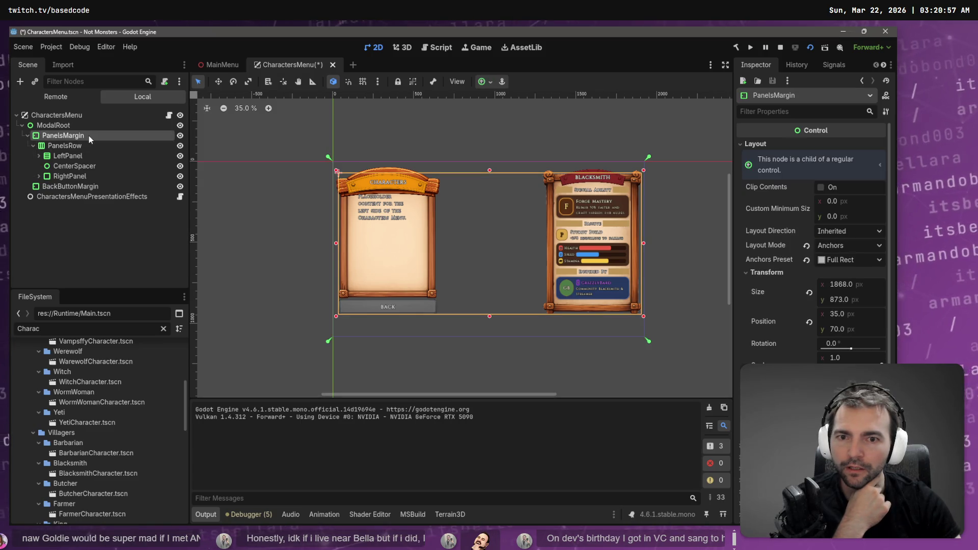
left_click(842, 286)
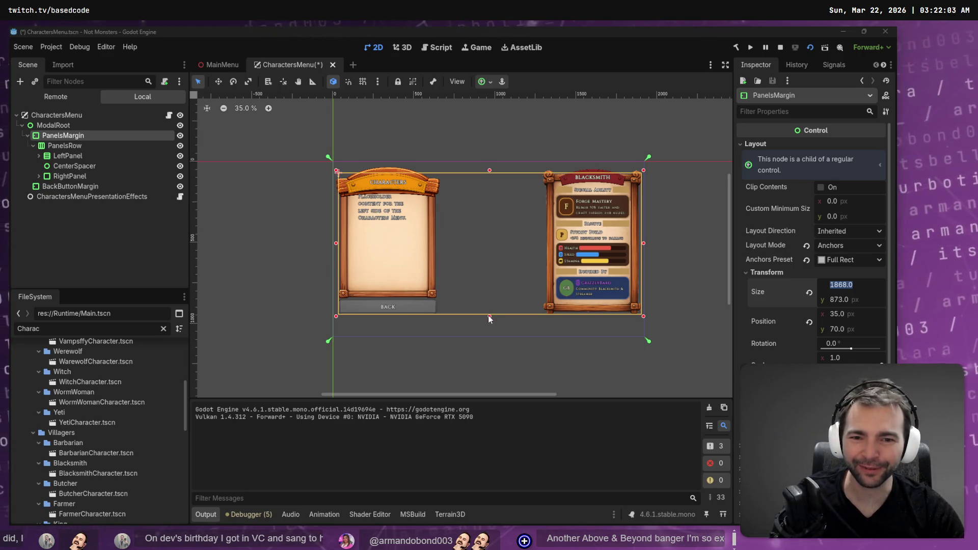
Stretch PanelsMargin to 1868 × 1010 px at y 50 and save CharactersMenu
left_click_drag(488, 316, 488, 336)
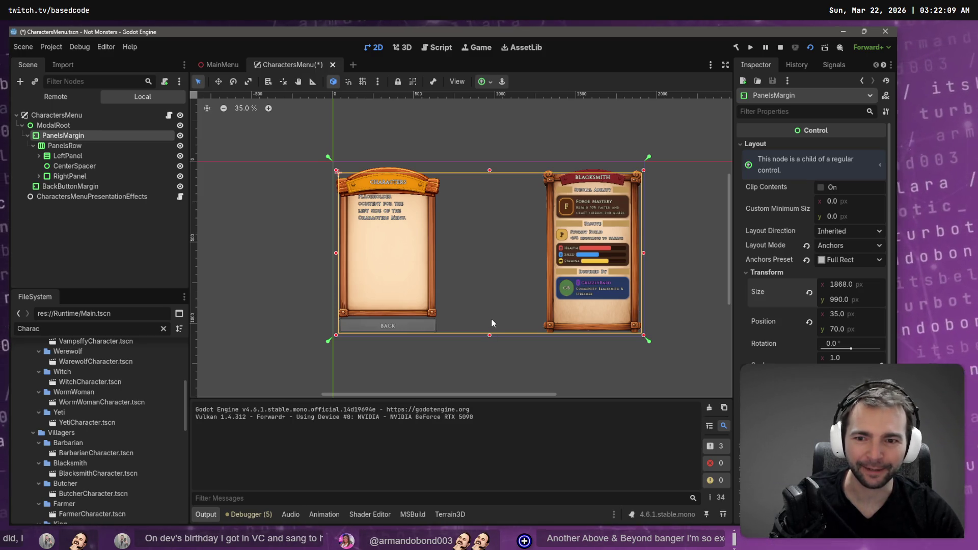
key("ctrl+s")
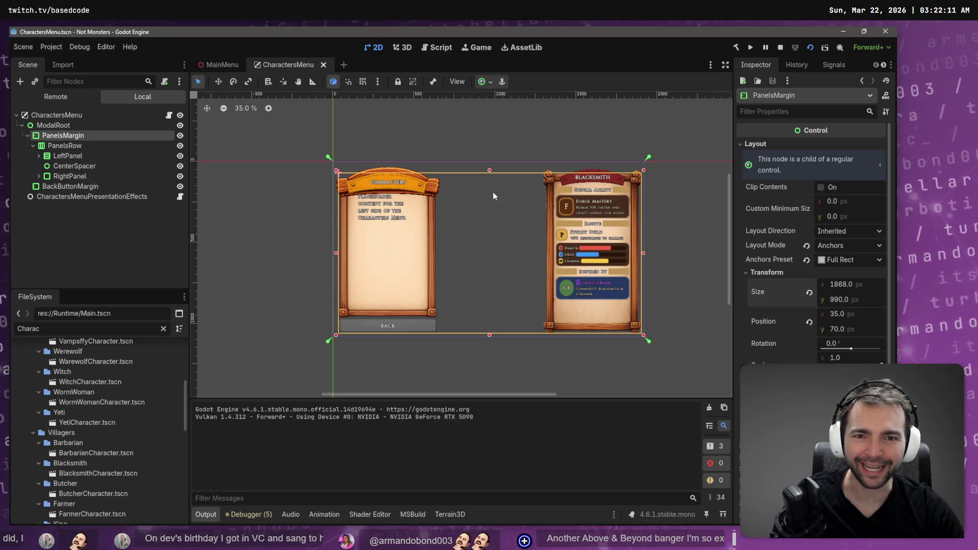
left_click_drag(490, 171, 491, 167)
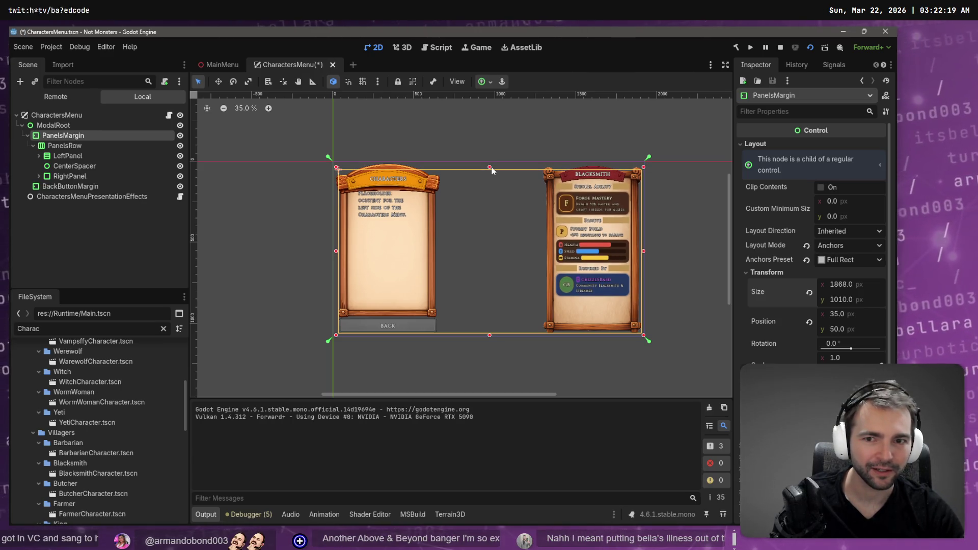
Run the game from MainMenu, open the Characters screen twice, then close the game
left_click(220, 66)
key("F5")
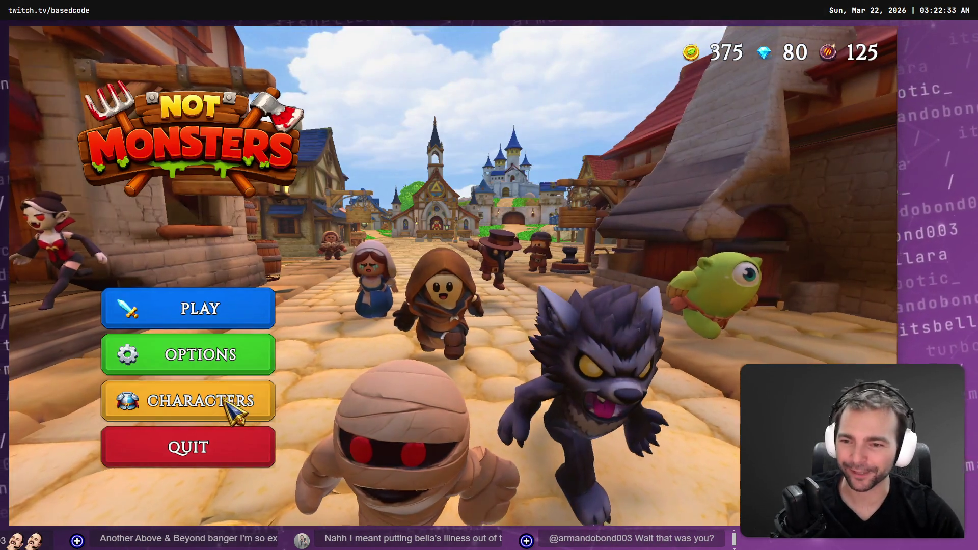
left_click(234, 401)
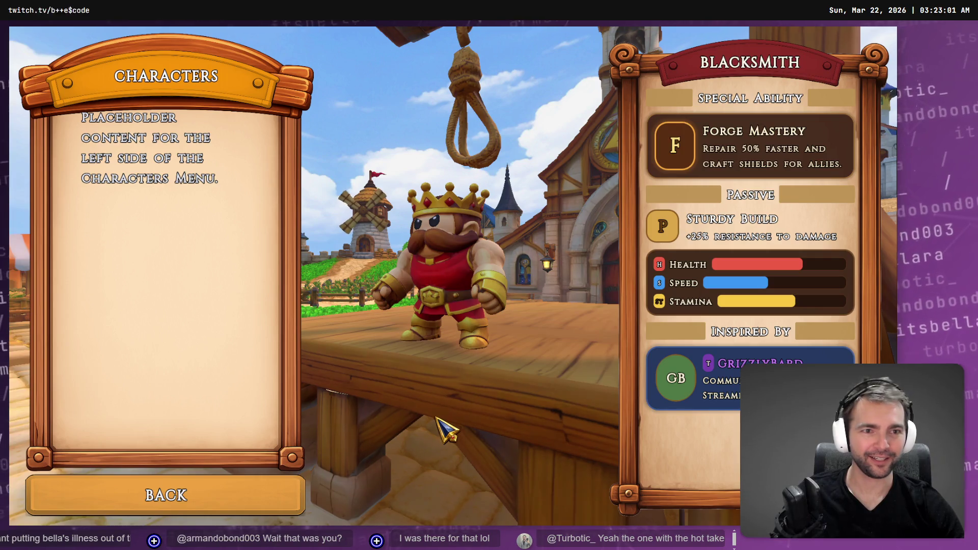
left_click(224, 490)
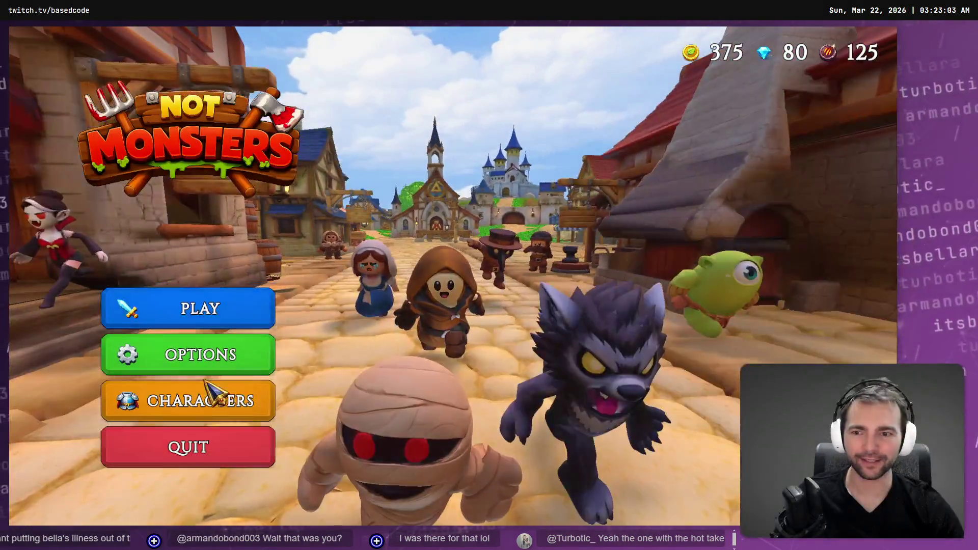
left_click(239, 408)
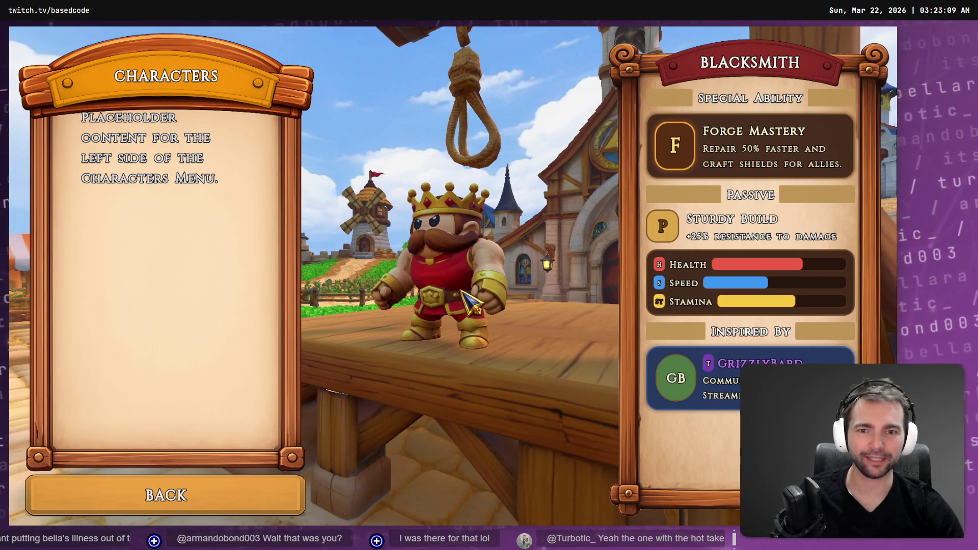
key("F8")
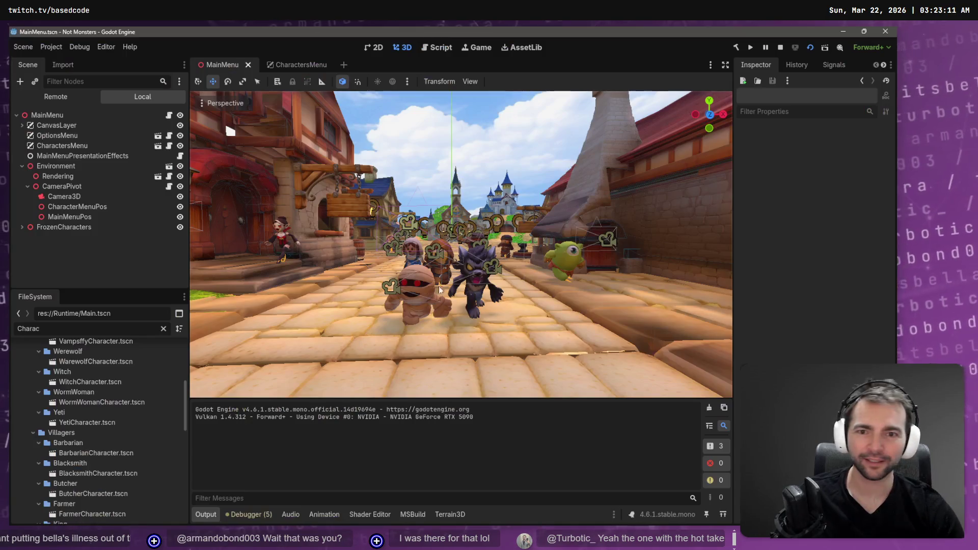
Focus the 3D view on the MainMenuPos marker, then on the CharacterMenuPos marker
left_click(76, 216)
key("f")
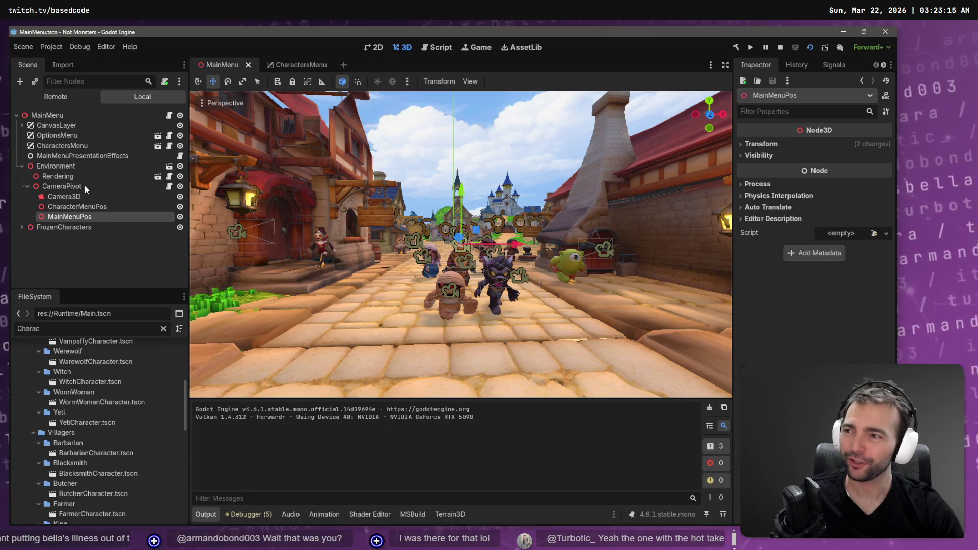
left_click(98, 206)
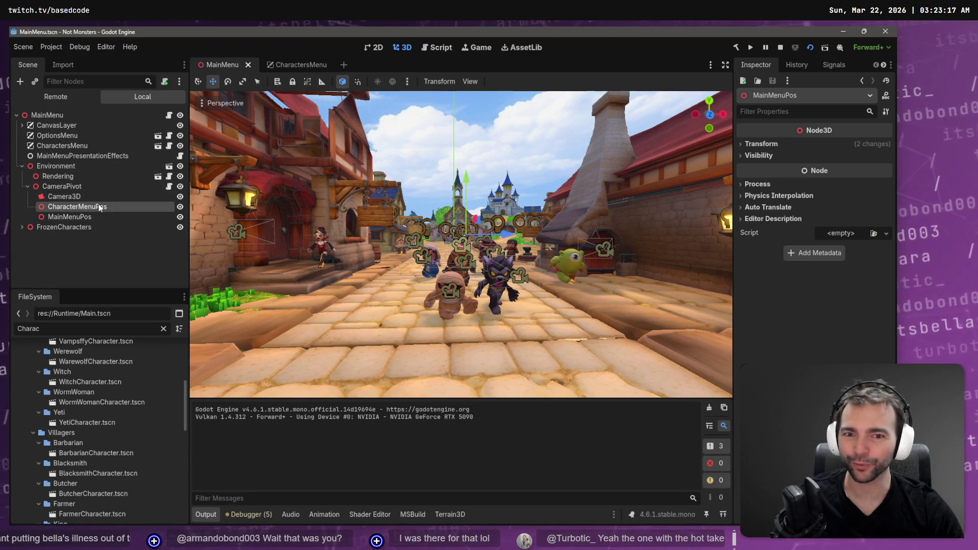
key("f")
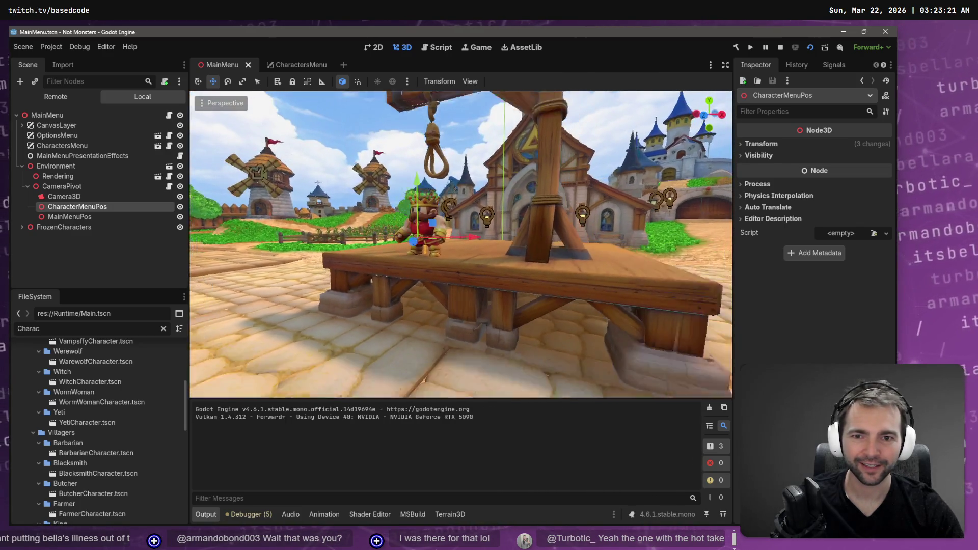
Rotate CharacterMenuPos slightly toward the character and run the game to test it
key("e")
left_click_drag(466, 268, 462, 270)
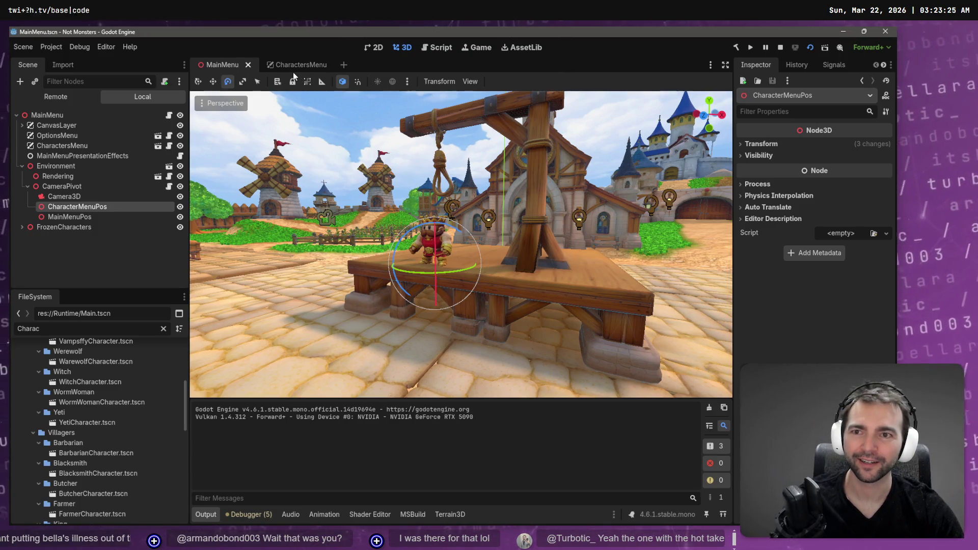
key("F5")
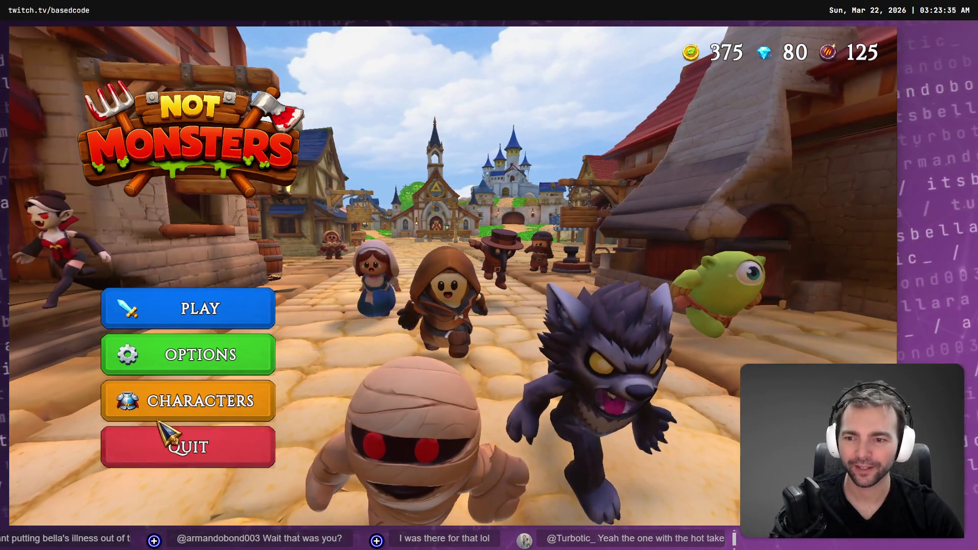
Check the Characters screen framing, turn CharacterMenuPos further around Y, and rerun the game
left_click(203, 405)
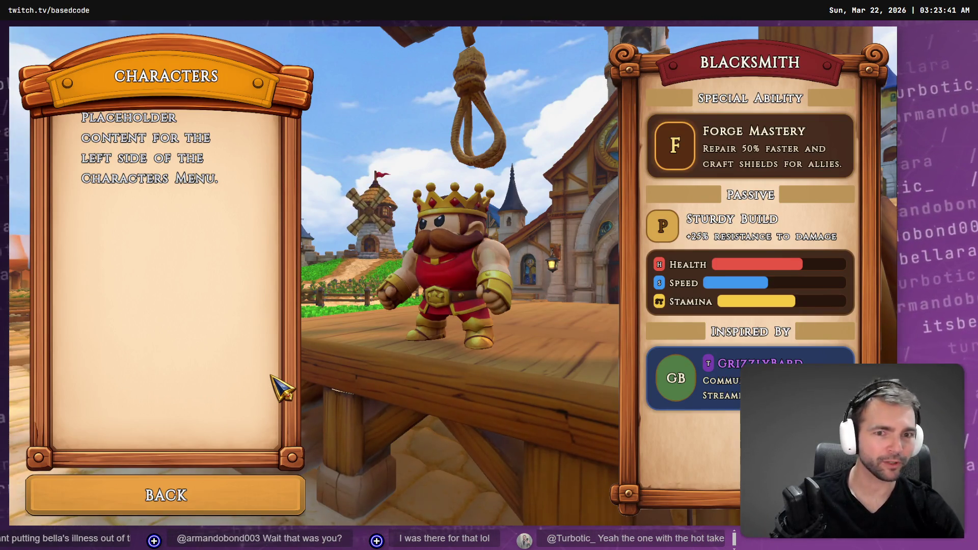
key("F8")
left_click_drag(445, 273, 445, 272)
key("F5")
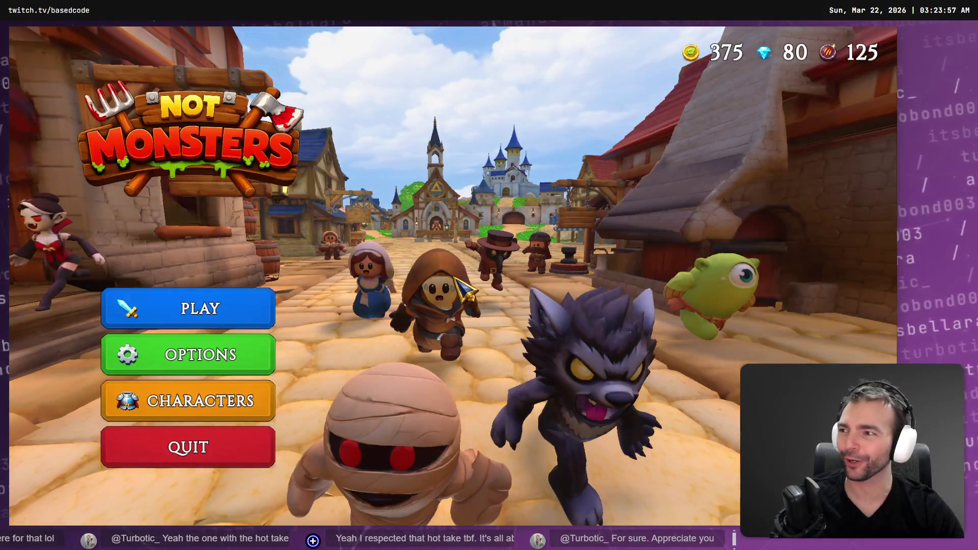
Recheck the framing and fine-tune CharacterMenuPos's turn toward the character
left_click(231, 393)
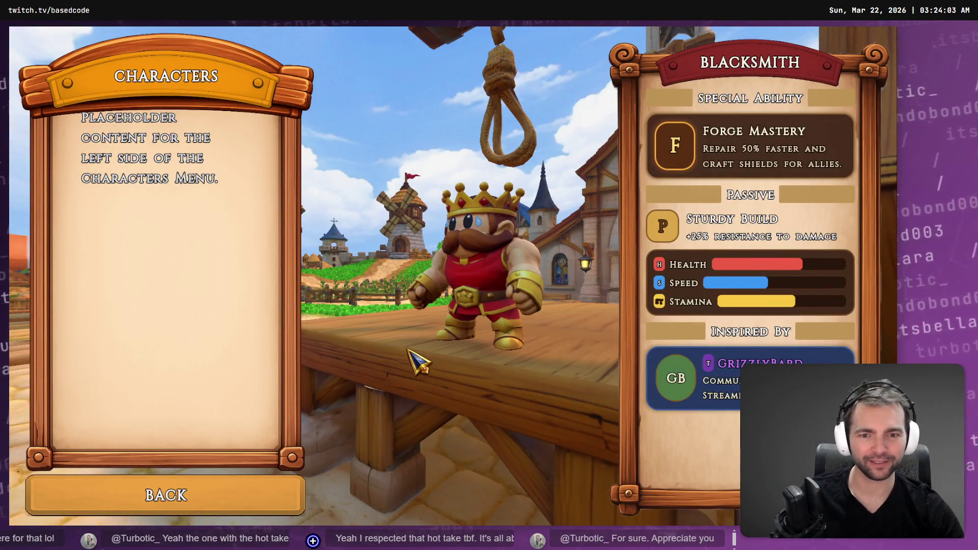
key("F8")
left_click_drag(444, 272, 456, 271)
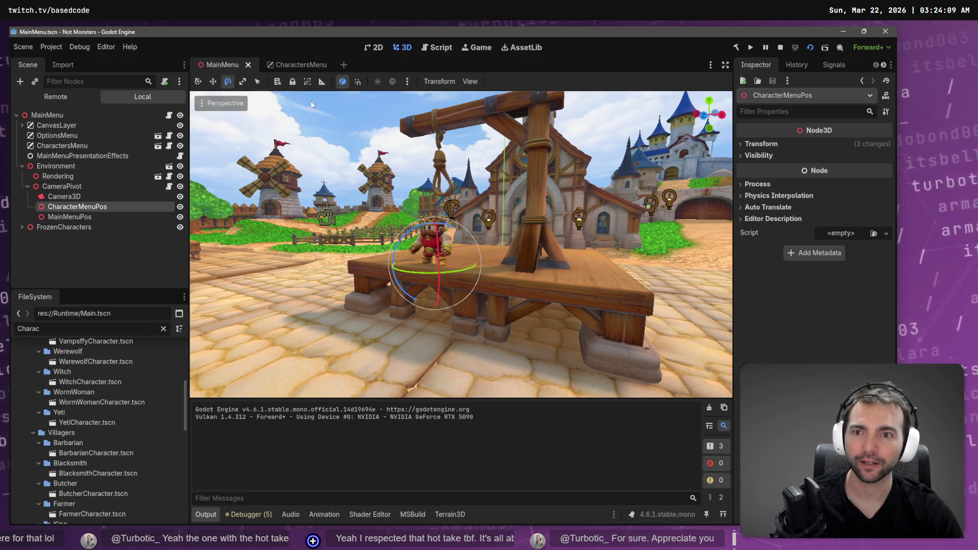
left_click(292, 63)
Check the Characters screen, nudge the CharacterMenuPos rotation in MainMenu, and retest in game
key("F6")
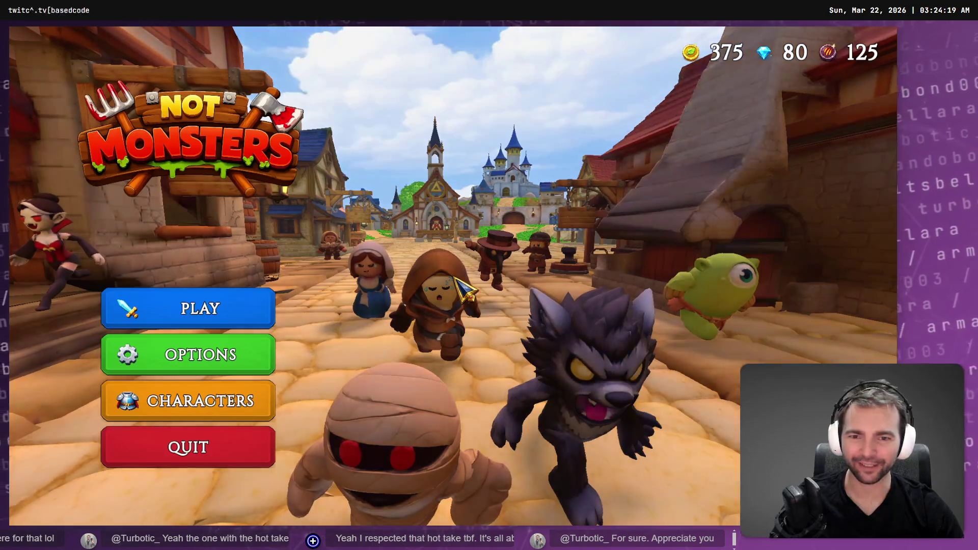
left_click(242, 400)
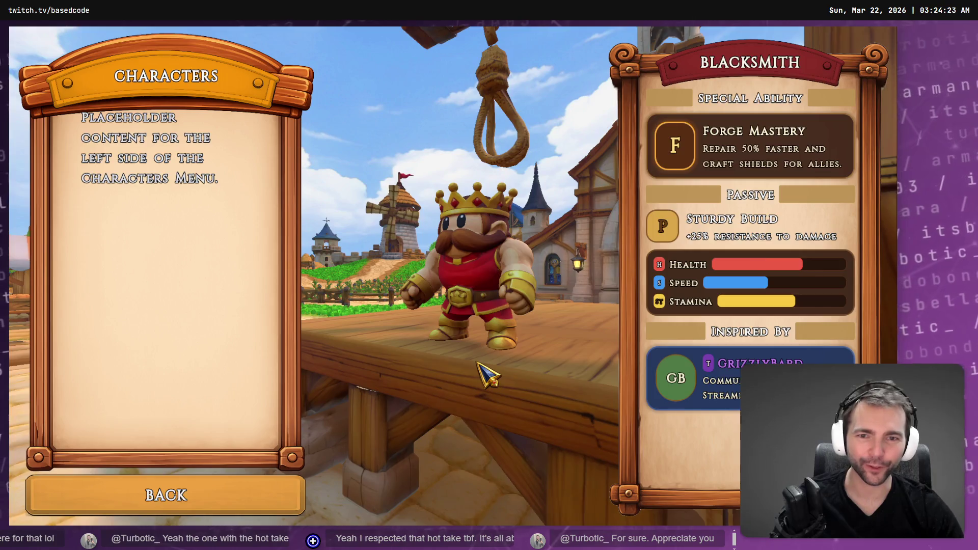
key("F8")
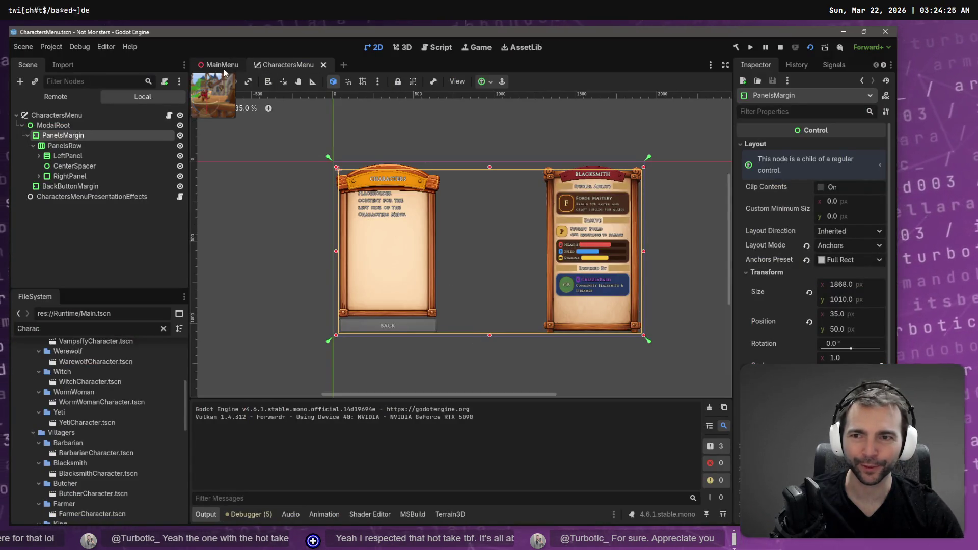
left_click(222, 65)
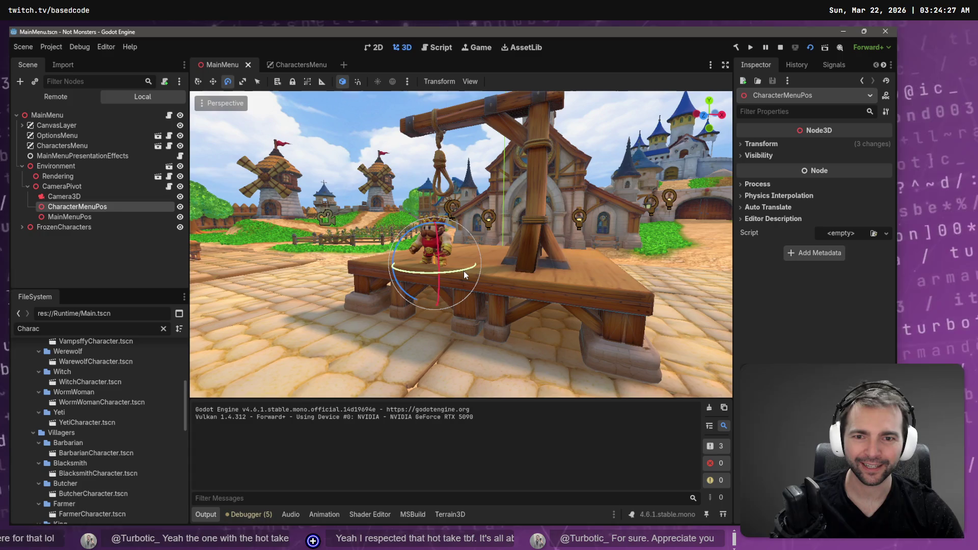
left_click_drag(463, 271, 460, 271)
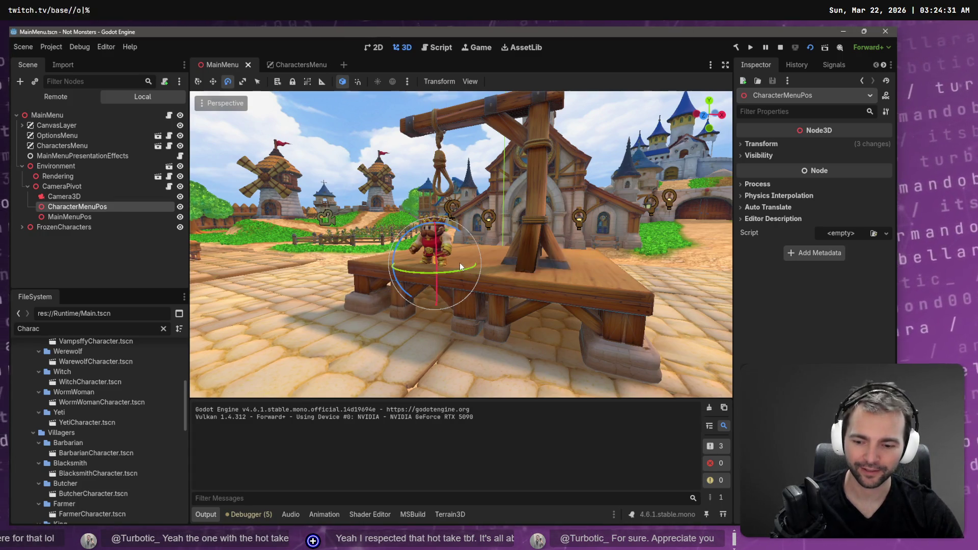
key("F5")
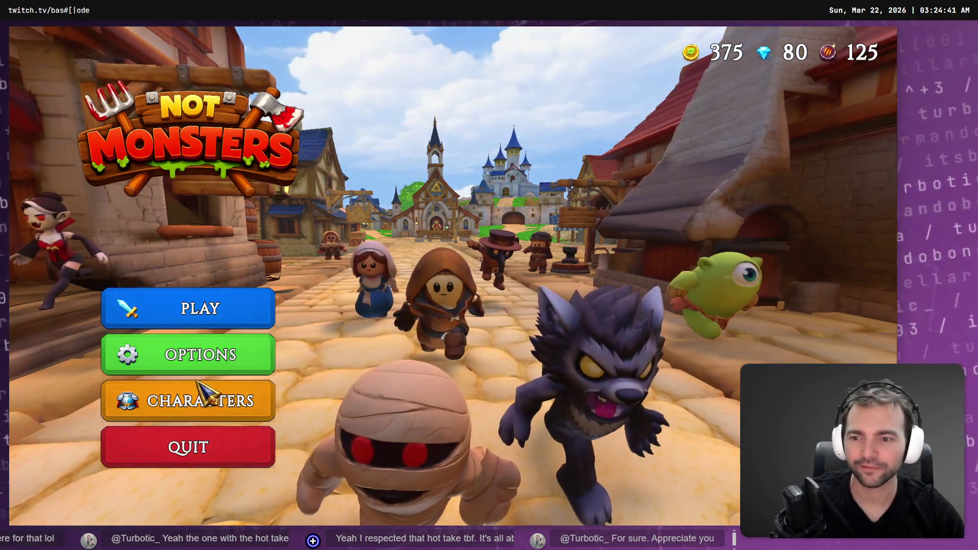
left_click(198, 392)
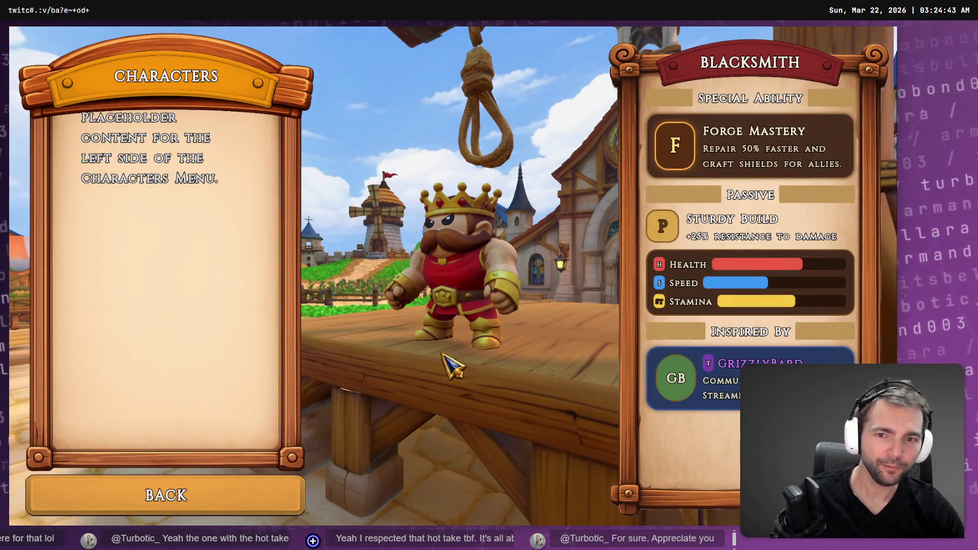
key("F8")
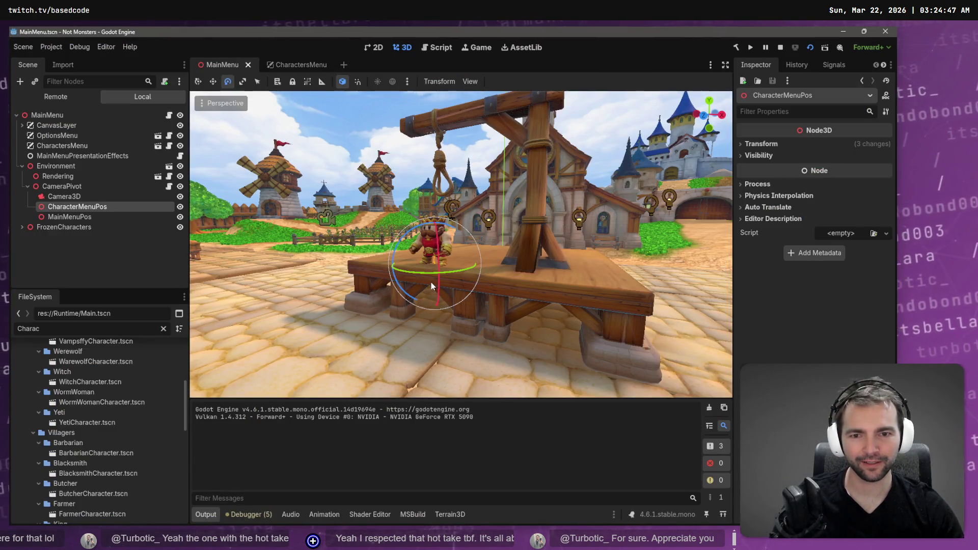
Undo that rotation, rotate the marker slightly again, save, and reopen the game's Characters screen
key("ctrl+z")
key("ctrl+s")
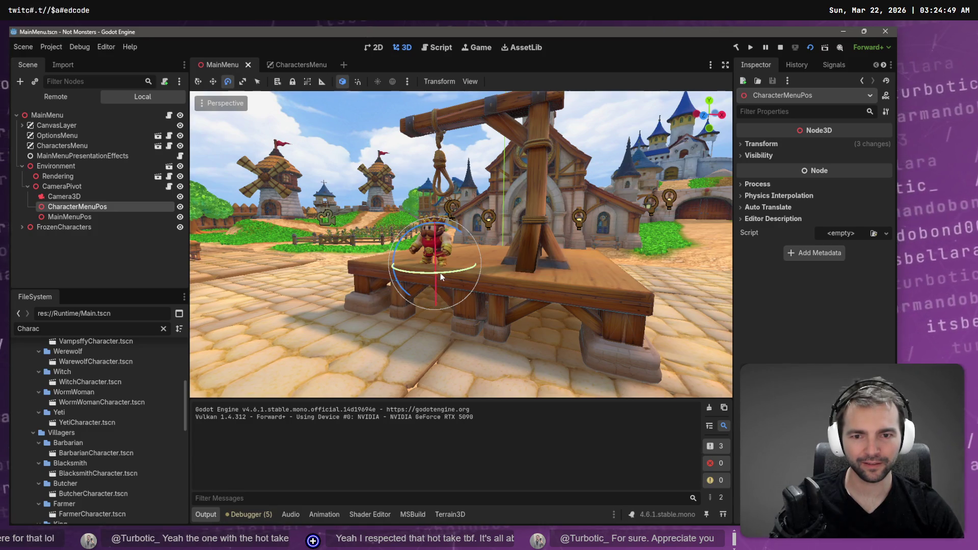
left_click_drag(440, 273, 432, 278)
key("ctrl+s")
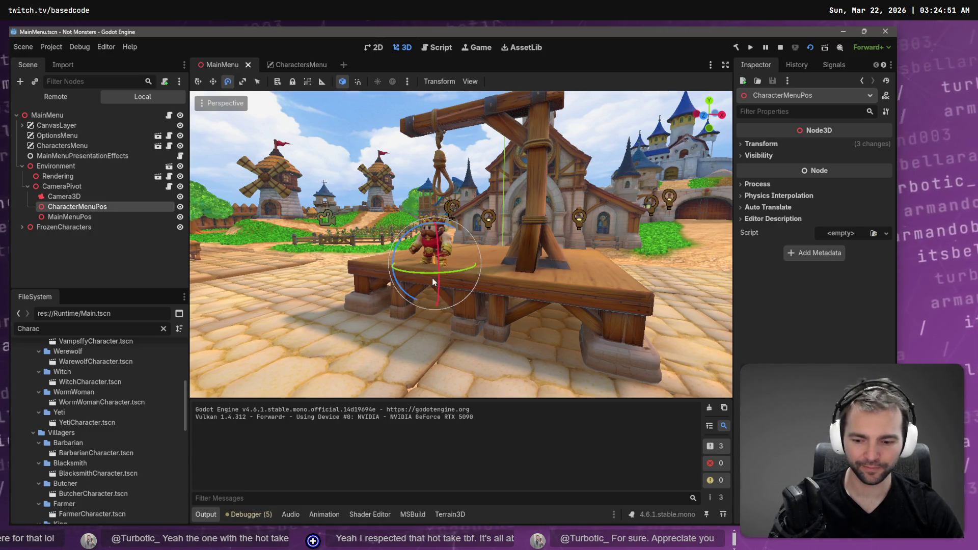
key("F5")
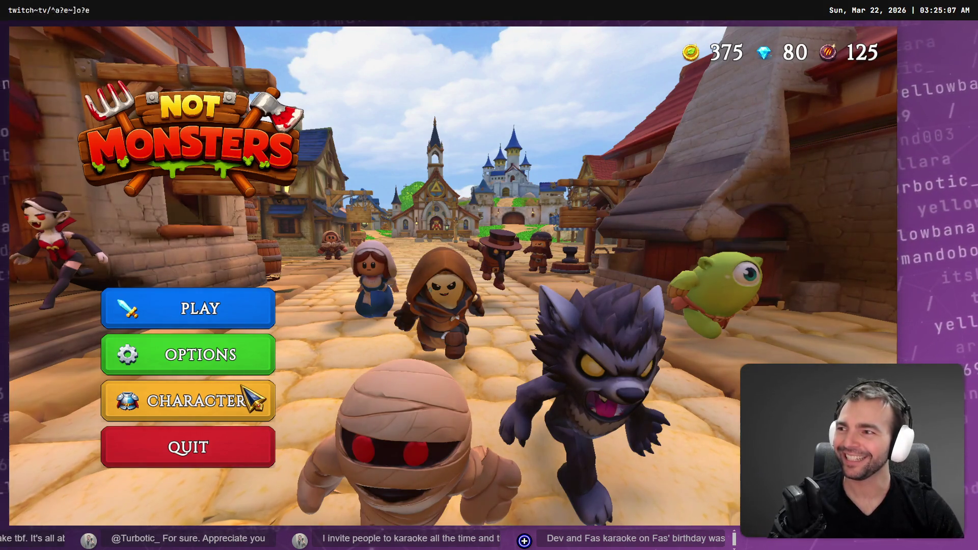
left_click(242, 386)
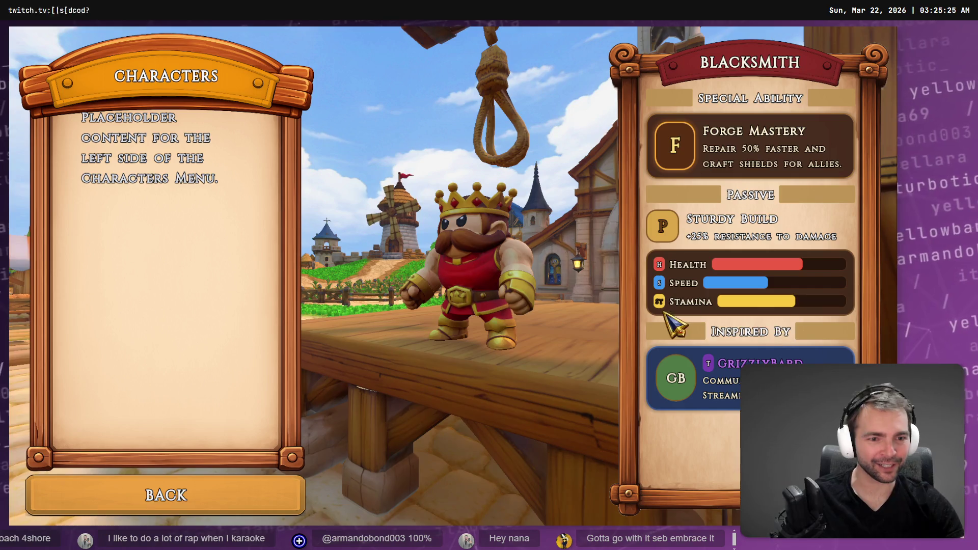
Close the running game and return to the CharactersMenu scene
key("F8")
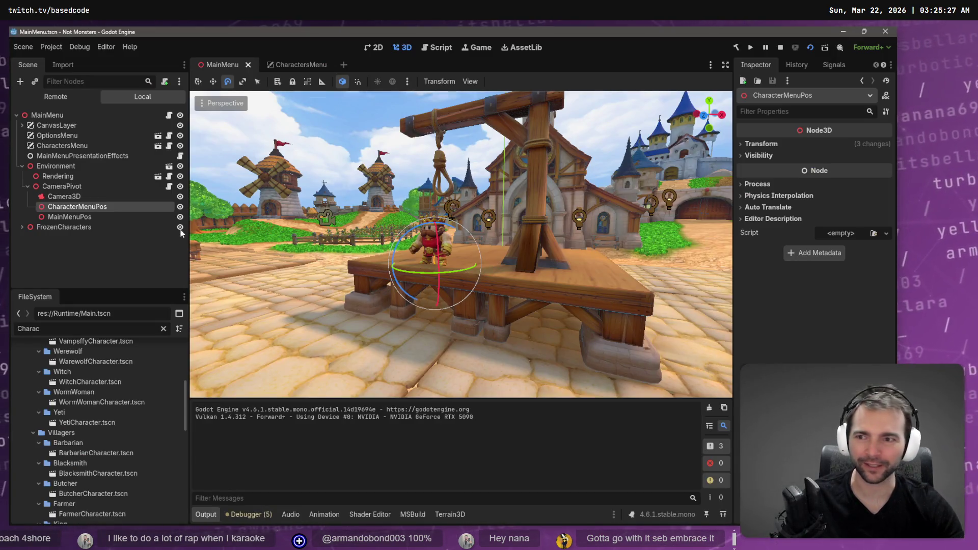
left_click(275, 65)
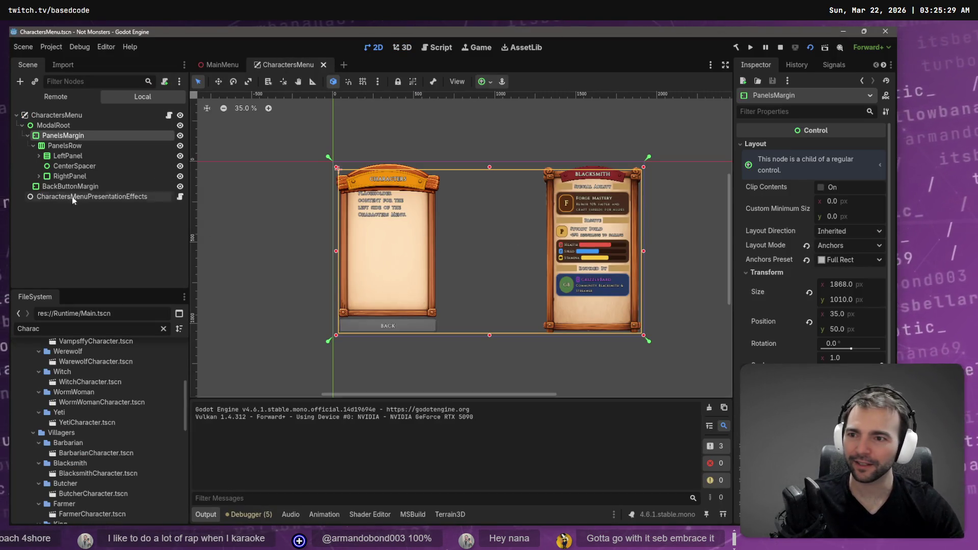
Expand RightPanel in the Scene tree and select its RightPanelContent node
left_click(61, 177)
key("f")
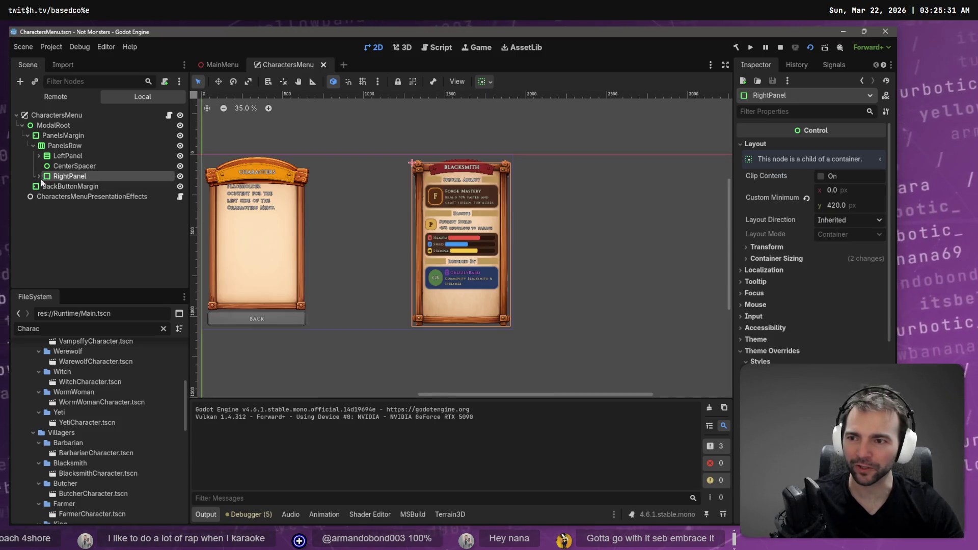
left_click(39, 177)
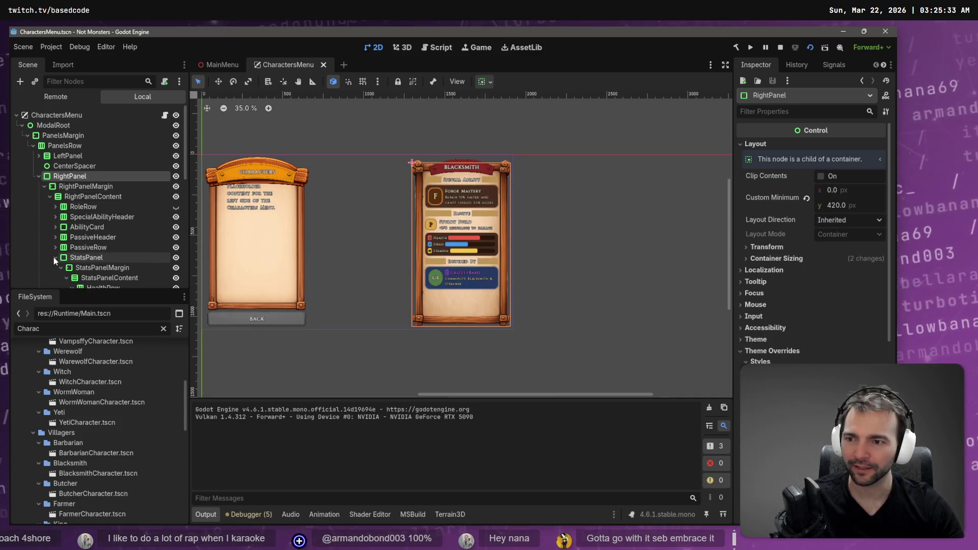
left_click(87, 258)
scroll(97, 257, "down", 2)
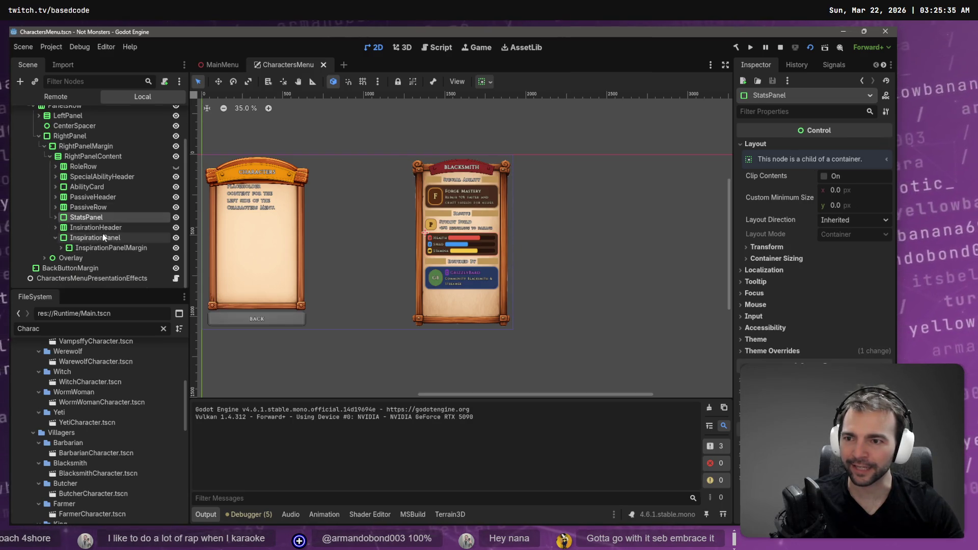
left_click(55, 237)
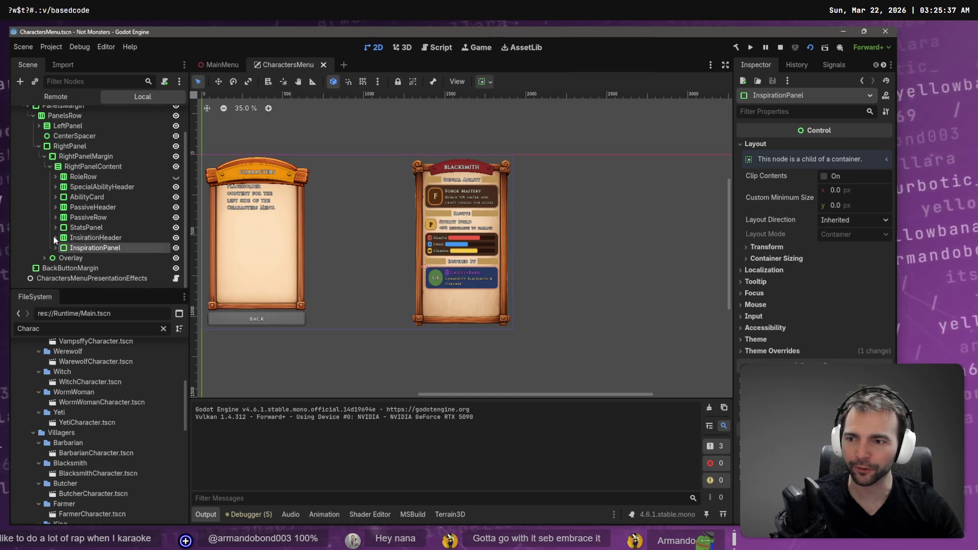
left_click(93, 167)
Add a Control child to RightPanelContent and place it just below StatsPanel
right_click(93, 169)
left_click(101, 178)
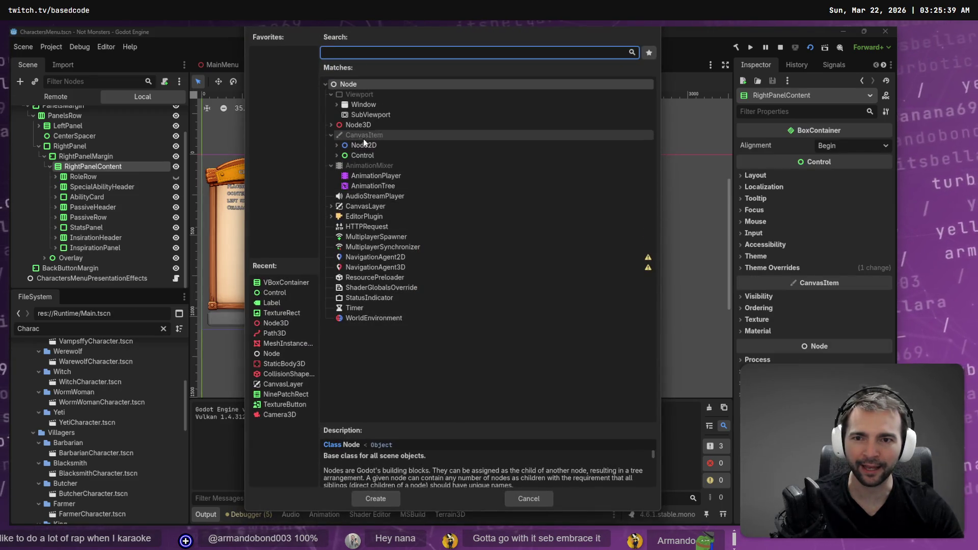
left_click(336, 155)
left_click(371, 155)
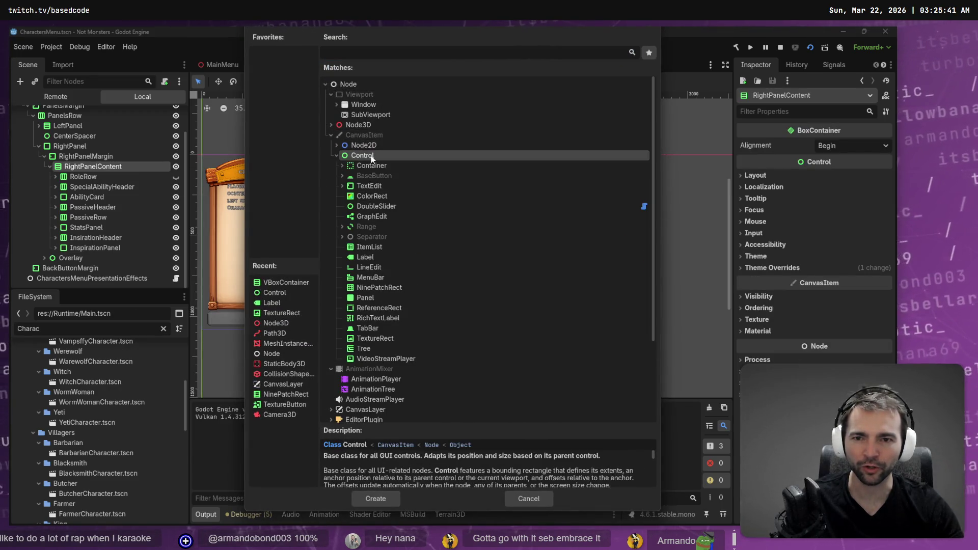
double_click(371, 156)
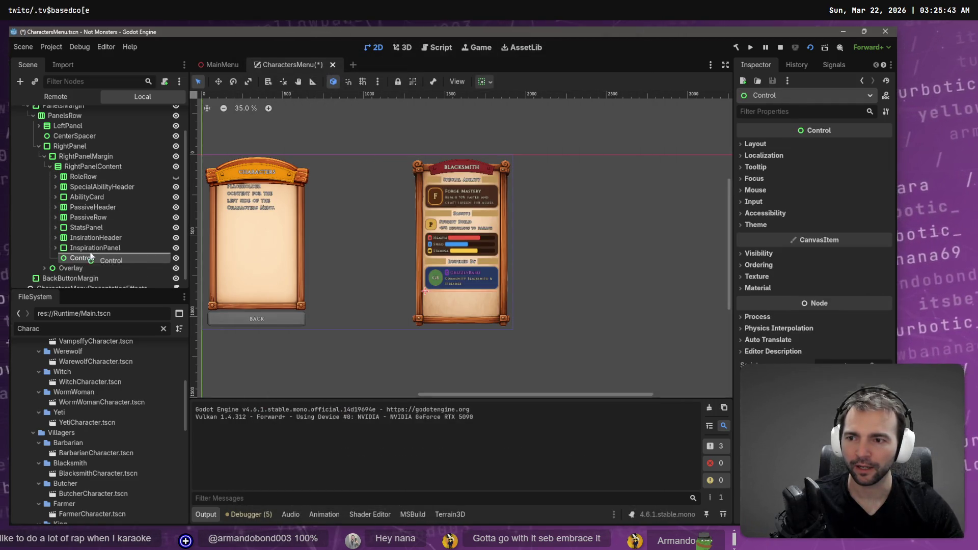
left_click_drag(97, 258, 97, 234)
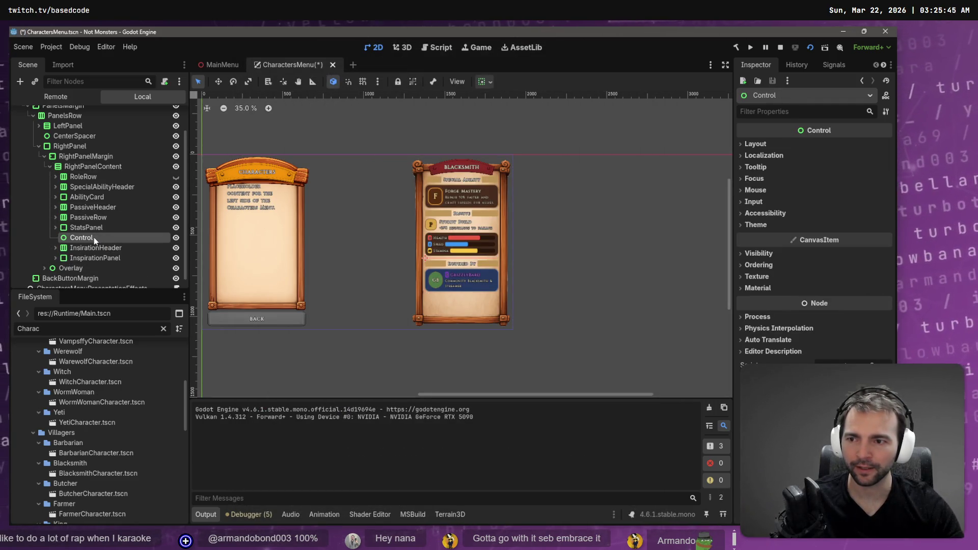
Rename the node SpacerControl, enable Container Sizing Vertical Expand, and save the scene
left_click(90, 238)
type("S[ac")
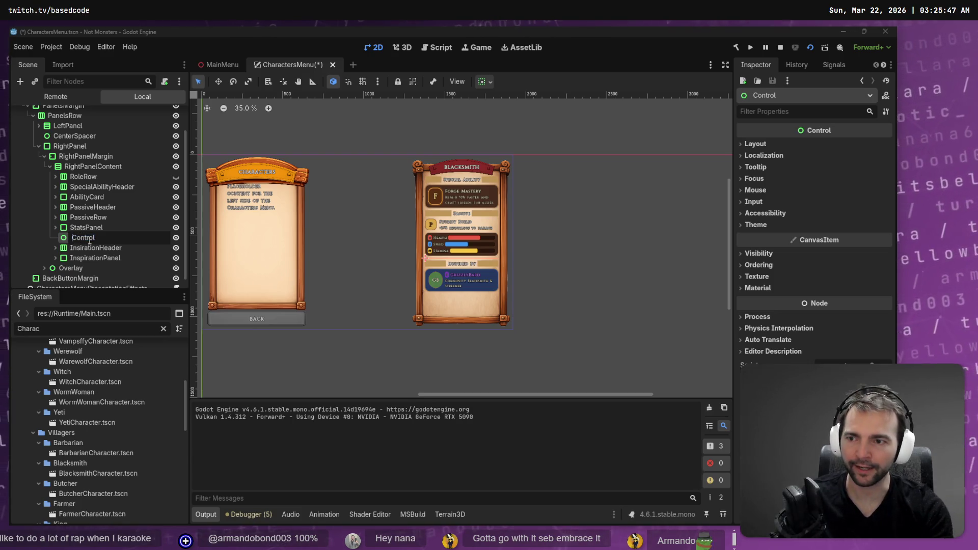
type("er")
key("Return")
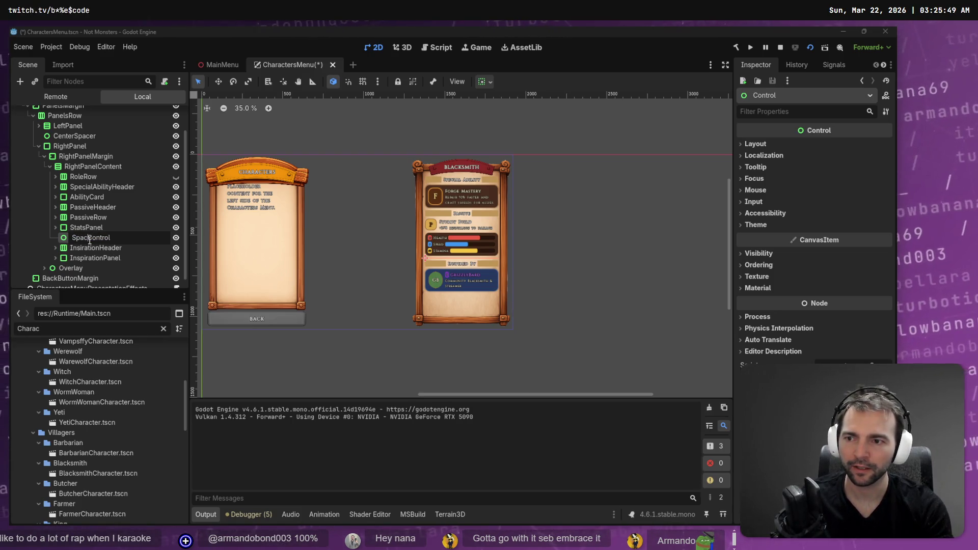
left_click(766, 145)
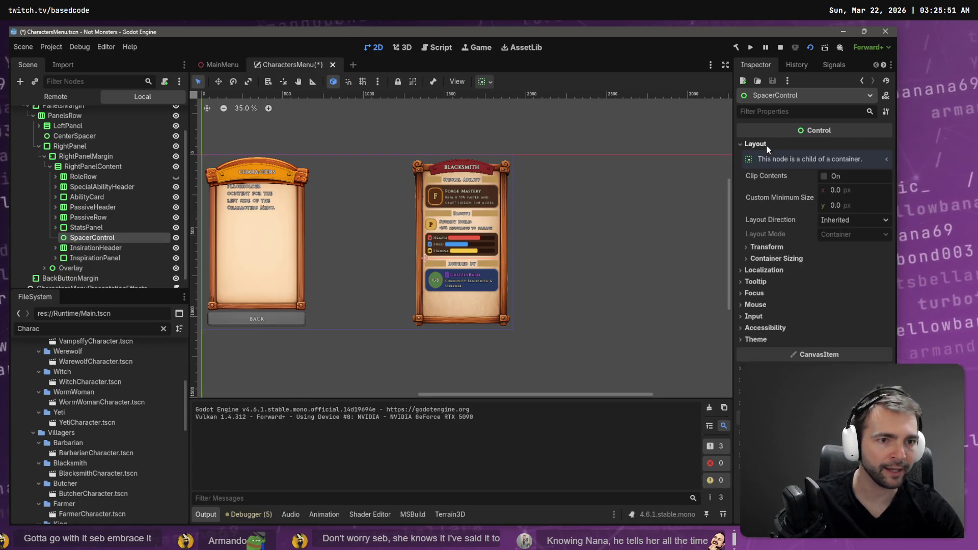
left_click(767, 259)
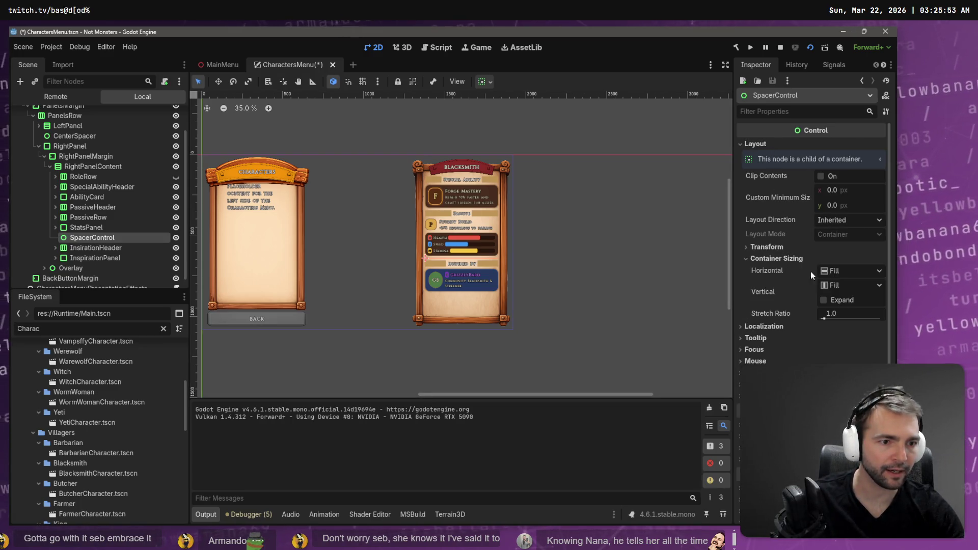
left_click(824, 299)
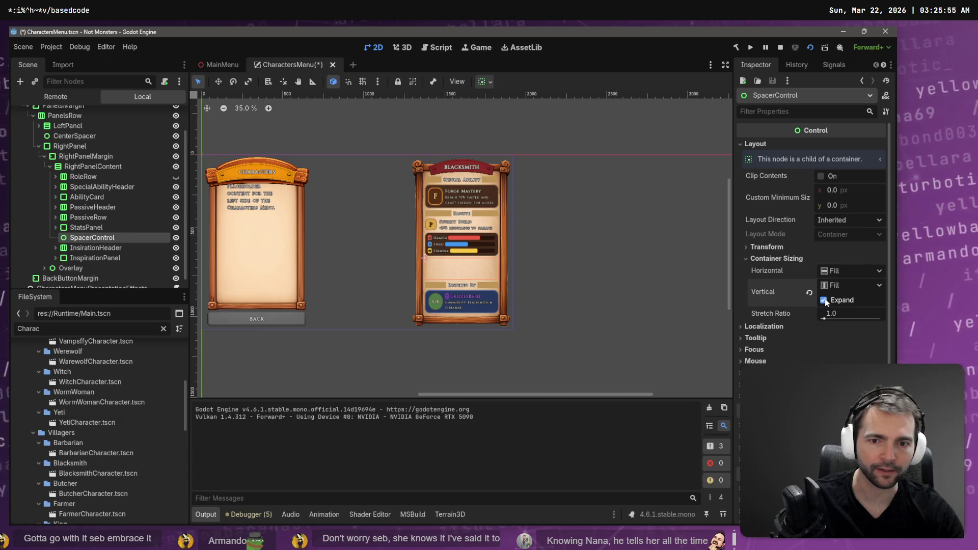
left_click(574, 246)
key("ctrl+s")
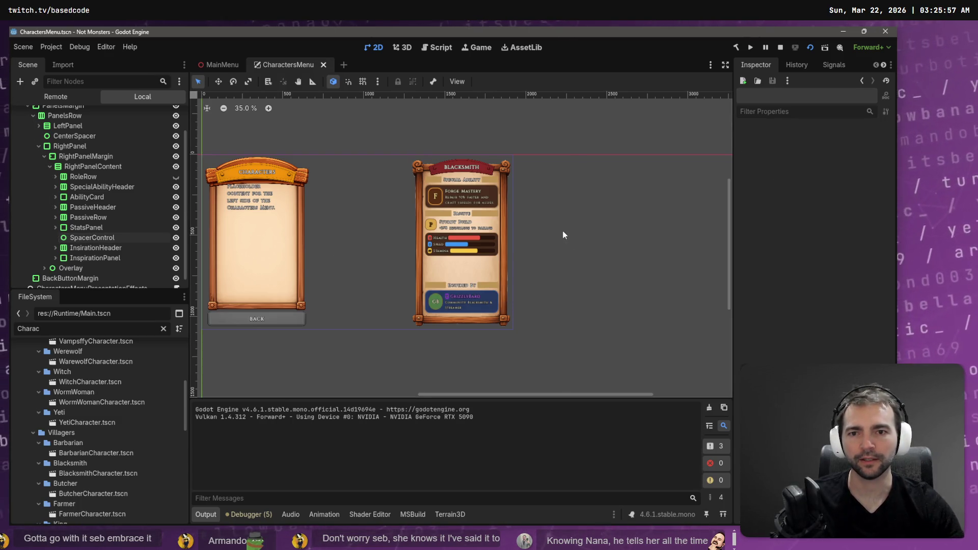
Run the game from the MainMenu scene and open its Characters screen
left_click(222, 64)
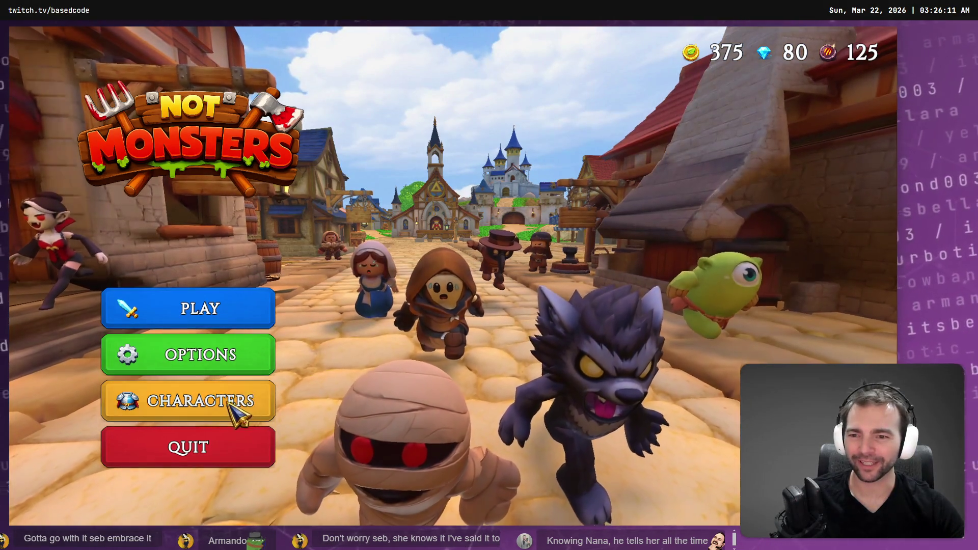
left_click(240, 402)
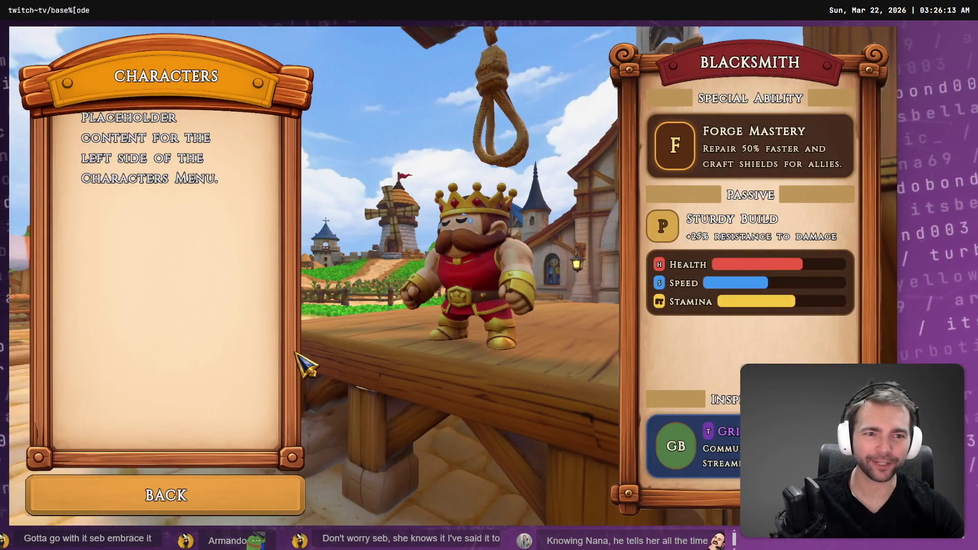
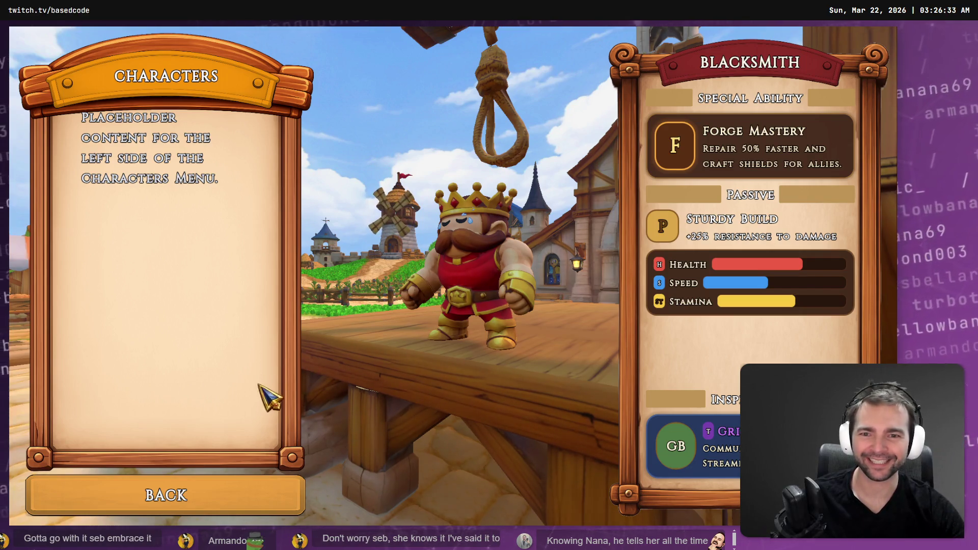
In the running game, test the Characters screen and its Back button
left_click(258, 507)
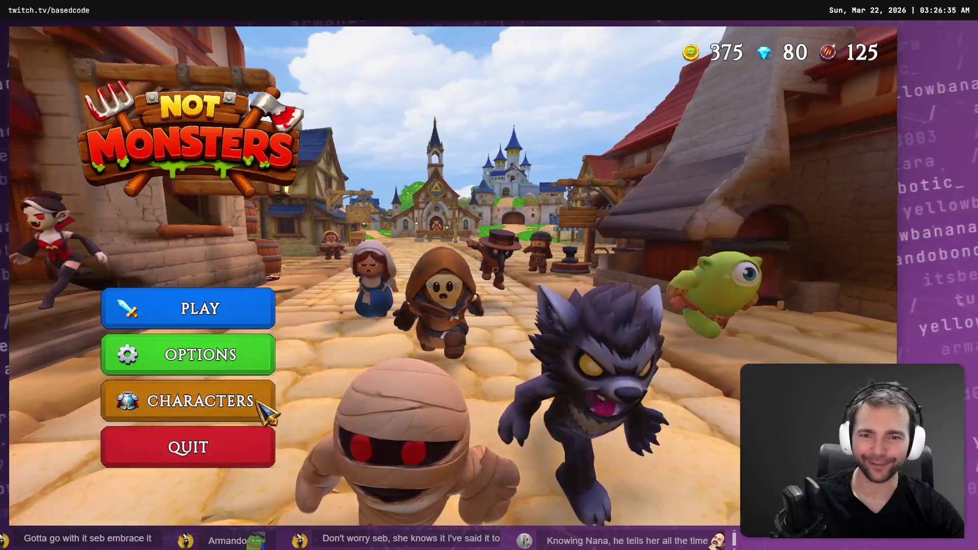
left_click(262, 411)
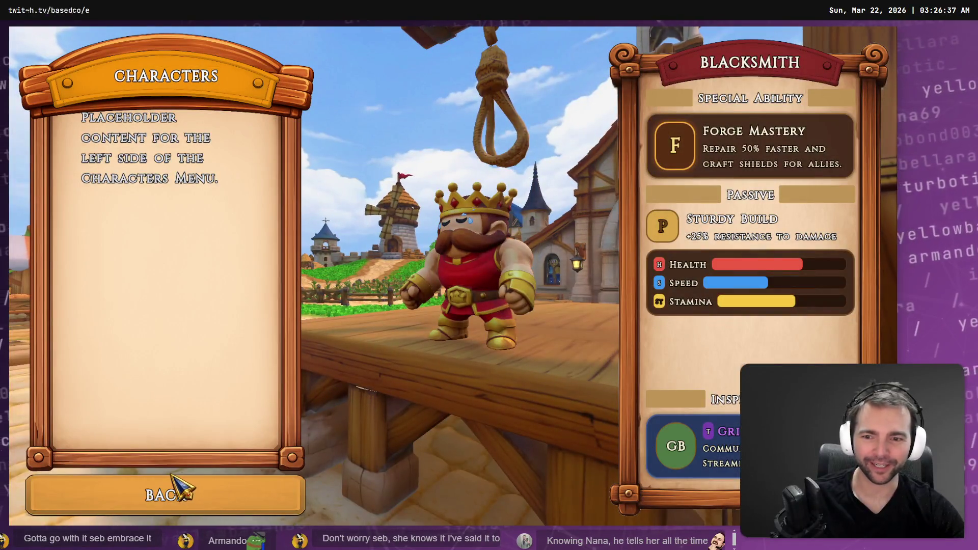
left_click(235, 507)
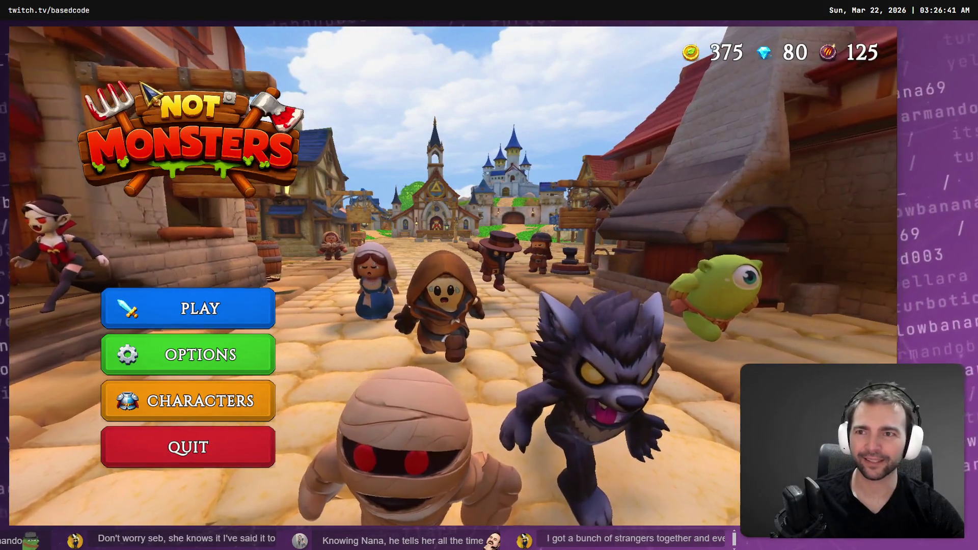
Stop the test run with F8 and select the Environment node in the MainMenu scene
key("F8")
left_click_drag(474, 246, 467, 230)
left_click(464, 254)
Open the Environment scene for editing from its node in the MainMenu tree
left_click(467, 230)
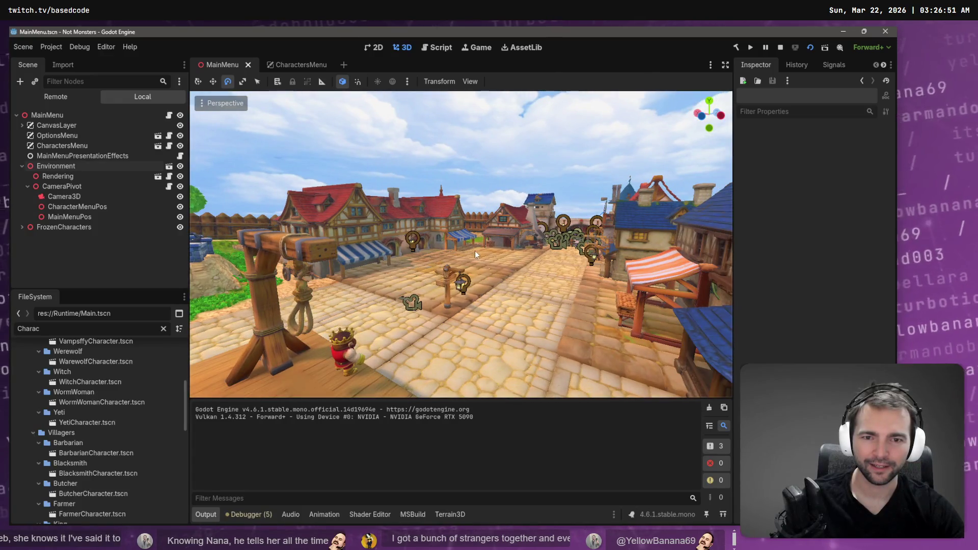
scroll(449, 285, "up", 5)
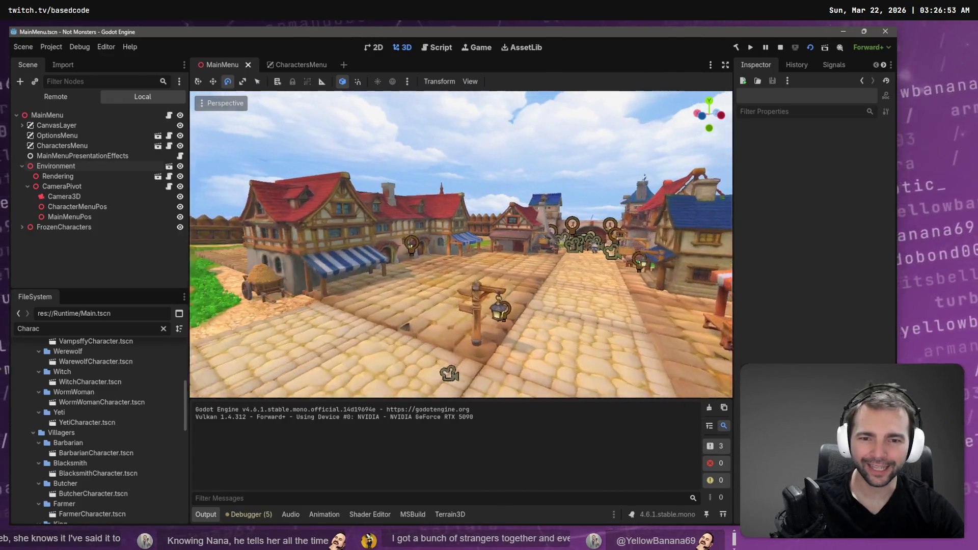
left_click(448, 256)
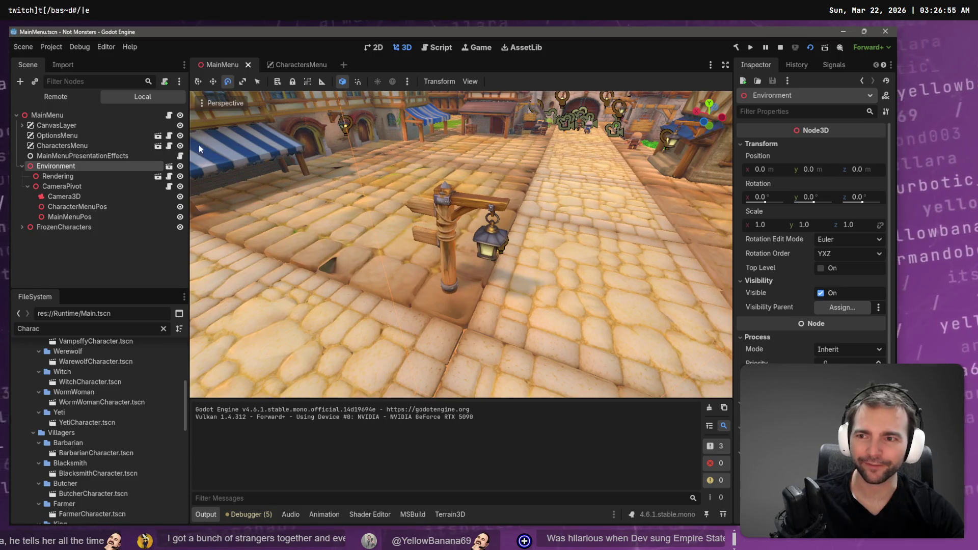
left_click(168, 166)
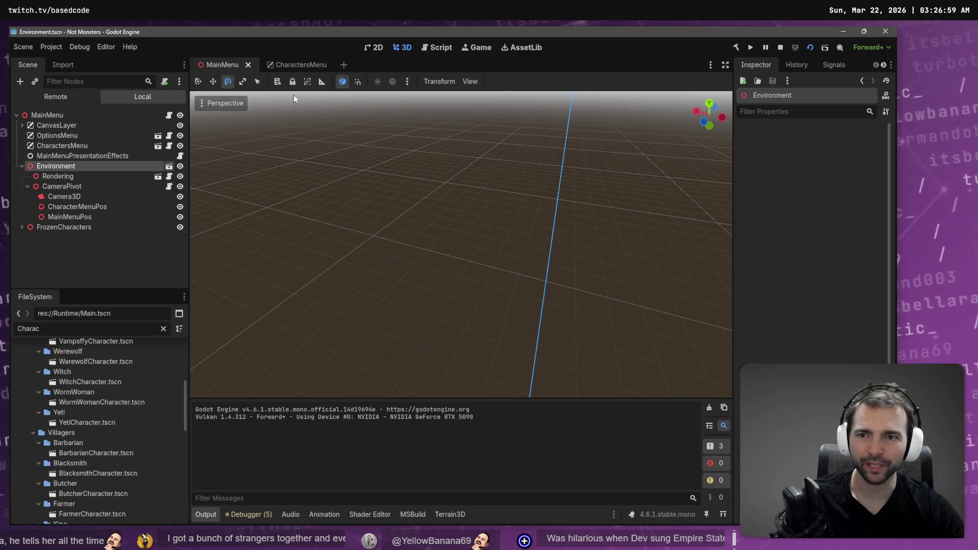
Fly through the town square, then select Signpost2 and frame it at eye level
key("w")
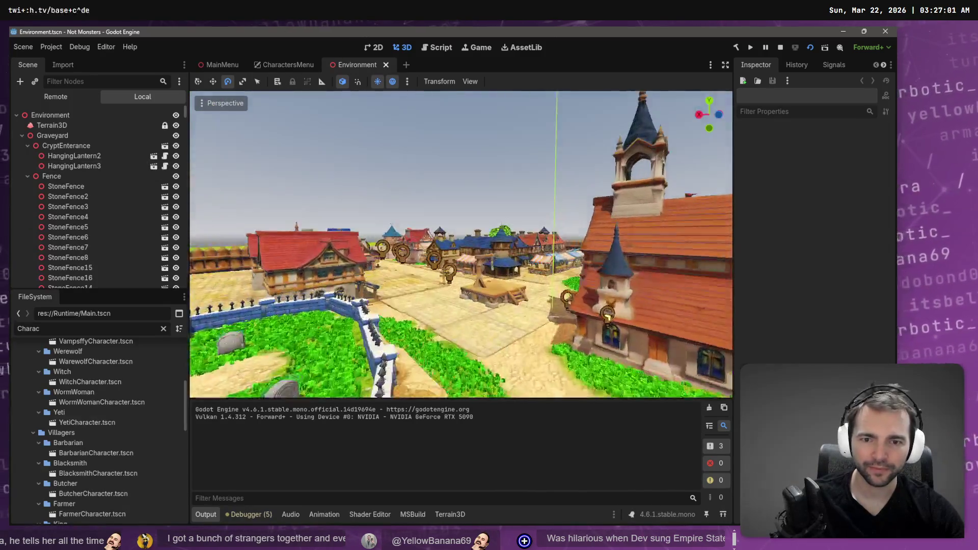
key("w")
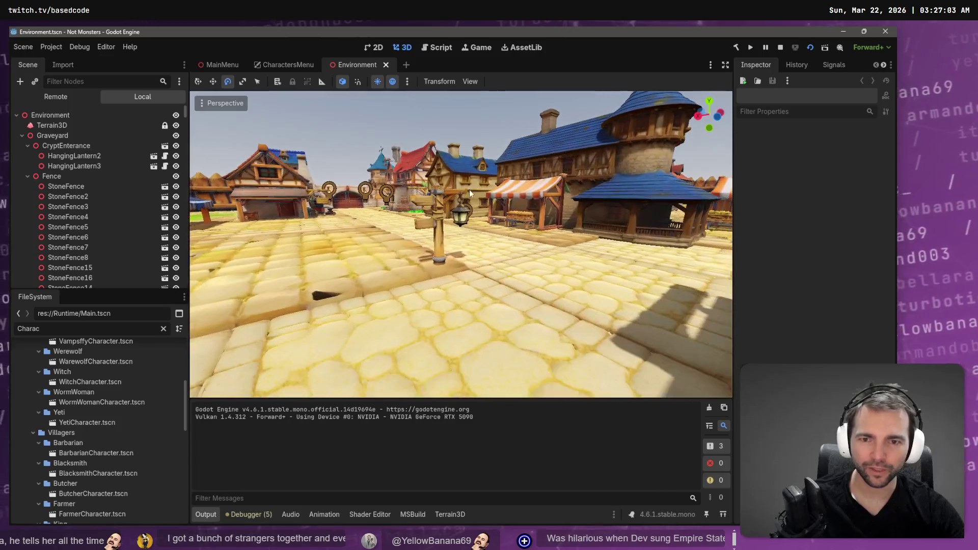
left_click(435, 242)
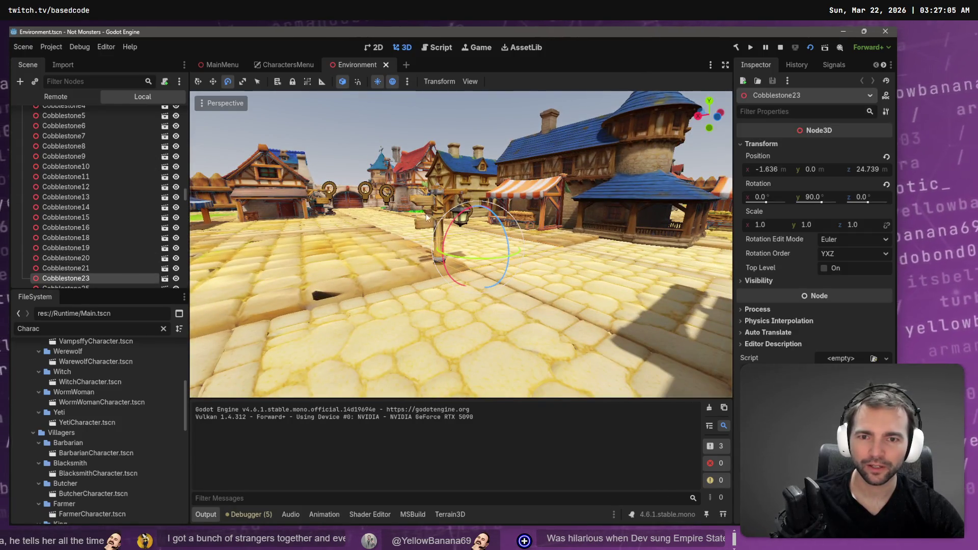
key("f")
left_click_drag(286, 262, 463, 245)
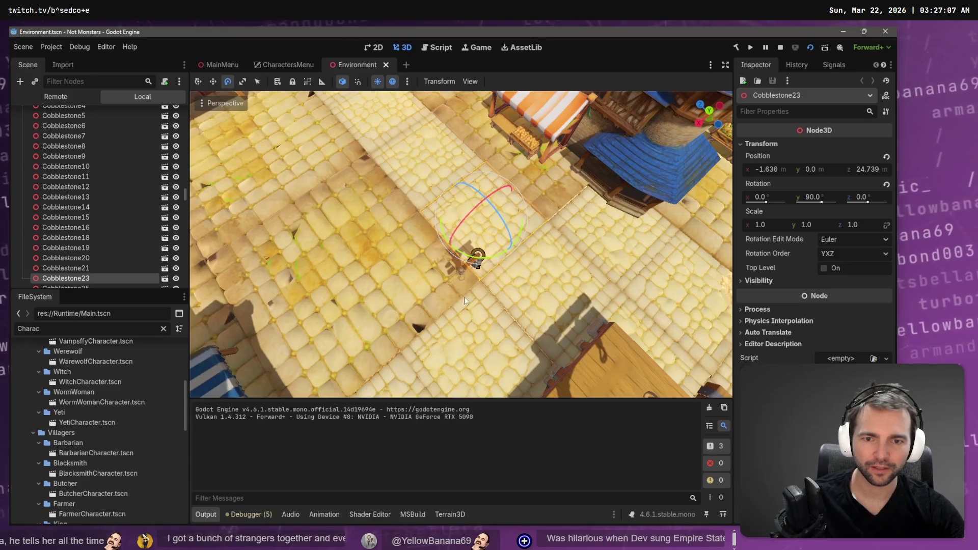
left_click(434, 241)
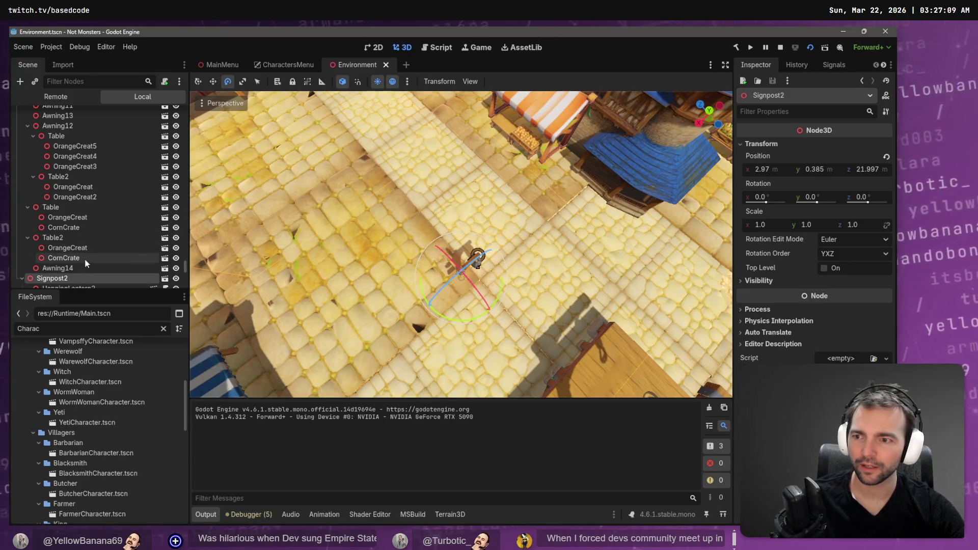
scroll(84, 262, "down", 3)
left_click_drag(459, 204, 459, 310)
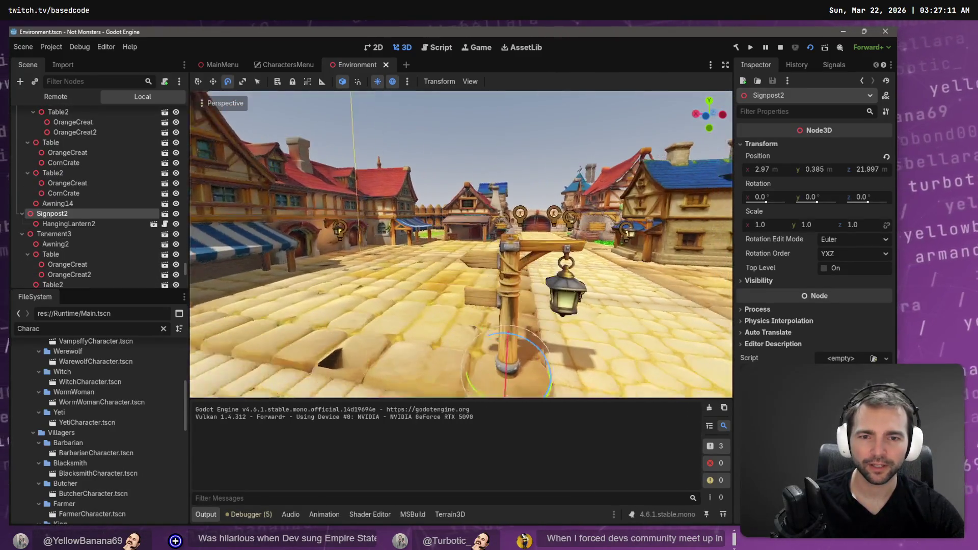
mouse_move(461, 245)
left_mouse_down()
mouse_move(418, 242)
mouse_move(561, 315)
left_mouse_up()
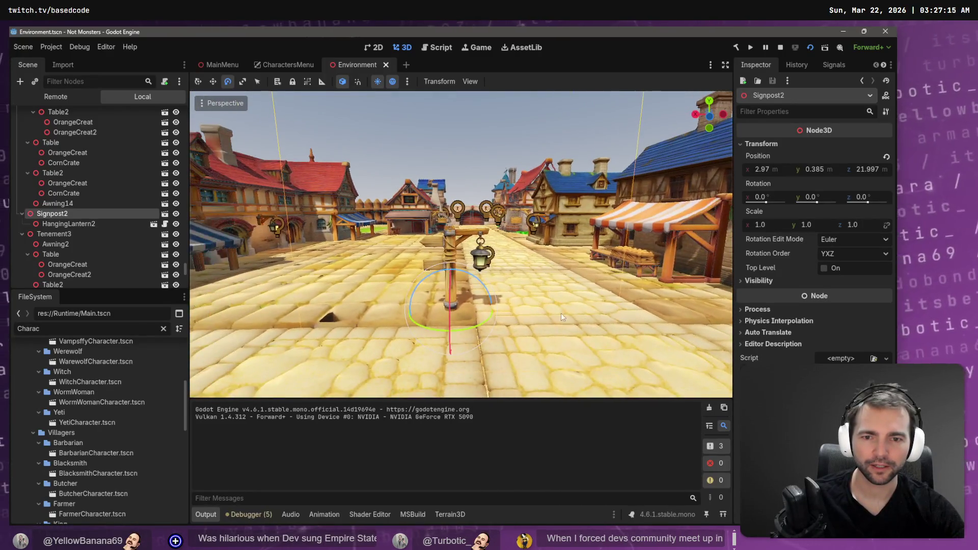
Slide the signpost along X, undo the move, and close the Environment scene
key("w")
mouse_move(398, 311)
left_mouse_down()
mouse_move(240, 319)
mouse_move(618, 325)
left_mouse_up()
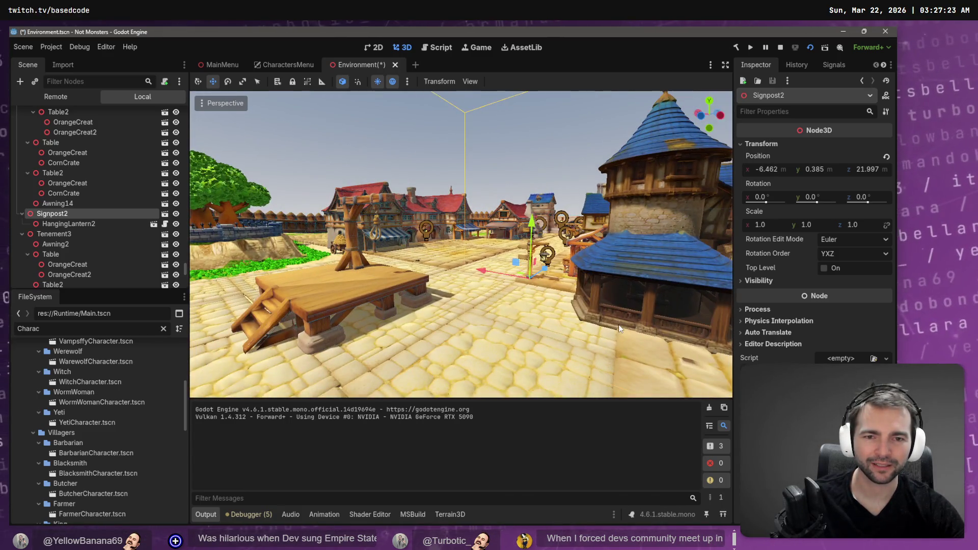
key("ctrl+z")
key("w")
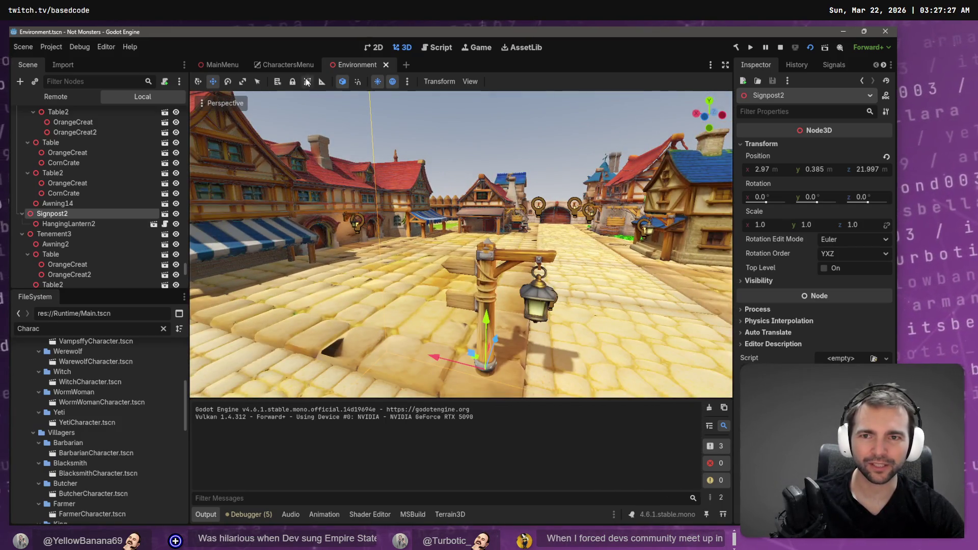
left_click(385, 65)
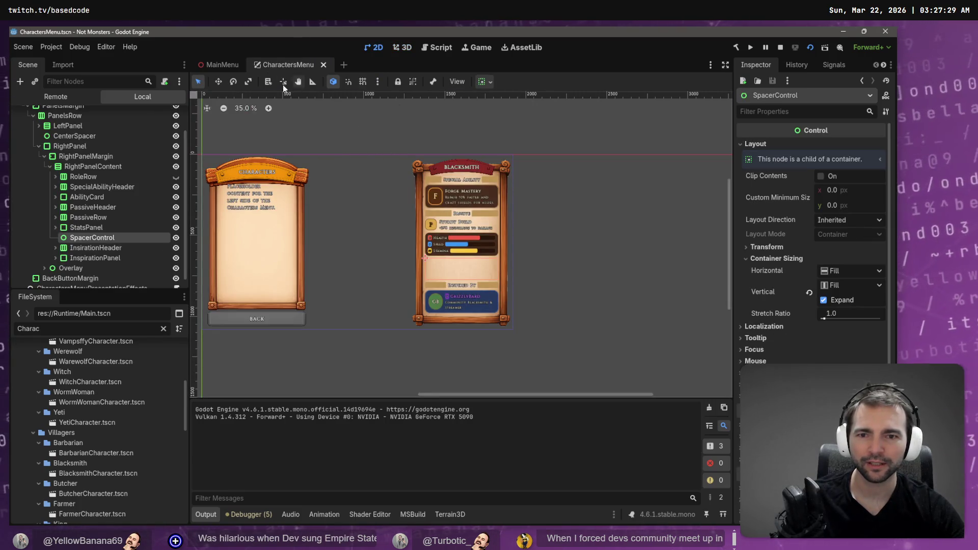
Run the project with F5 from the MainMenu scene
left_click(223, 65)
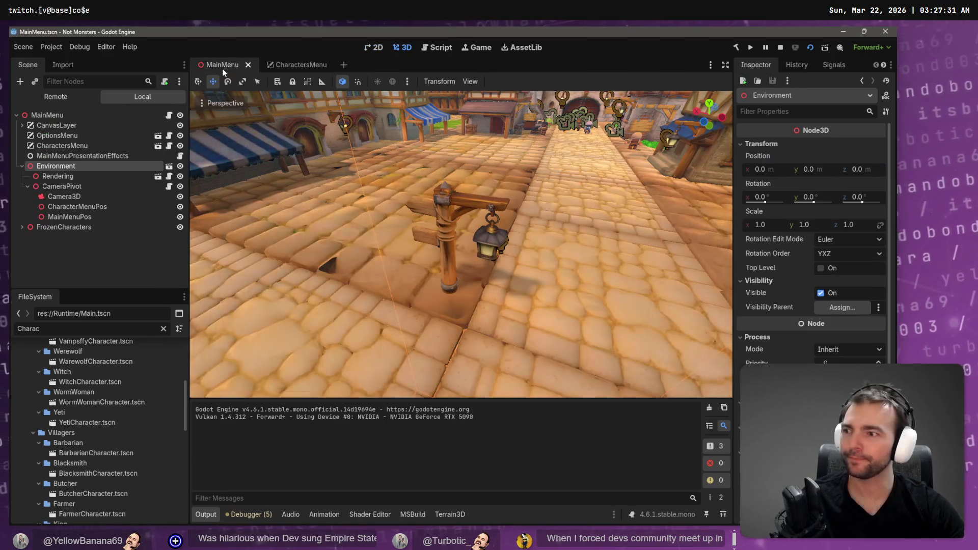
key("F5")
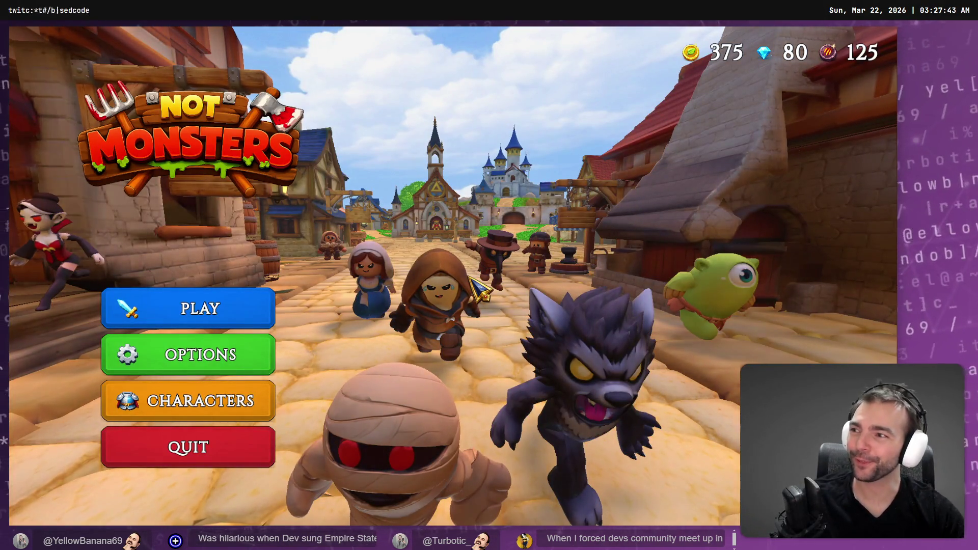
left_click(248, 403)
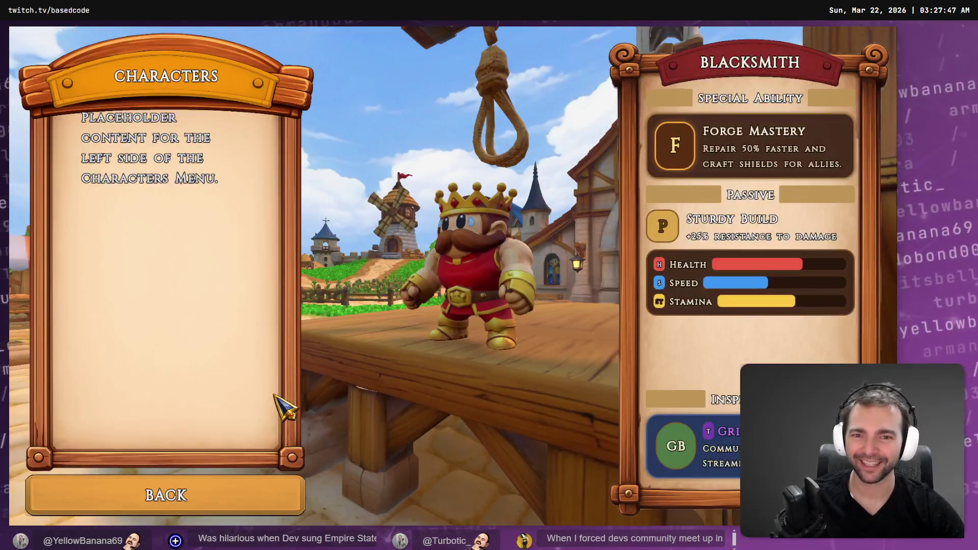
left_click(232, 510)
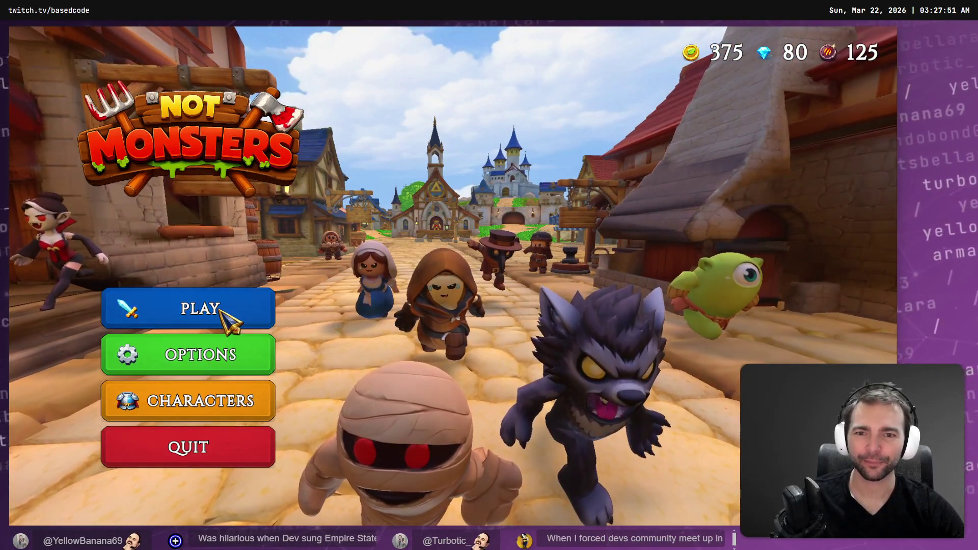
left_click(212, 398)
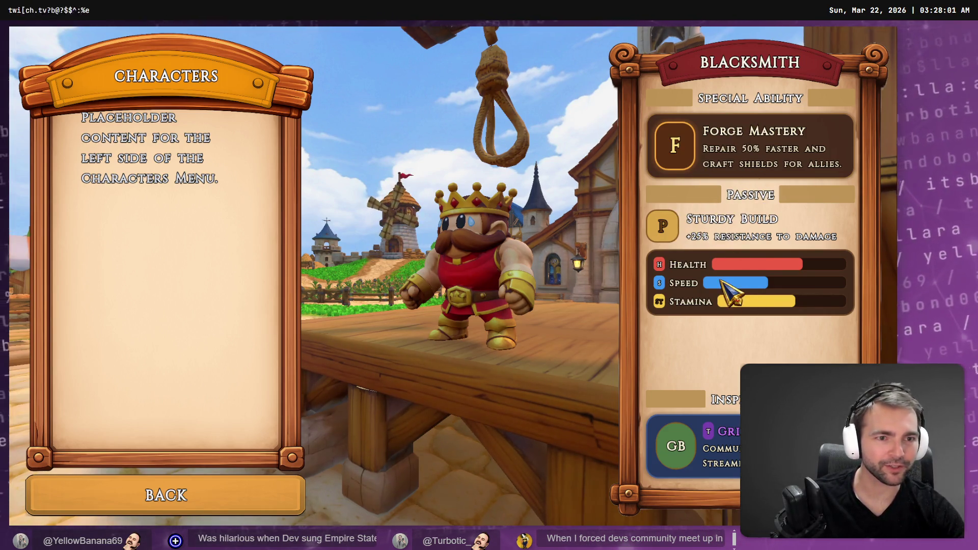
key("F8")
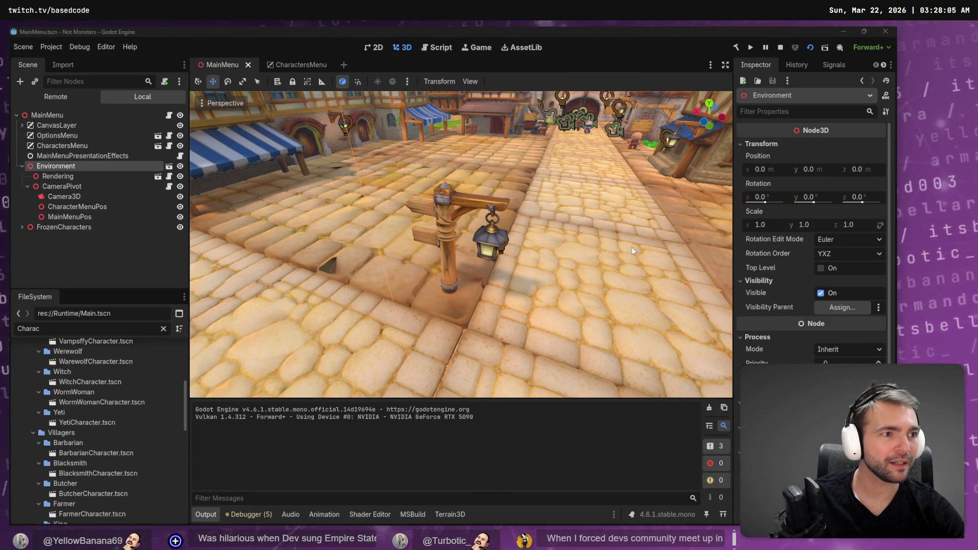
key("F5")
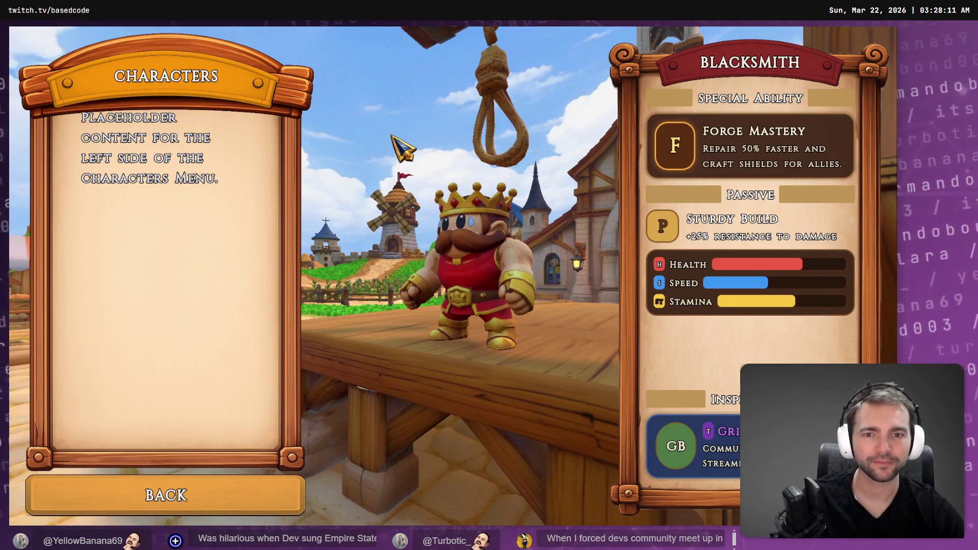
left_click(232, 484)
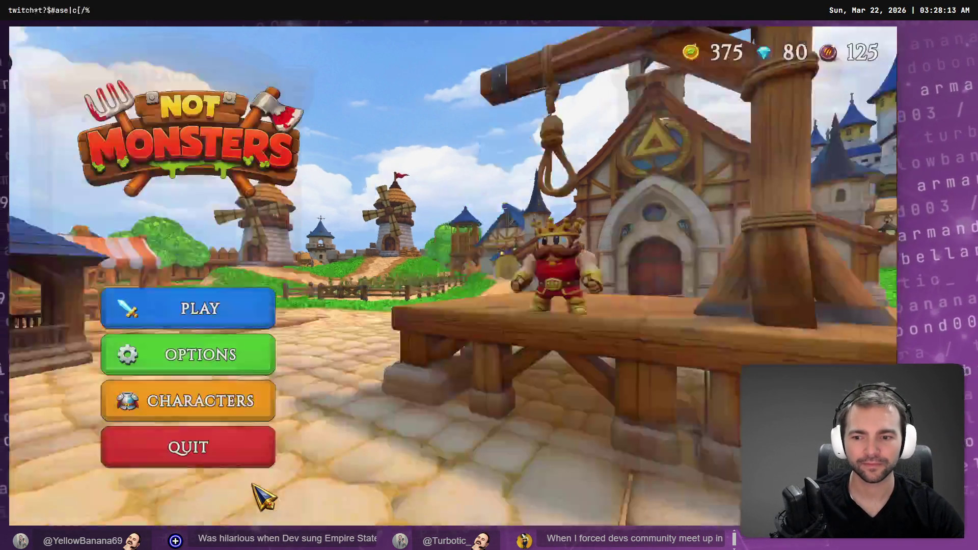
left_click(224, 366)
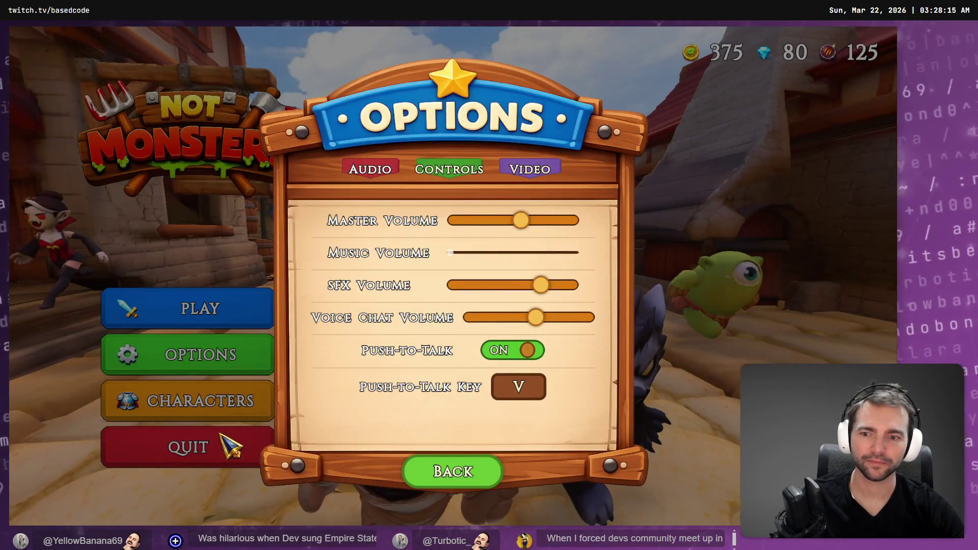
left_click(460, 478)
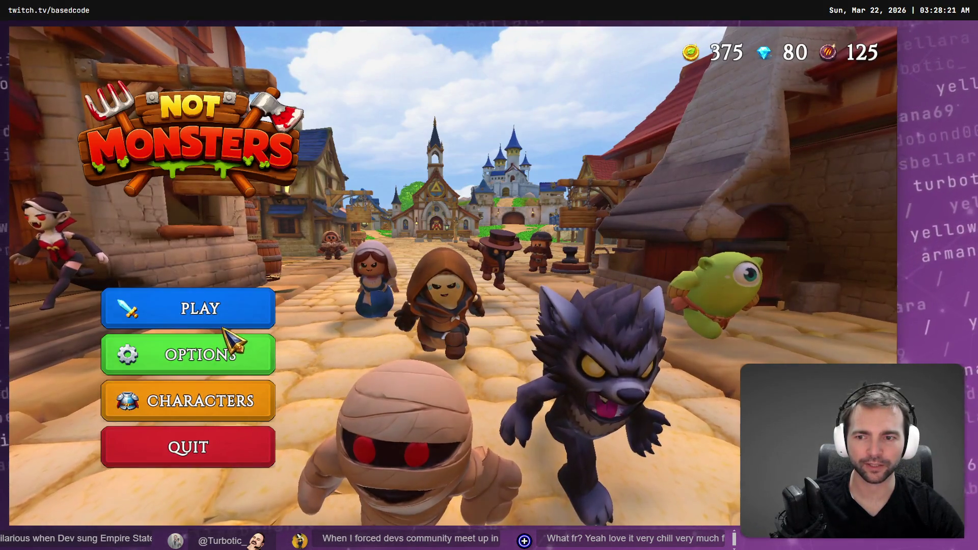
left_click(183, 405)
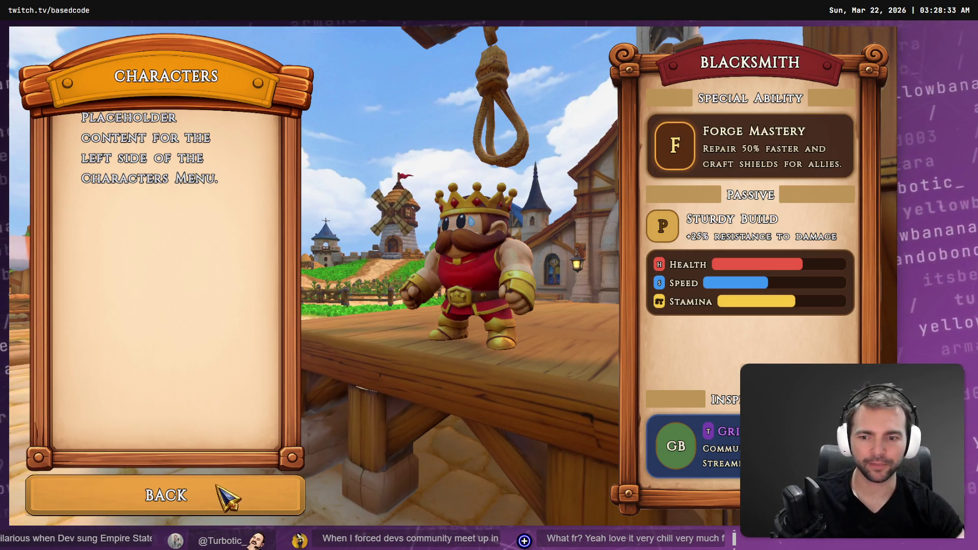
left_click(224, 498)
Stop the game, then duplicate the spacer in CharactersMenu and move the copy up toward RoleRow
key("F8")
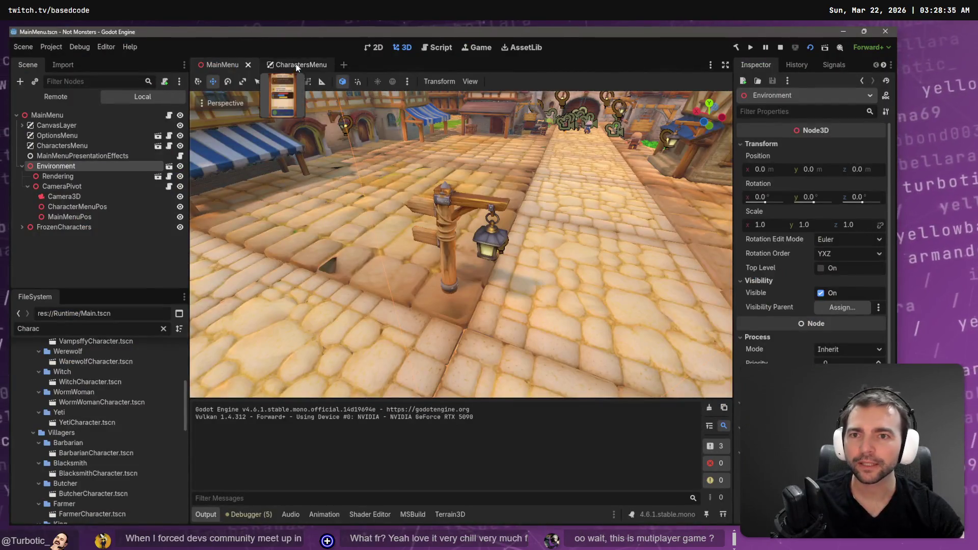
left_click(287, 64)
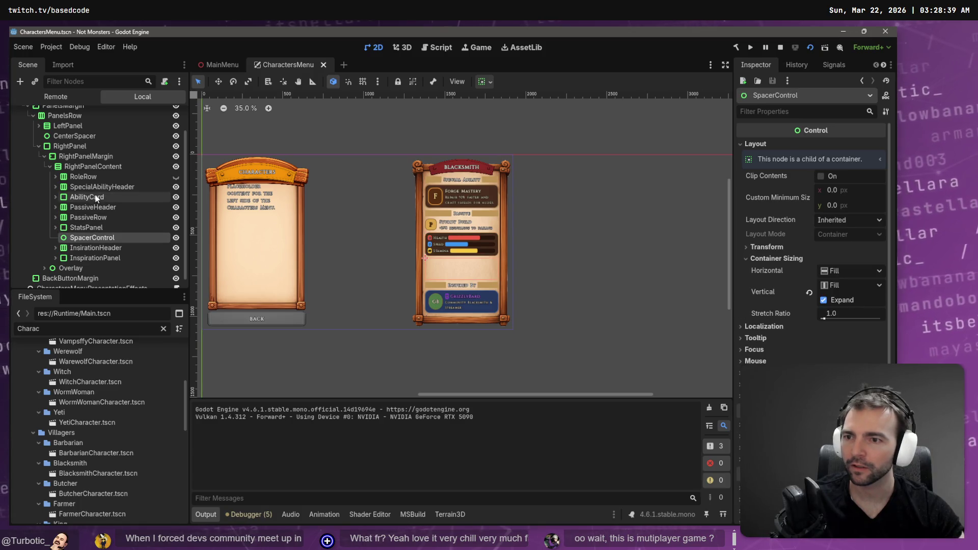
key("ctrl+d")
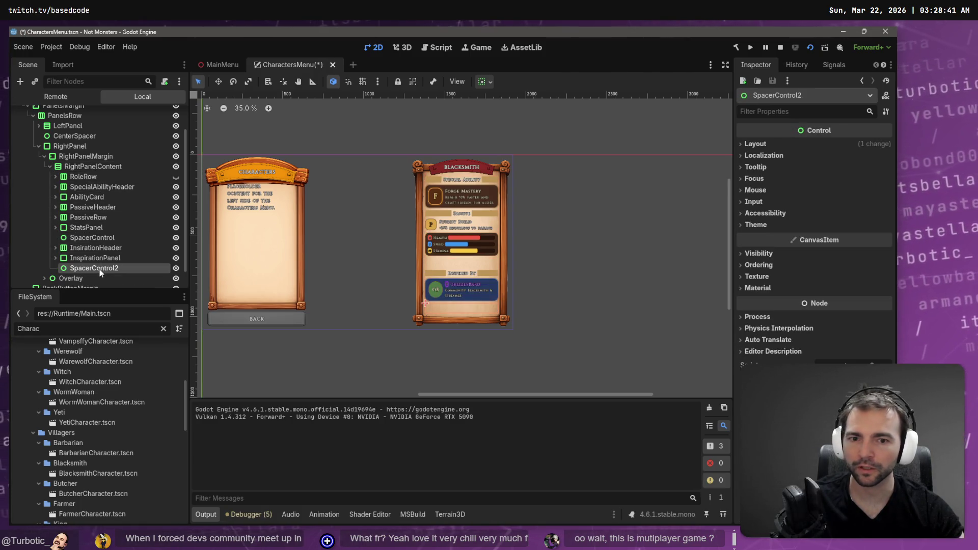
left_click_drag(99, 269, 113, 177)
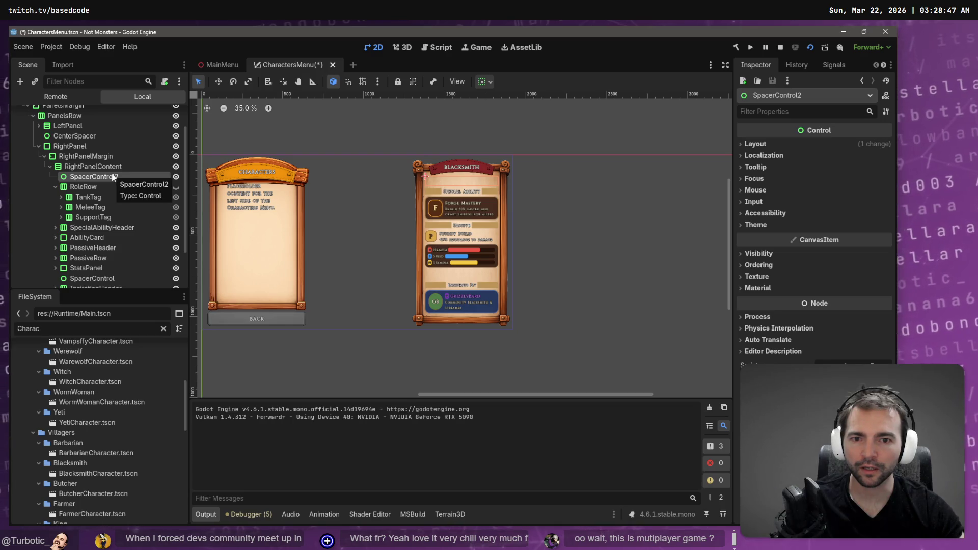
left_click(55, 186)
Rename the moved spacer to SpacerControl1
double_click(115, 178)
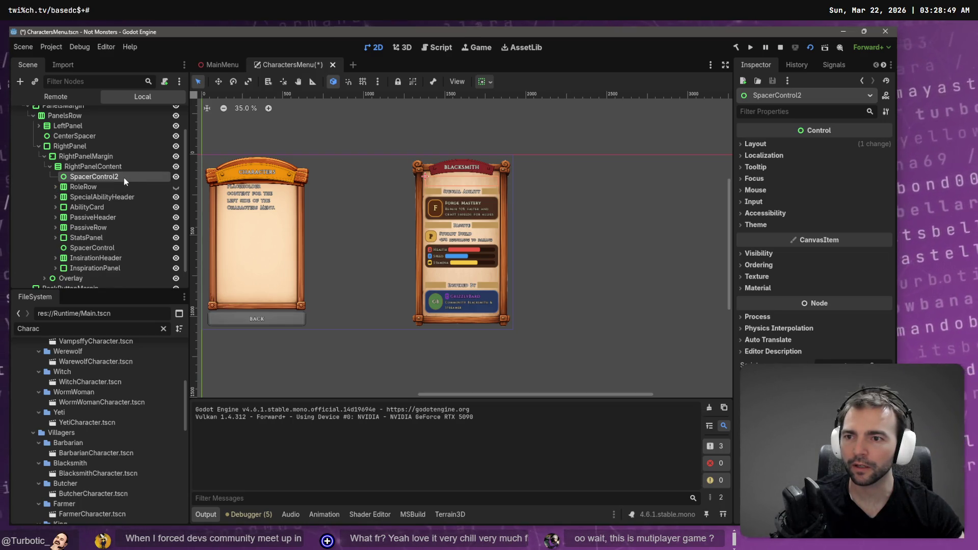
left_click(125, 177)
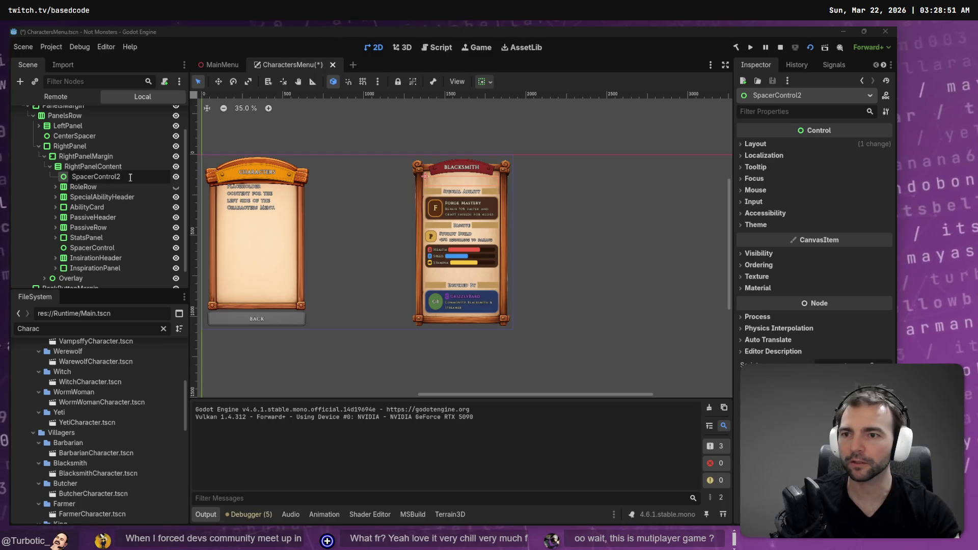
type("1")
key("Return")
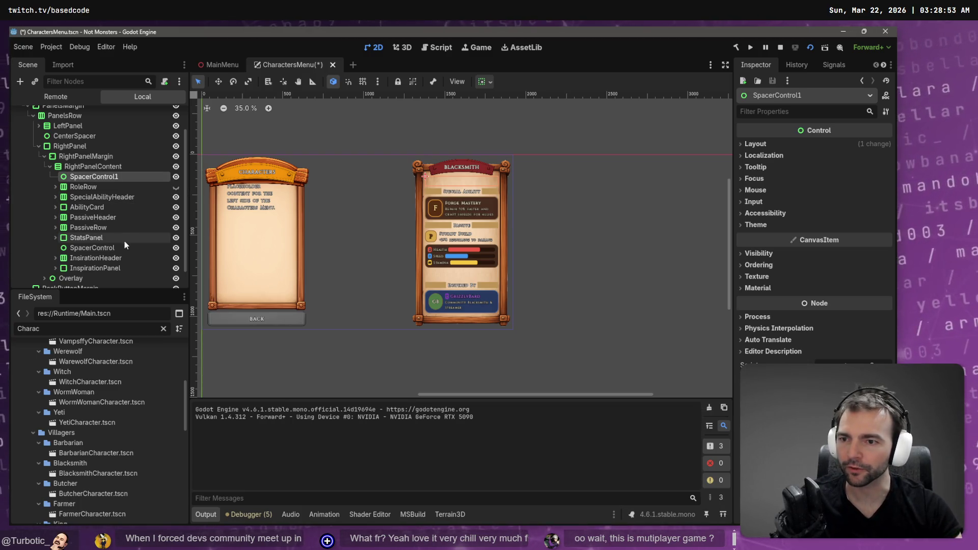
Copy the spacer and place the new SpacerControl2 below AbilityCard
left_click(112, 166)
key("ctrl+v")
left_click_drag(97, 277, 114, 210)
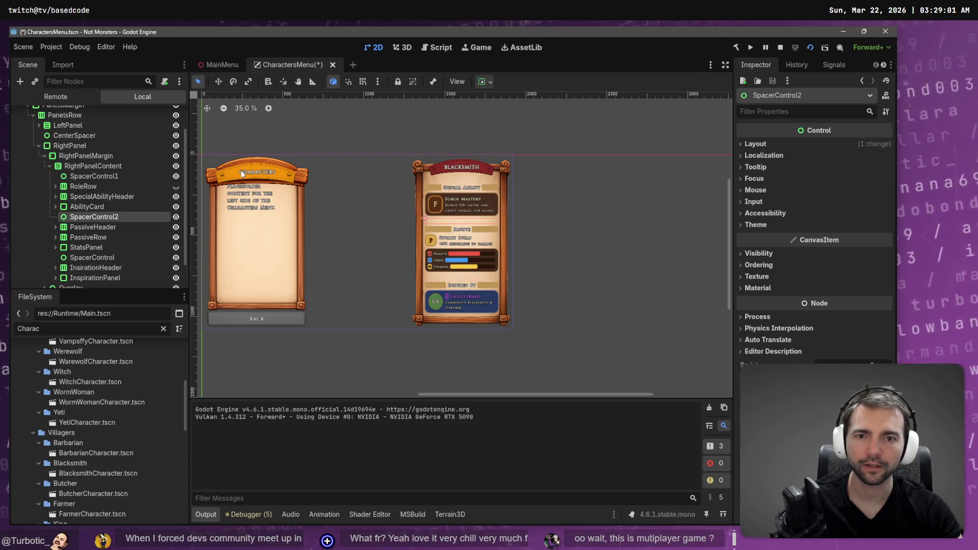
left_click(570, 216)
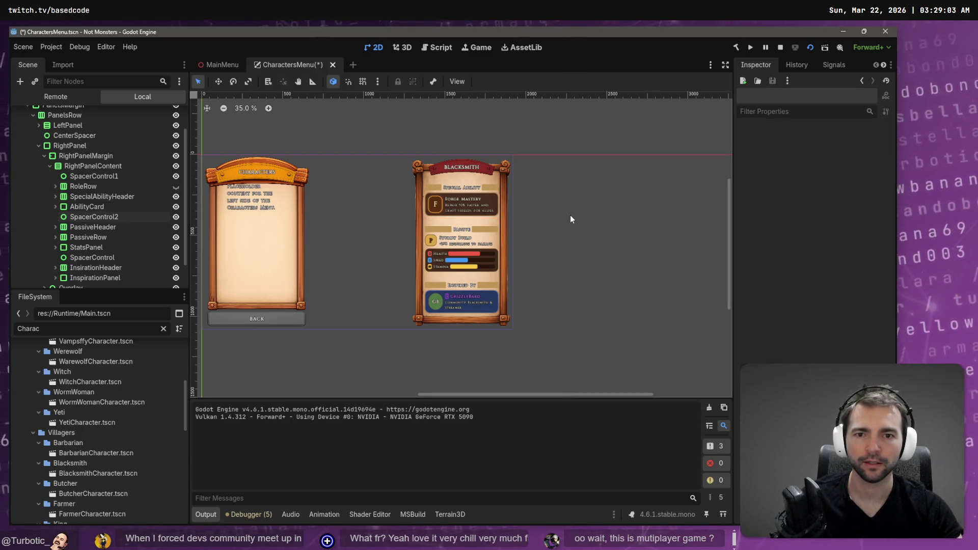
Cancel a deletion of SpacerControl1, keeping it, and save the CharactersMenu scene
left_click(109, 176)
key("Delete")
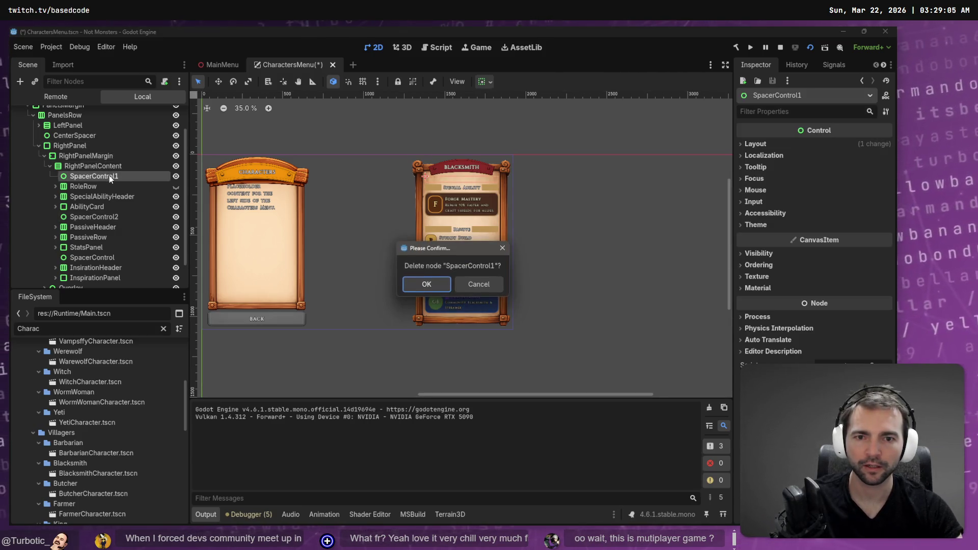
key("Escape")
left_click(408, 210)
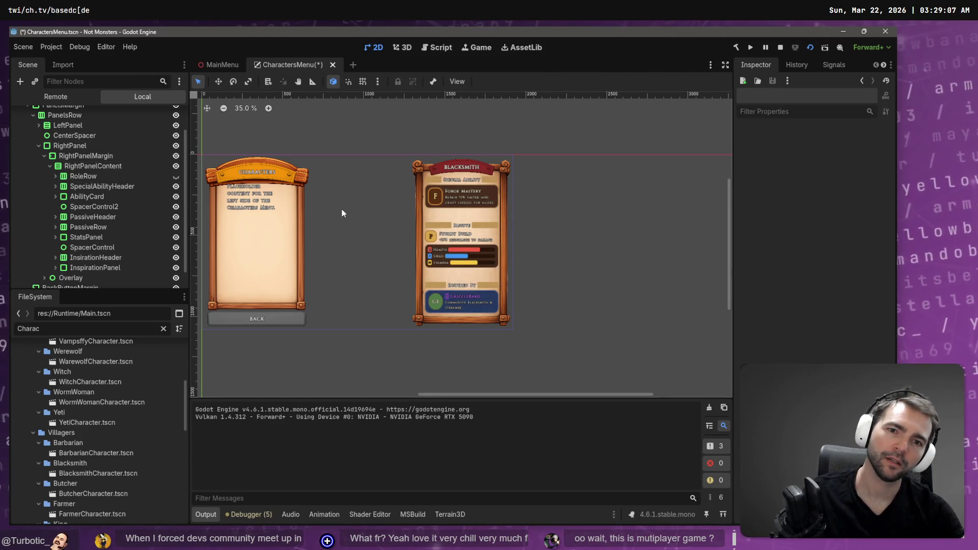
key("ctrl+s")
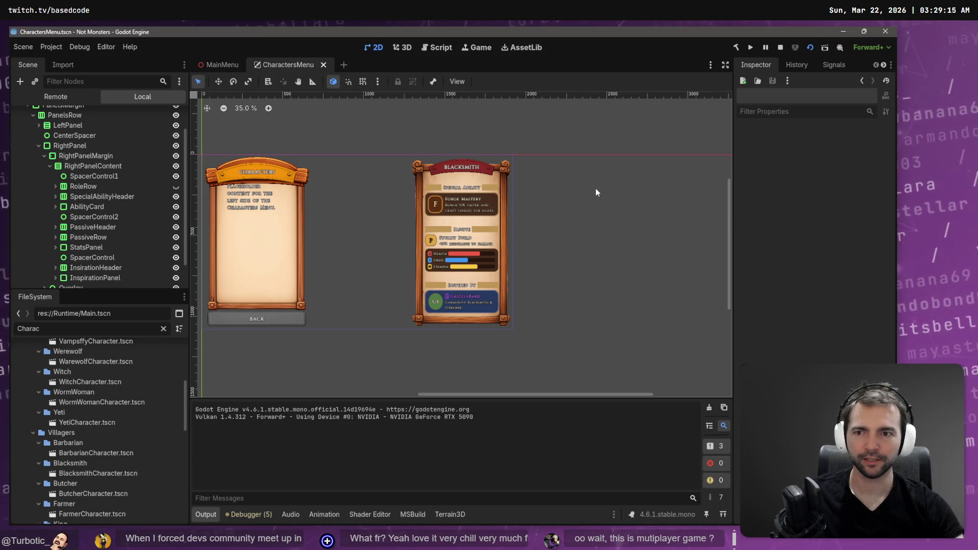
Run the project with F5 from the MainMenu tab
left_click(226, 68)
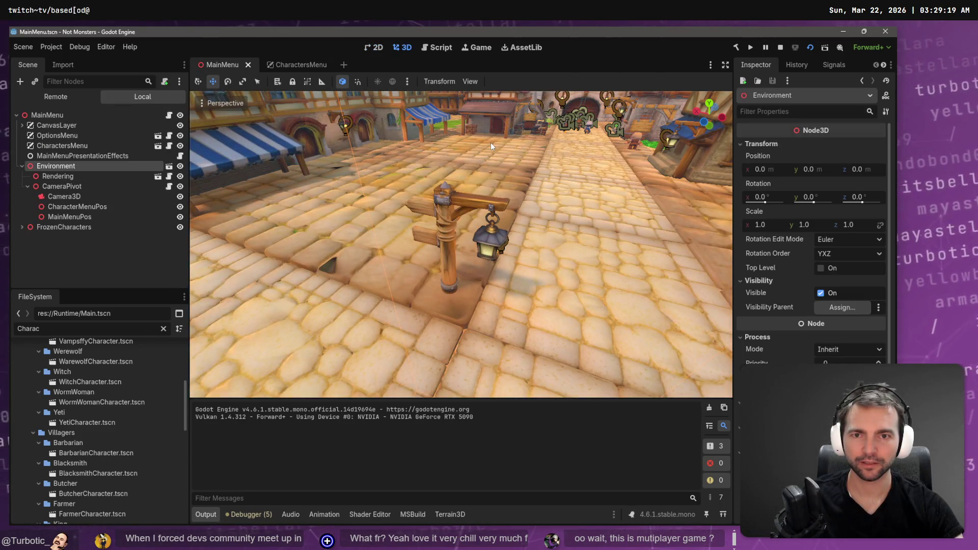
key("F5")
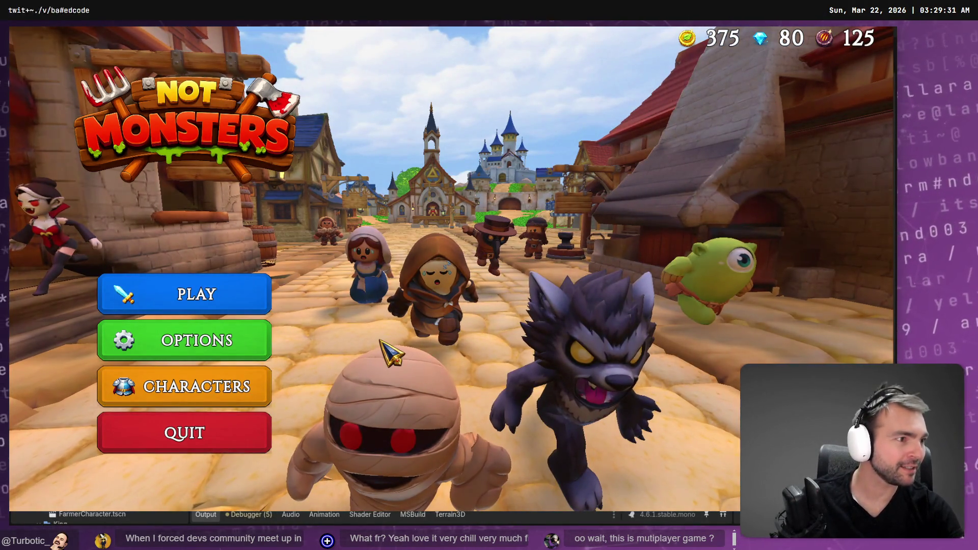
In tldraw, pan and zoom the board to look at the character-screen mockup
key("alt+Tab")
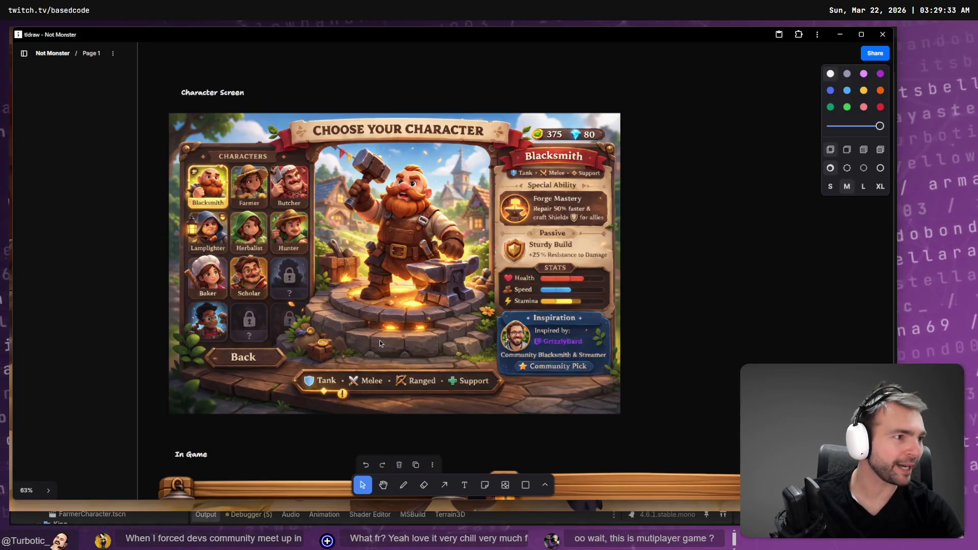
mouse_move(380, 341)
left_mouse_down()
mouse_move(551, 316)
mouse_move(696, 322)
left_mouse_up()
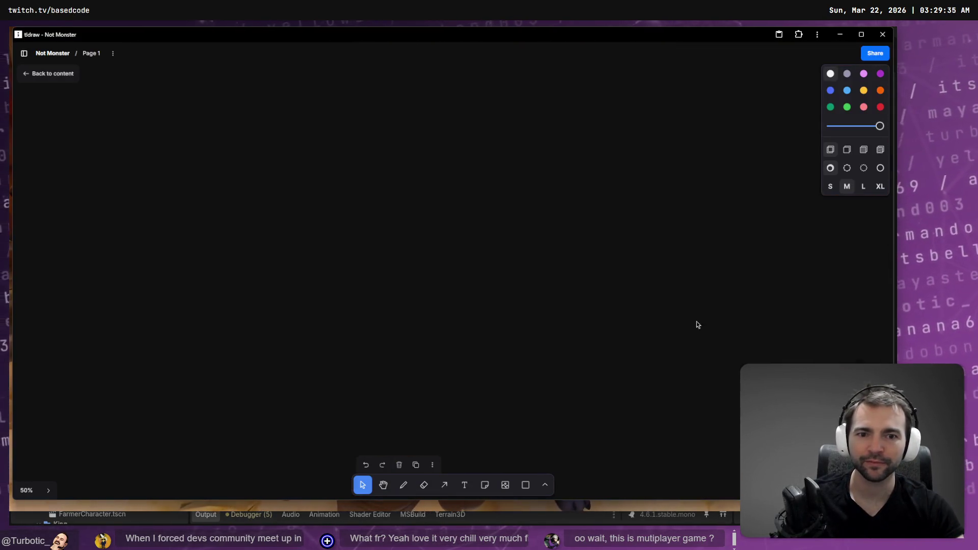
left_click(49, 73)
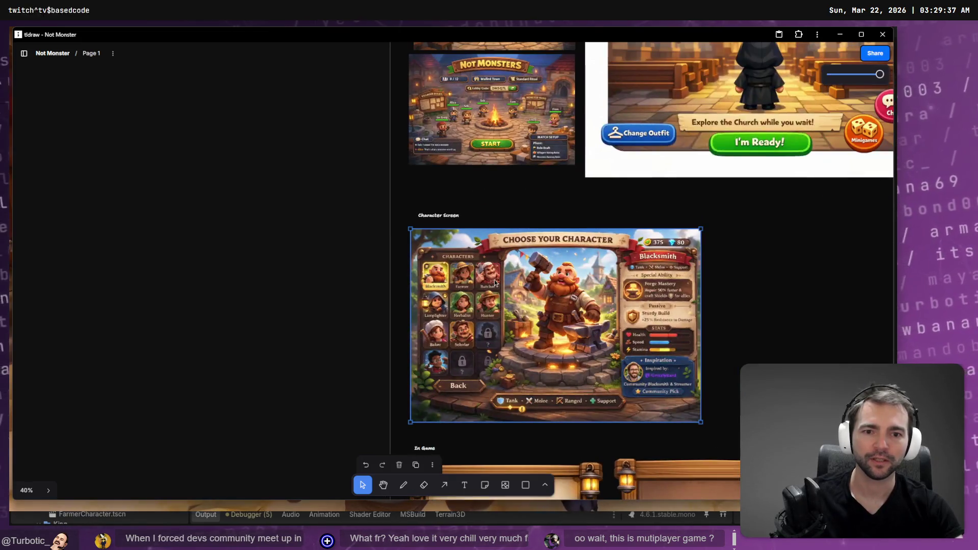
scroll(475, 260, "up", 5)
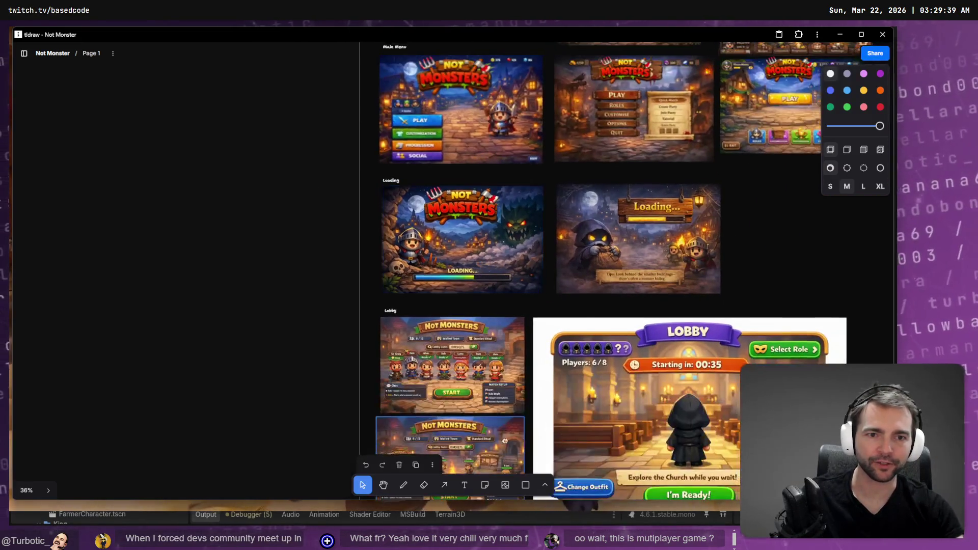
scroll(471, 267, "down", 5)
left_click(469, 282)
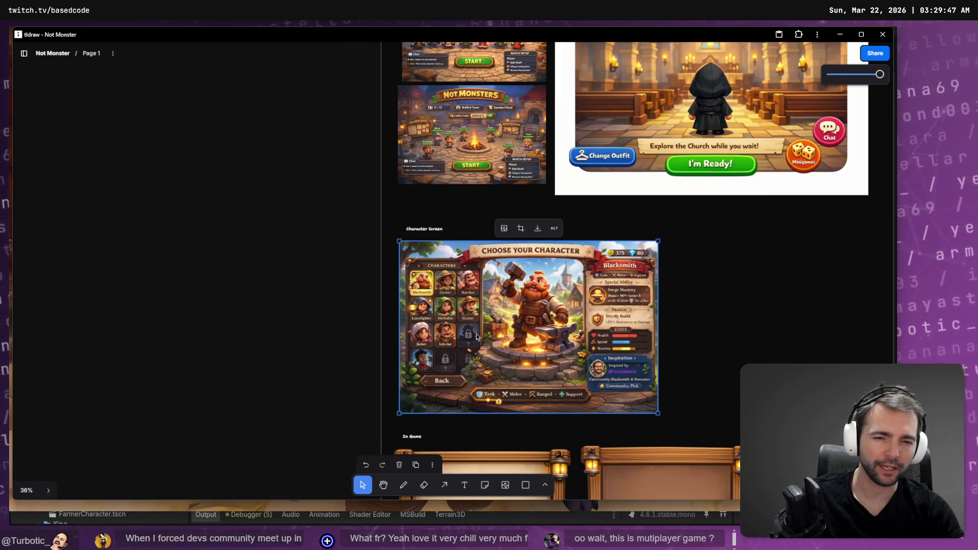
key("Escape")
Pan over to the TODO list and open the game-pitch bullet list for editing
mouse_move(441, 55)
left_mouse_down()
mouse_move(507, 173)
mouse_move(431, 240)
mouse_move(643, 396)
left_mouse_up()
scroll(375, 299, "down", 10)
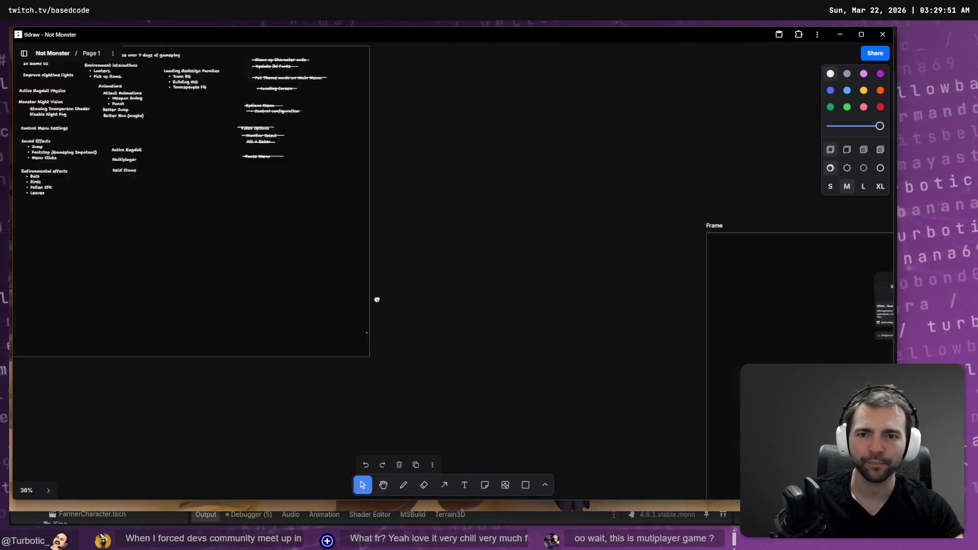
scroll(445, 426, "up", 8)
scroll(446, 425, "up", 15)
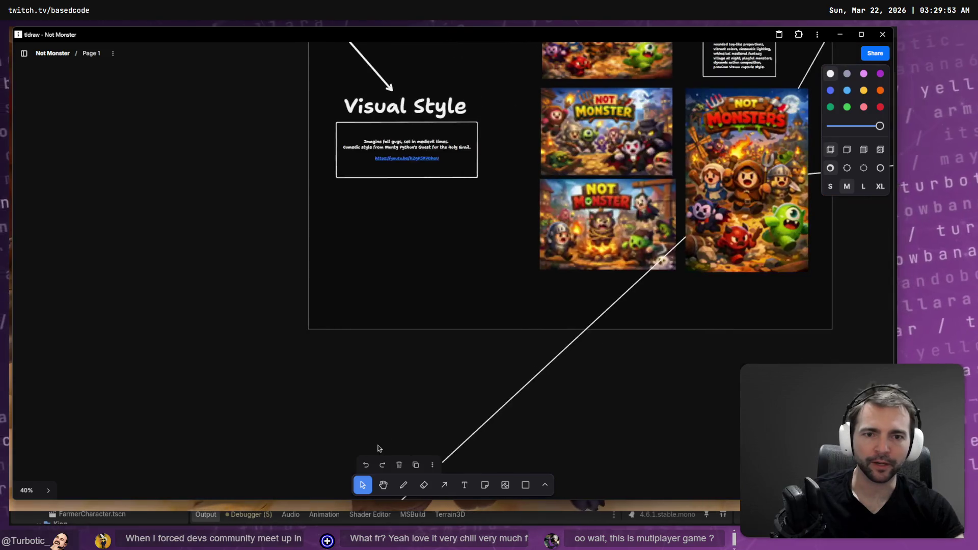
scroll(279, 263, "down", 5)
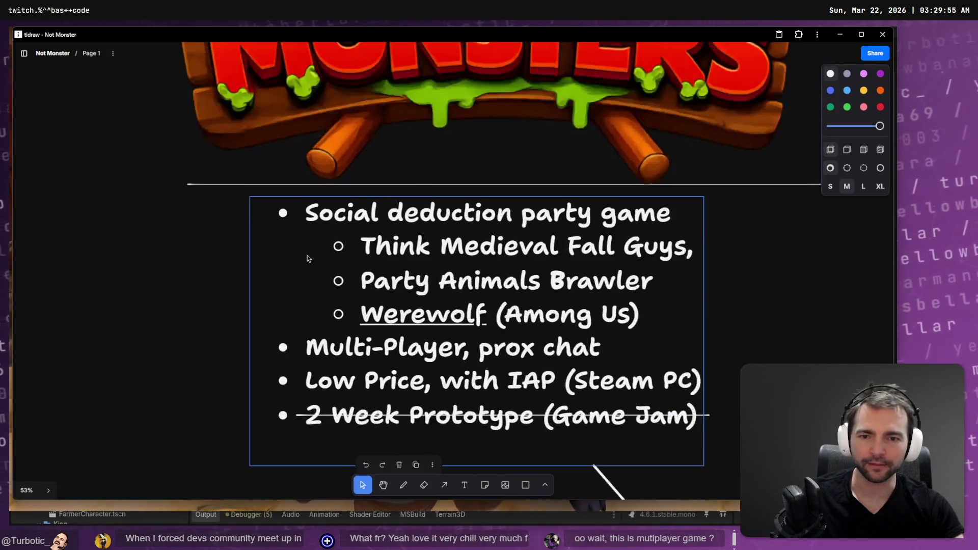
scroll(294, 319, "up", 4)
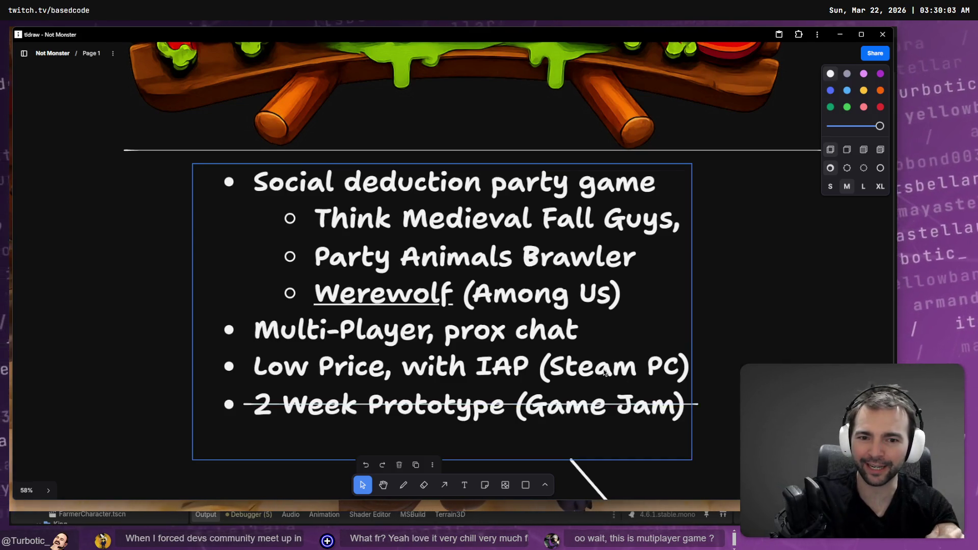
double_click(555, 370)
key("Escape")
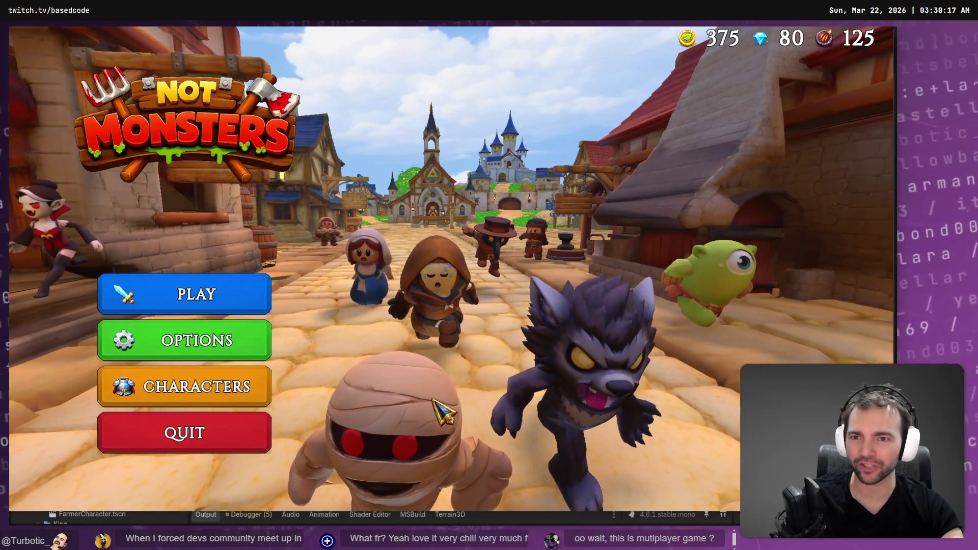
Open Characters, go Back, reopen Characters, then stop the game with F8
left_click(226, 403)
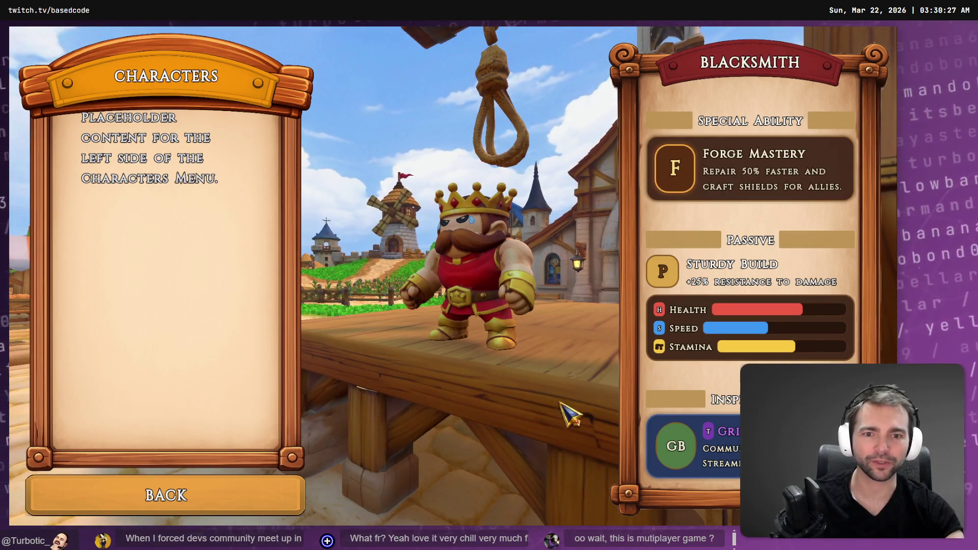
left_click(221, 490)
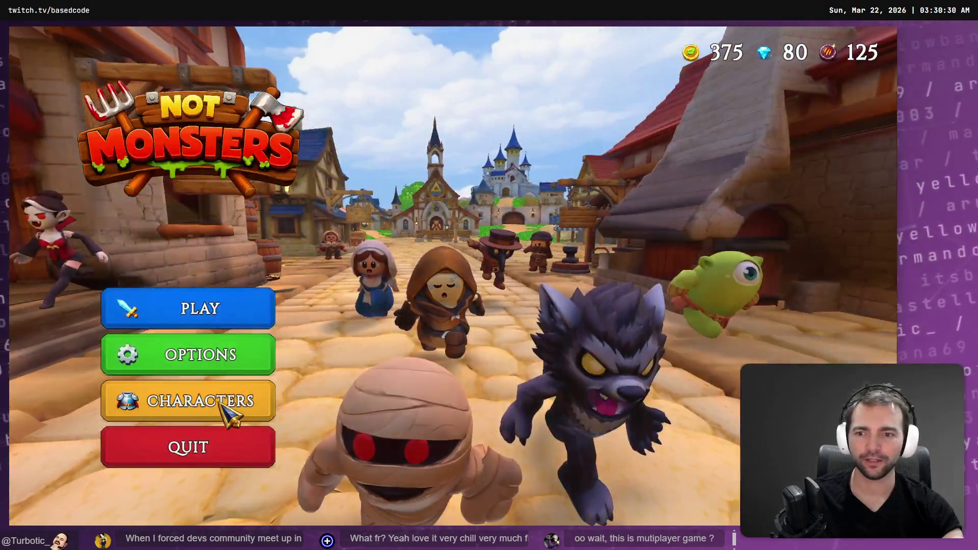
left_click(221, 404)
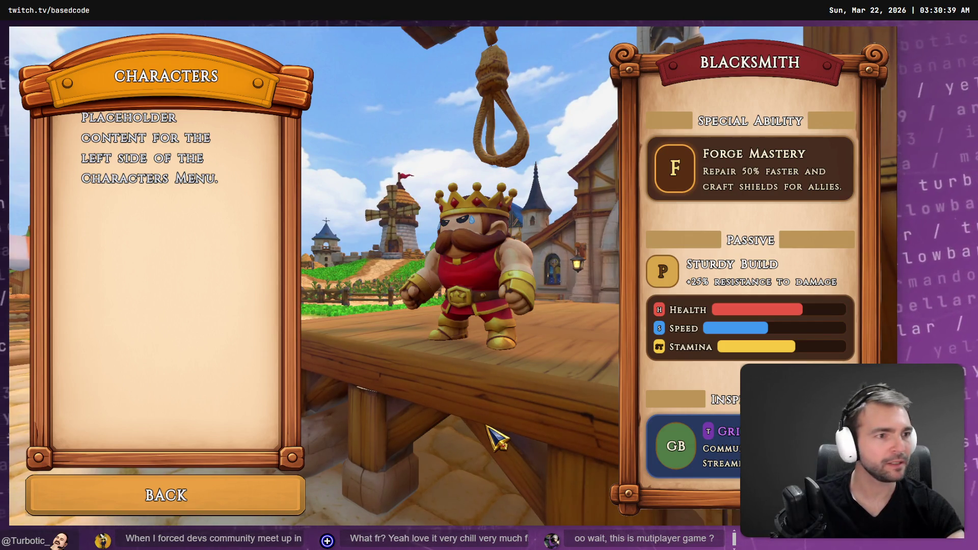
key("F8")
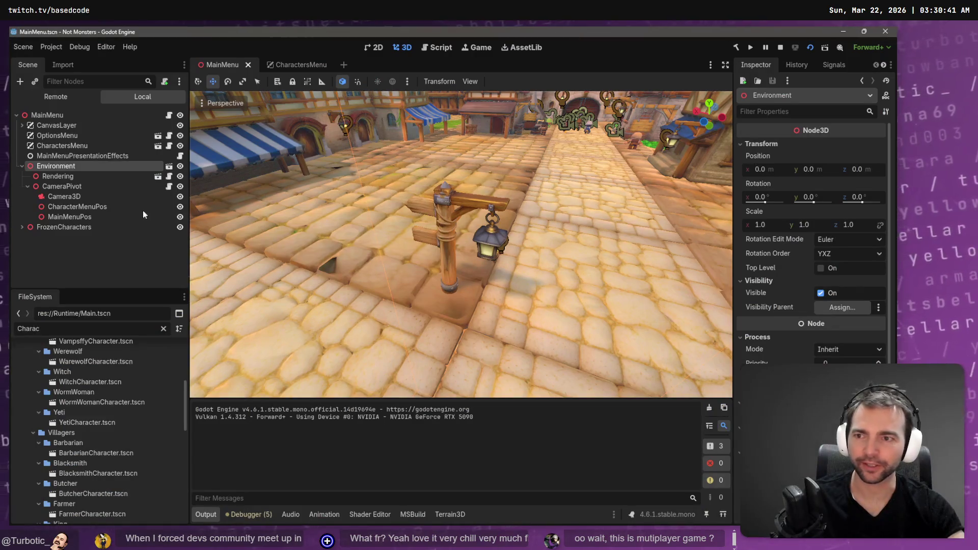
In CharactersMenu, collapse RightPanelContent, RightPanelMargin and RightPanel in the Scene tree
left_click(294, 65)
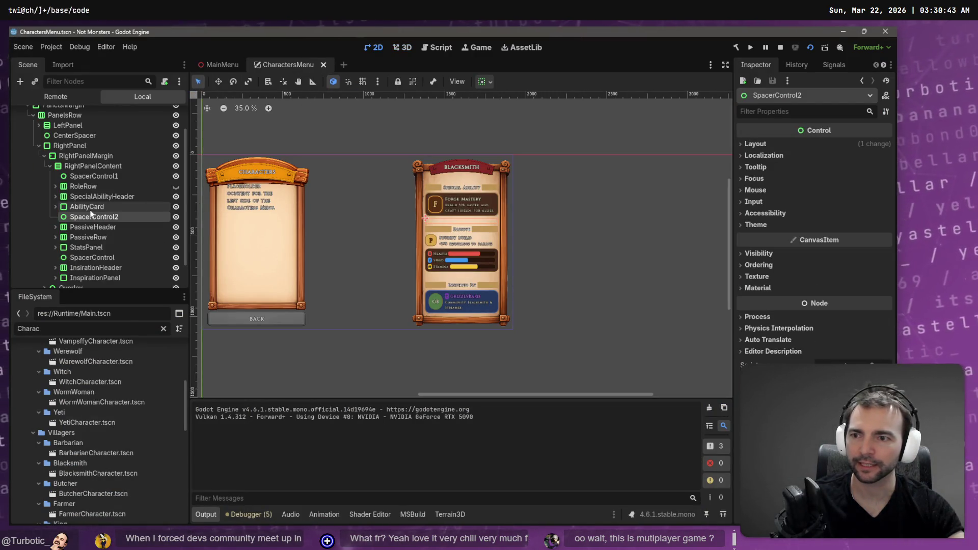
left_click(50, 166)
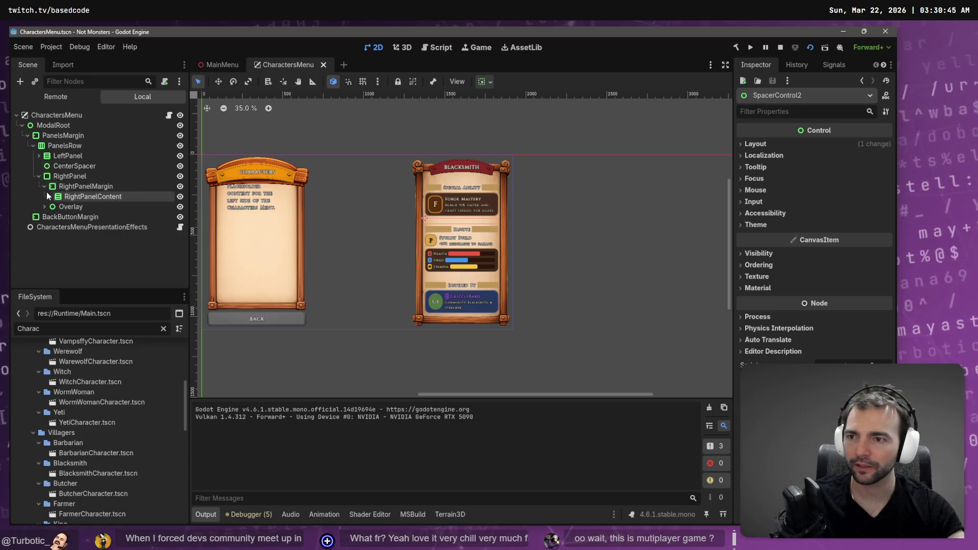
left_click(45, 187)
left_click(39, 176)
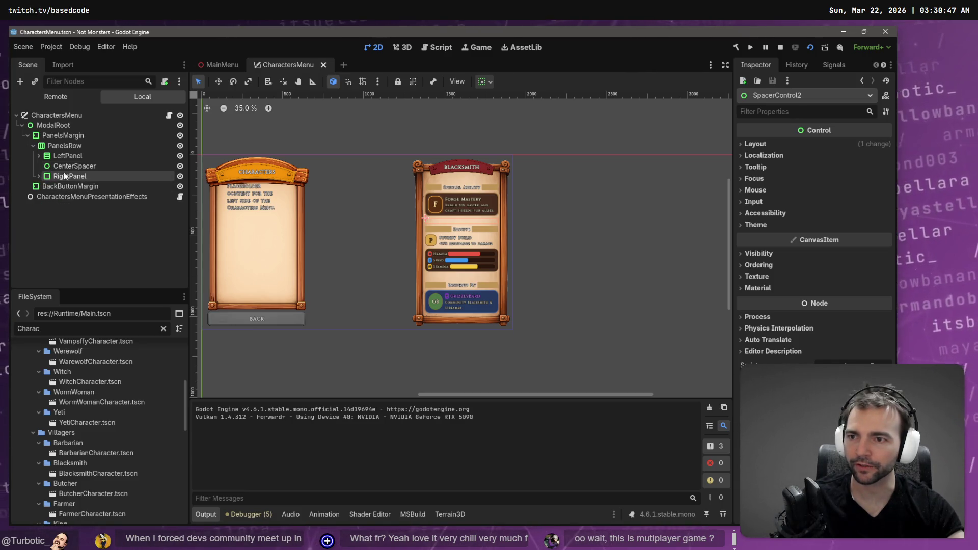
left_click(76, 165)
Add a child node under PanelsRow, browsing the Control container types
left_click(72, 146)
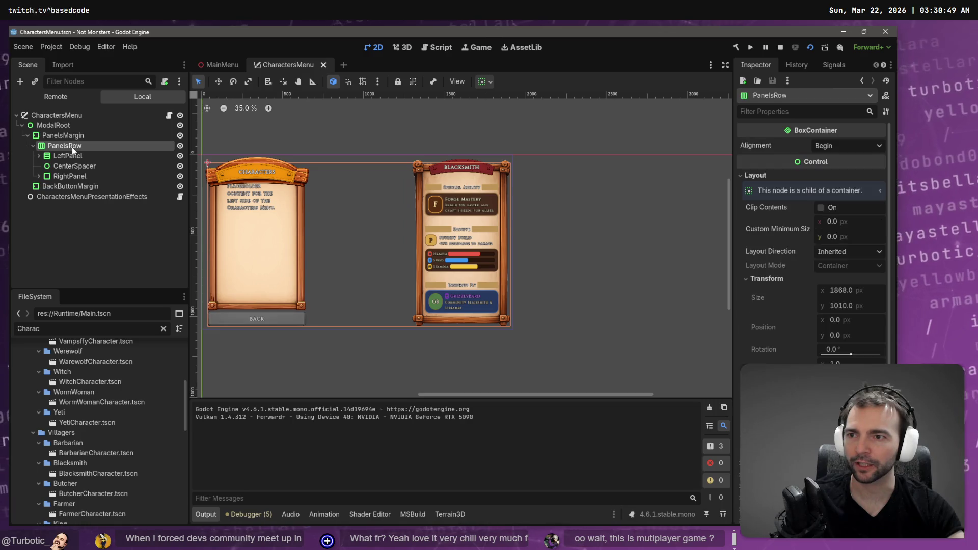
right_click(73, 146)
left_click(126, 155)
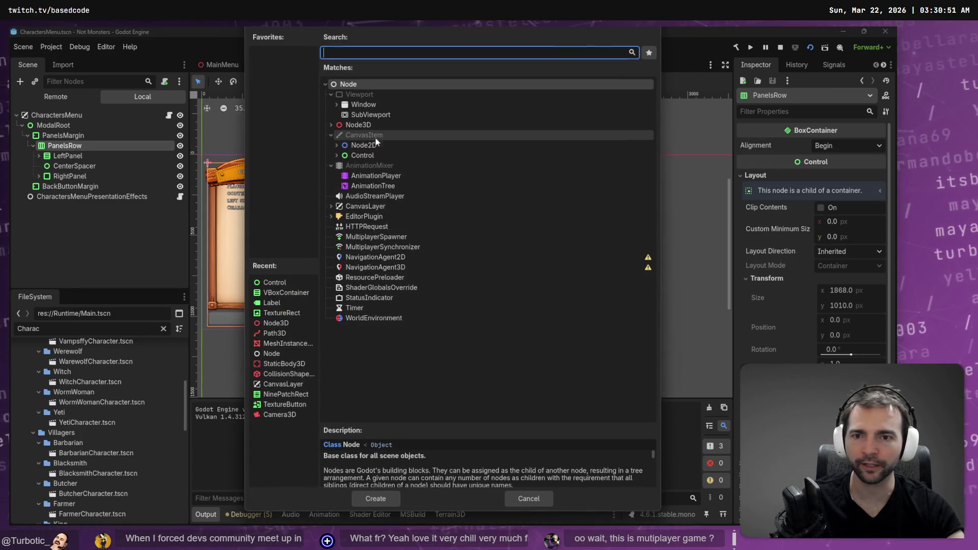
left_click(336, 155)
left_click(342, 166)
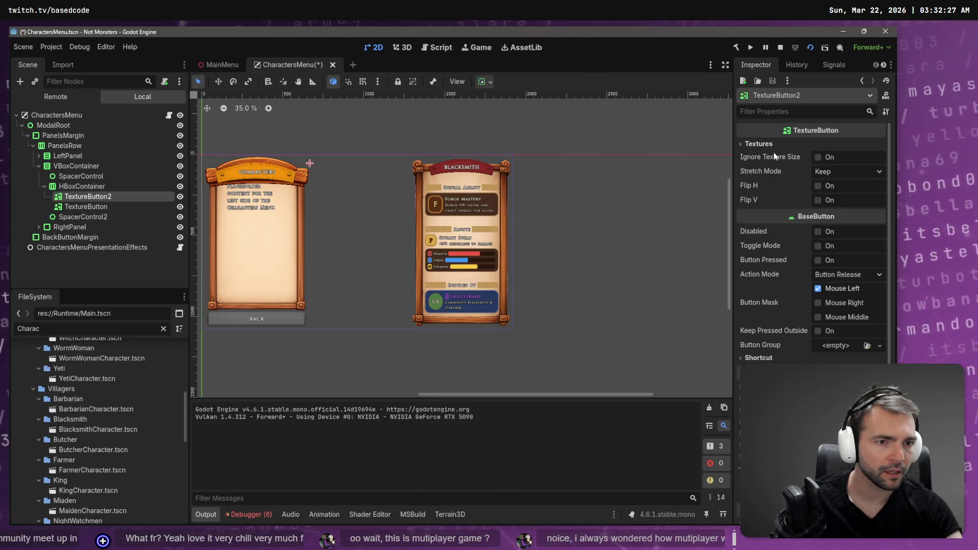
Inspect the TextureButton's texture slots, such as the normal-state texture
left_click(753, 145)
left_click(880, 157)
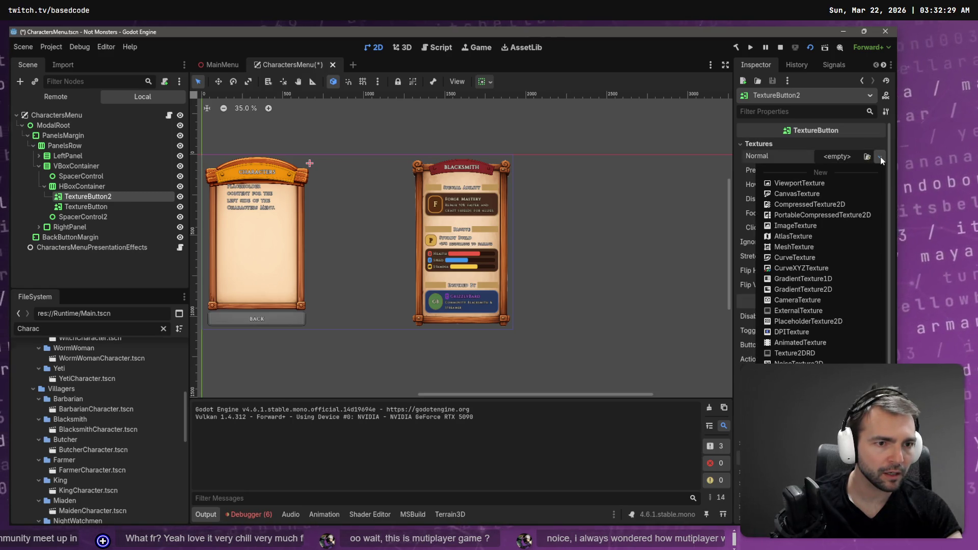
left_click(844, 155)
left_click(845, 155)
left_click(776, 151)
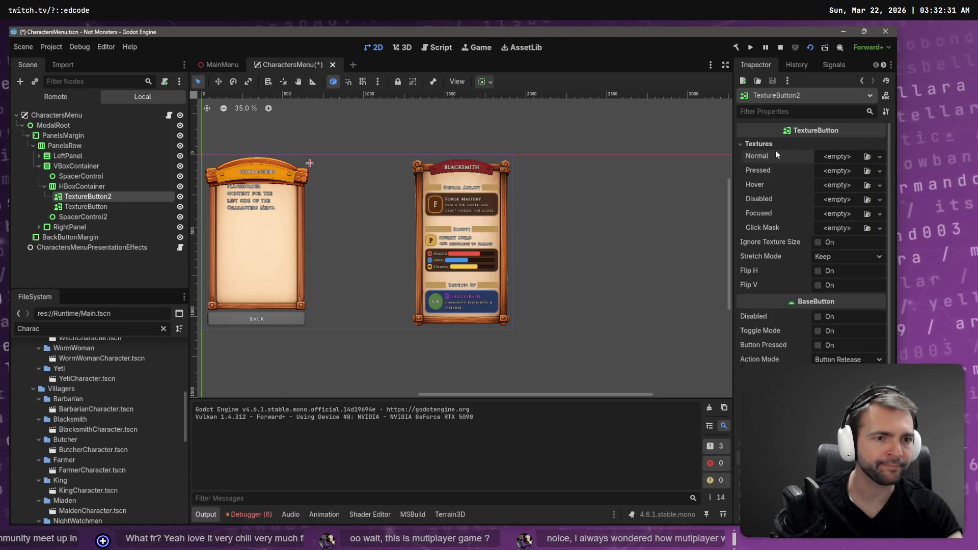
left_click(744, 146)
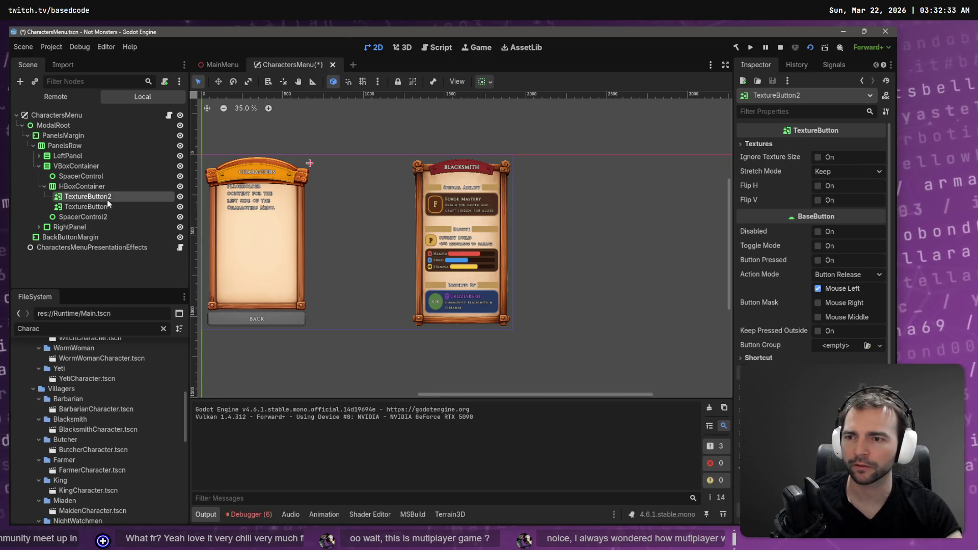
Delete both TextureButtons and BackButtonMargin, then expand LeftPanel and select BackButton
left_click(86, 208, "shift")
key("Delete")
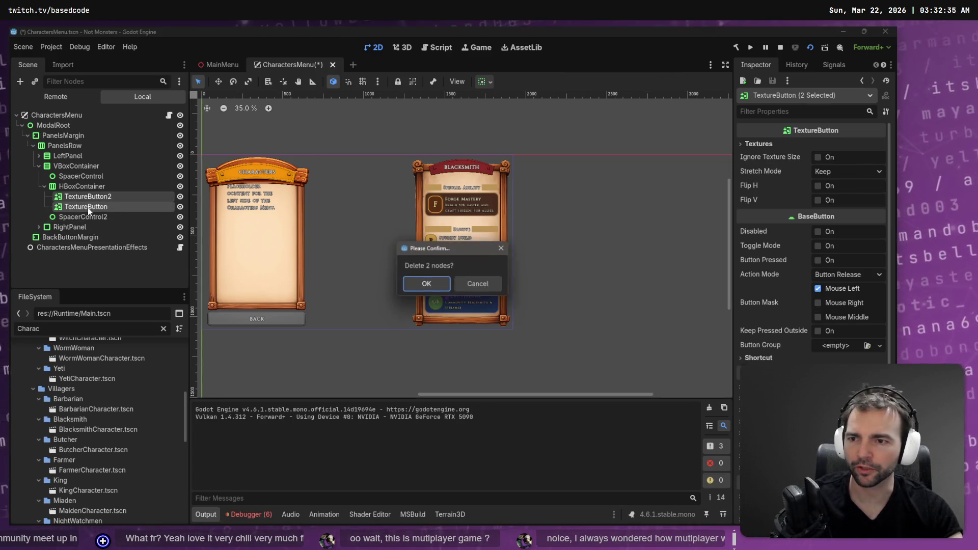
key("Return")
left_click(76, 216)
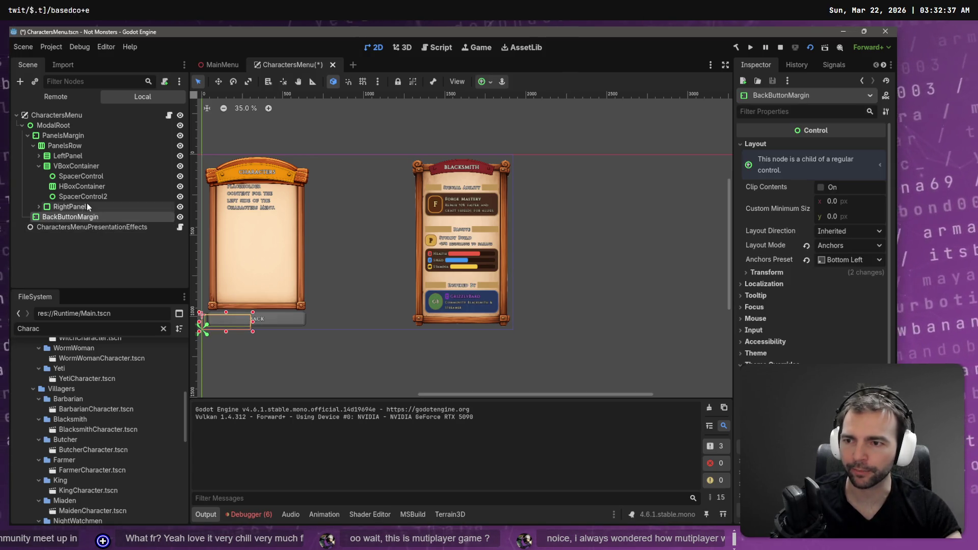
key("Delete")
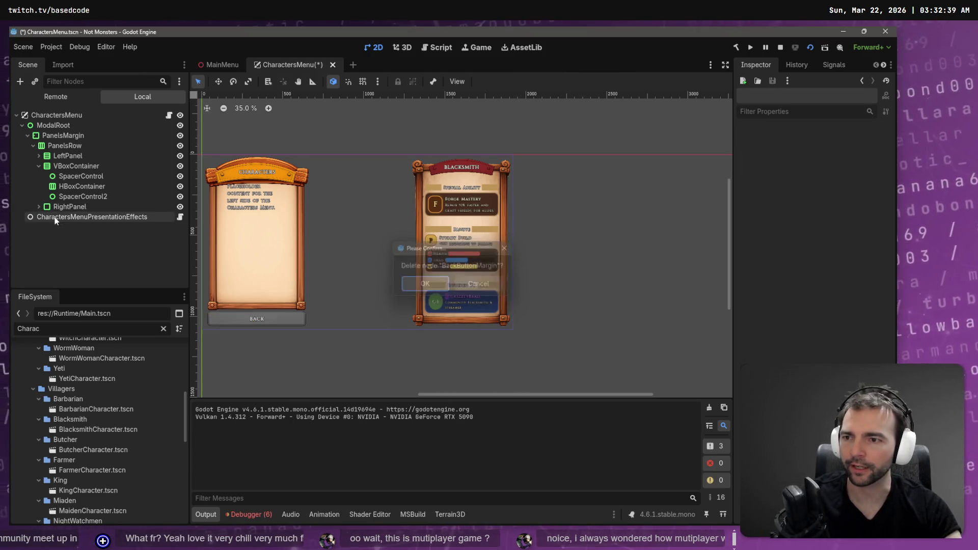
key("Return")
left_click(39, 155)
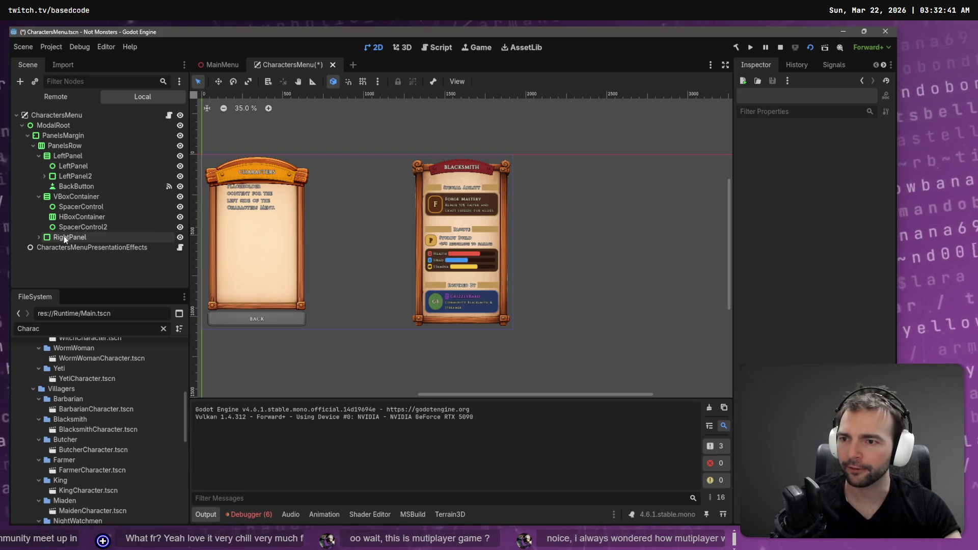
left_click(57, 186)
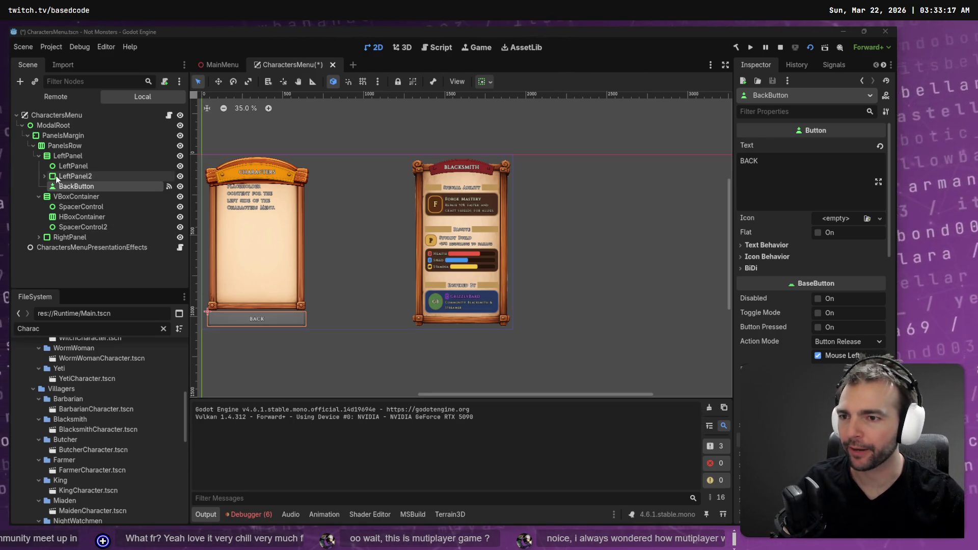
left_click(71, 176)
left_click(71, 187)
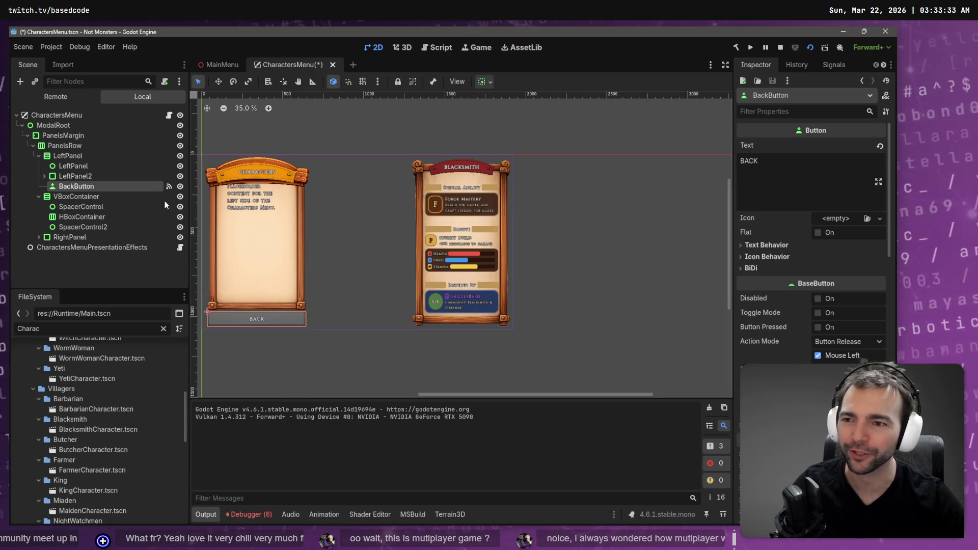
left_click(51, 175)
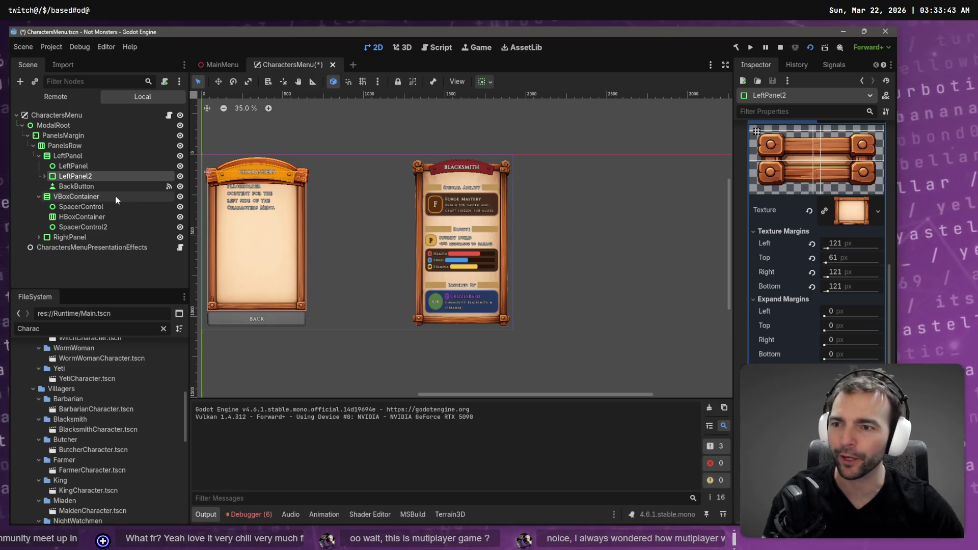
left_click(94, 217)
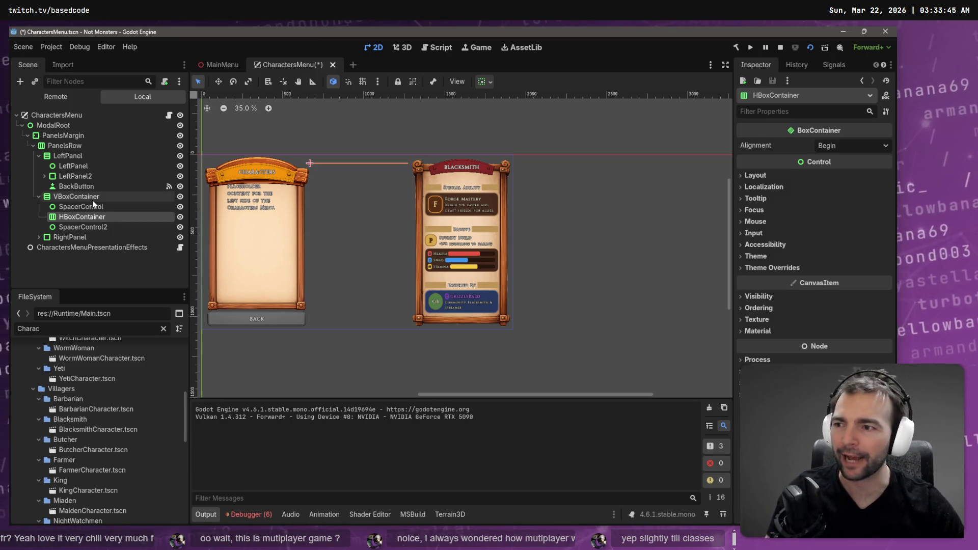
left_click(92, 204)
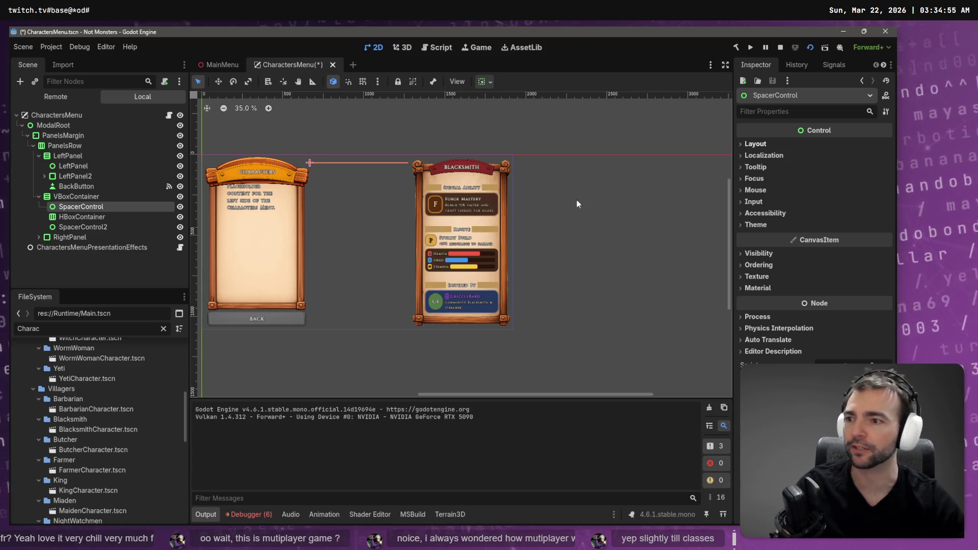
left_click(757, 144)
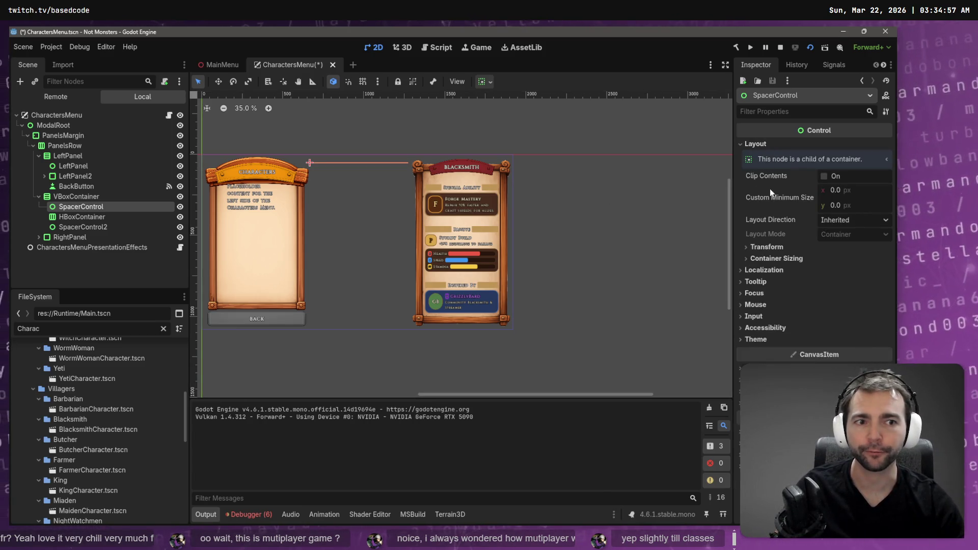
Enable Vertical Expand on both SpacerControl and SpacerControl2
left_click(769, 247)
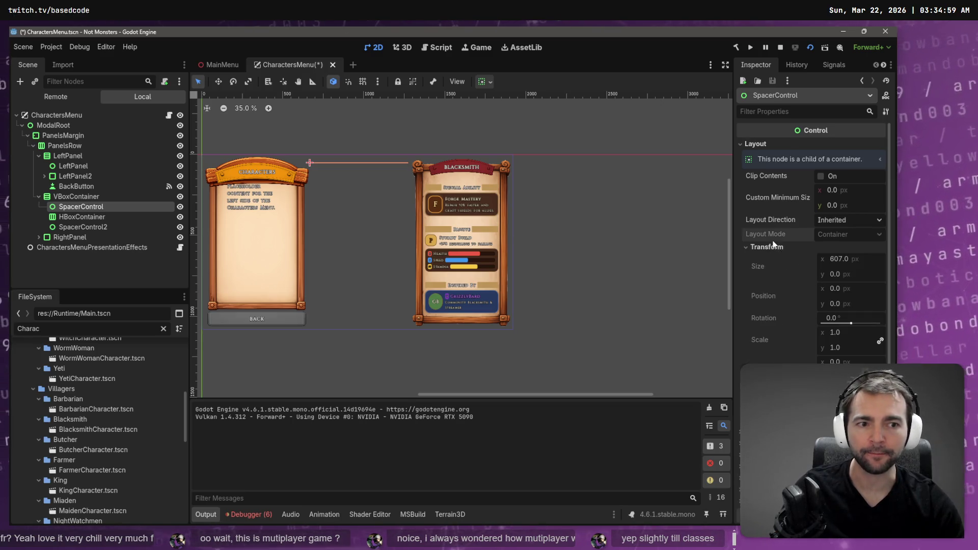
left_click(772, 248)
left_click(766, 258)
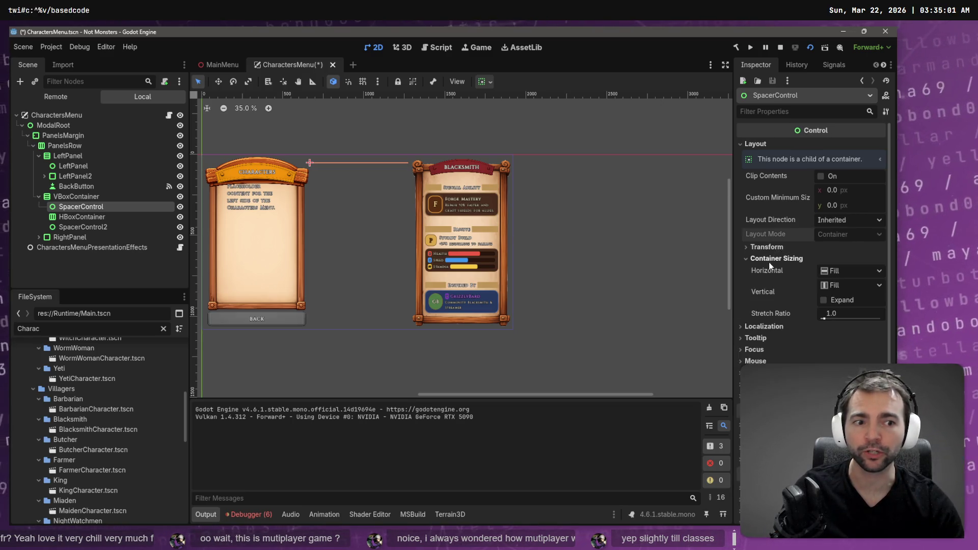
left_click(823, 300)
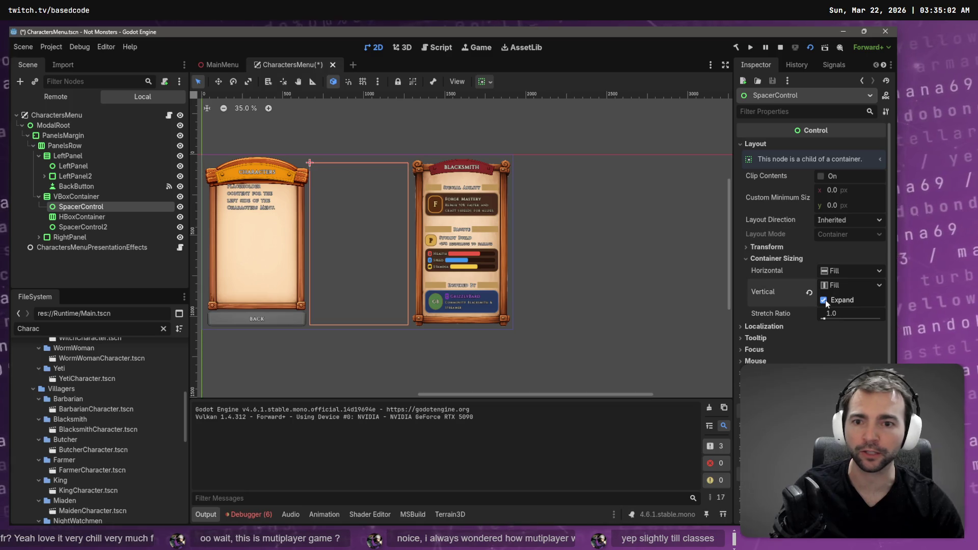
left_click(72, 227)
left_click(756, 144)
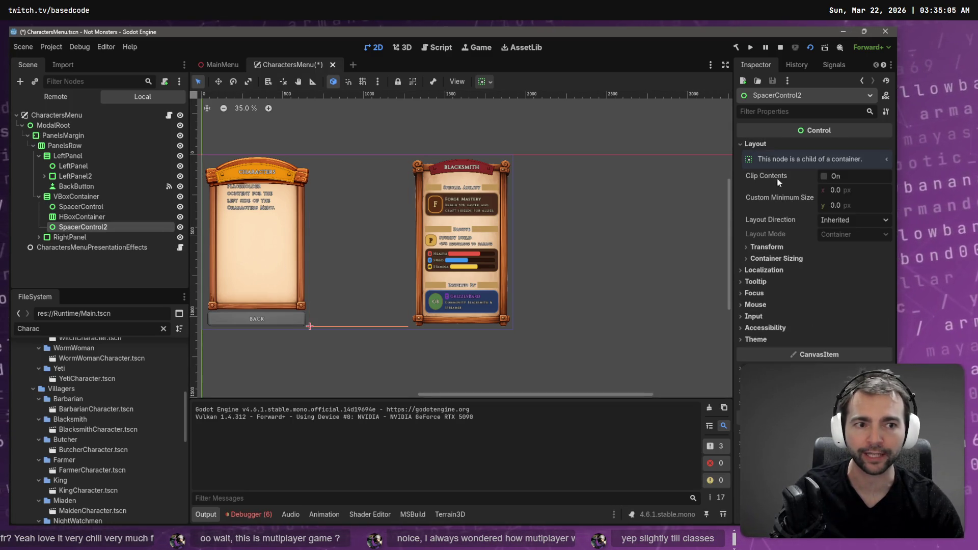
left_click(769, 248)
left_click(765, 248)
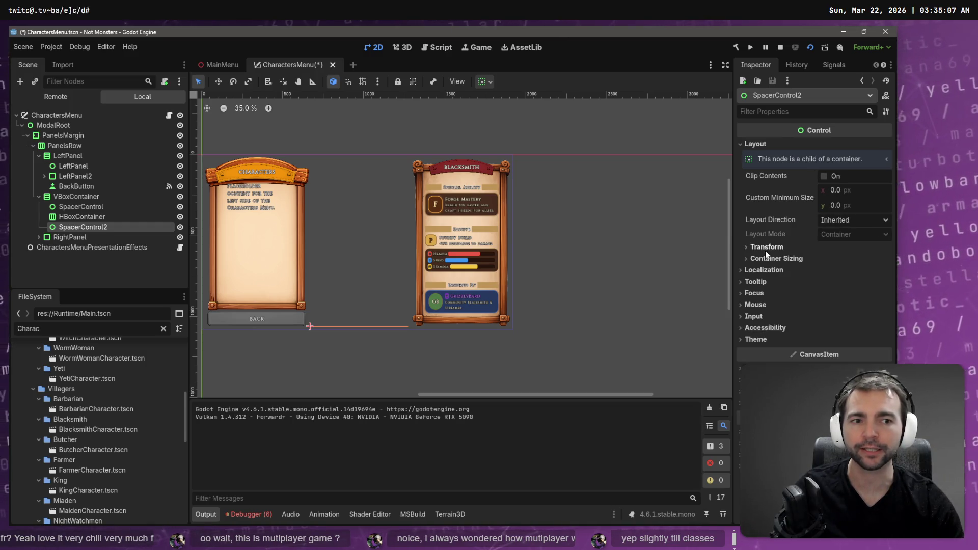
left_click(769, 259)
left_click(821, 300)
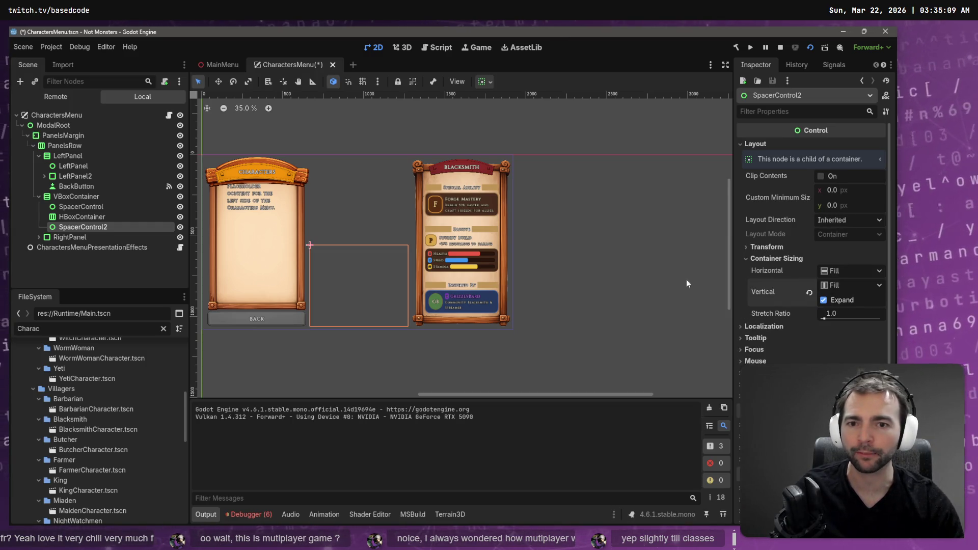
Move BackButton into HBoxContainer and paste a second copy beside it
left_click(97, 216)
left_click_drag(97, 216, 97, 216)
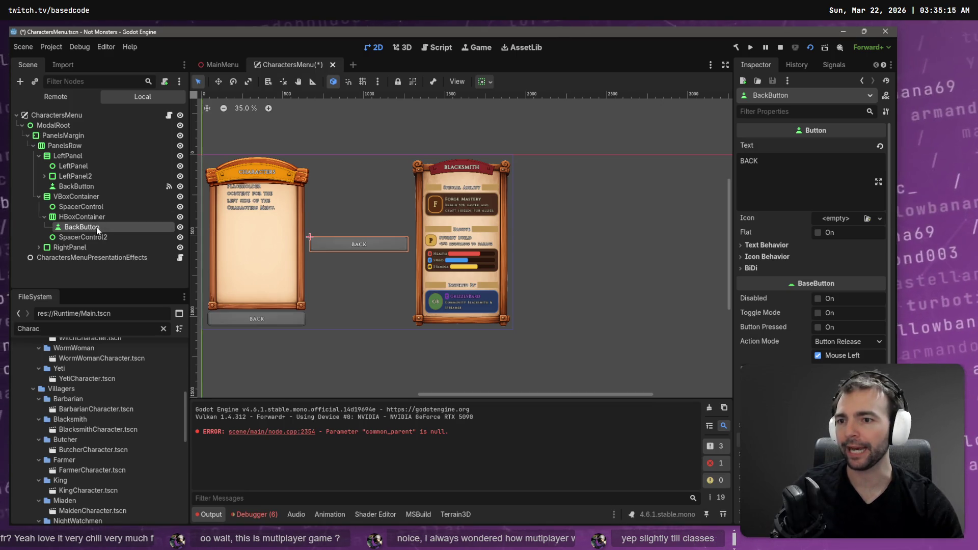
key("ctrl+v")
left_click_drag(76, 232, 93, 233)
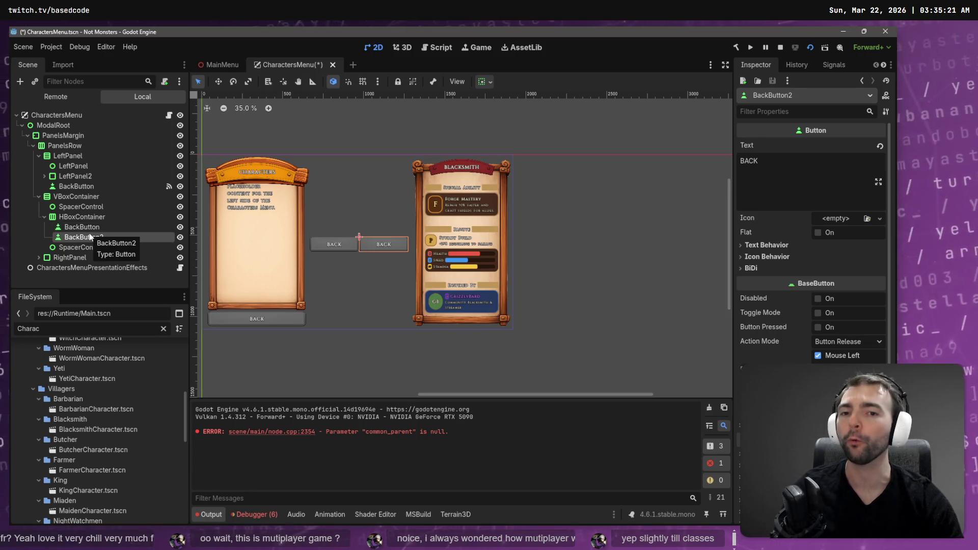
Place SpacerControl between the two back buttons and enable its Horizontal Expand
left_click(103, 207)
left_click_drag(97, 218, 102, 232)
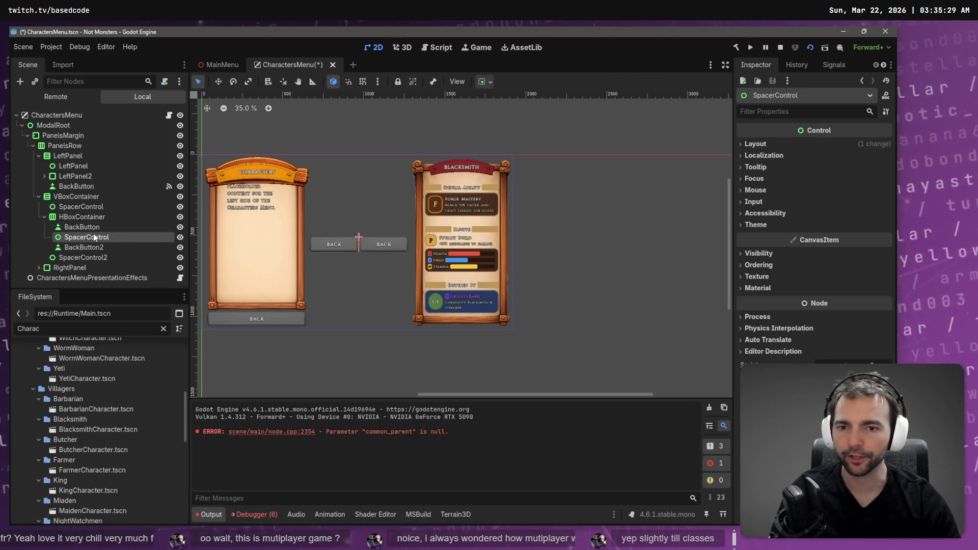
left_click(764, 145)
left_click(770, 259)
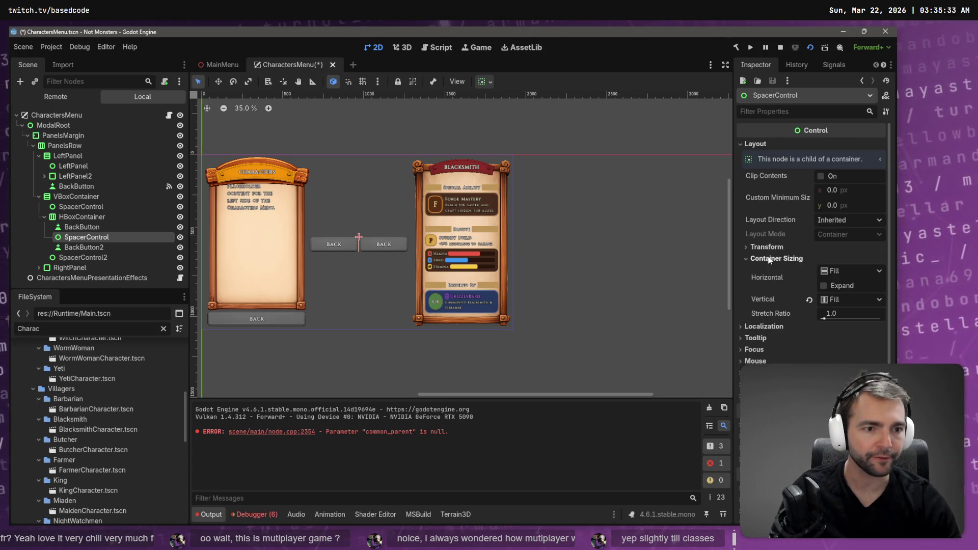
left_click(824, 286)
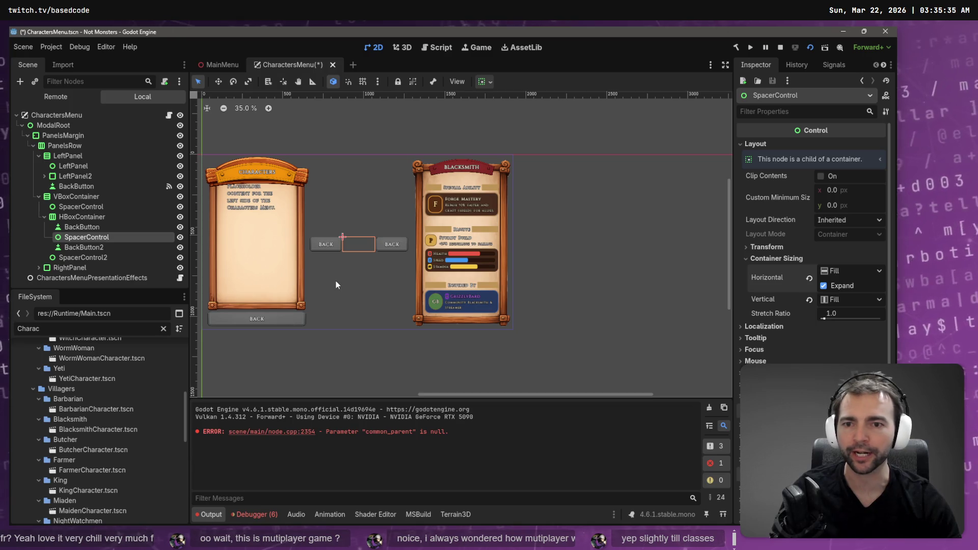
left_click(82, 227)
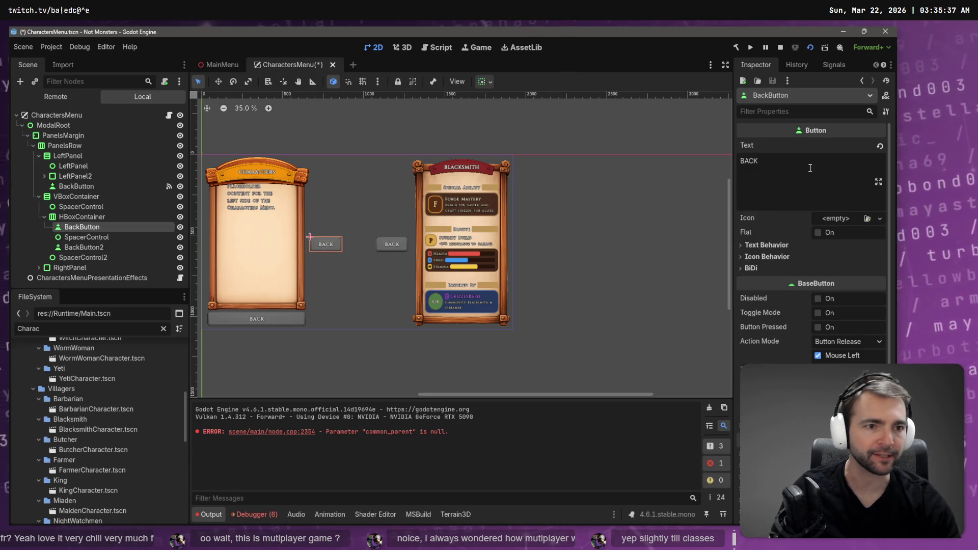
Relabel the left BackButton '<' and BackButton2 '>'
left_click(821, 167)
key("ctrl+a")
type("<")
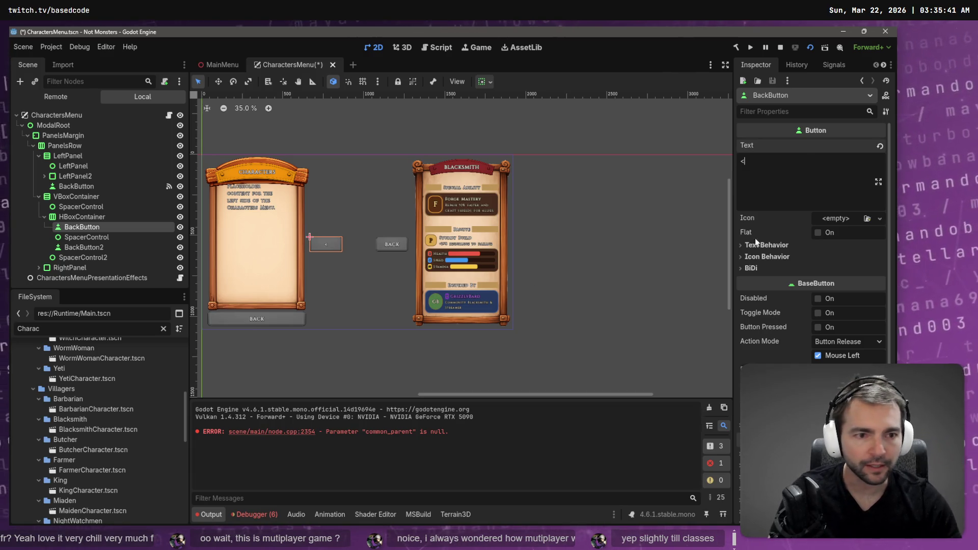
left_click(84, 247)
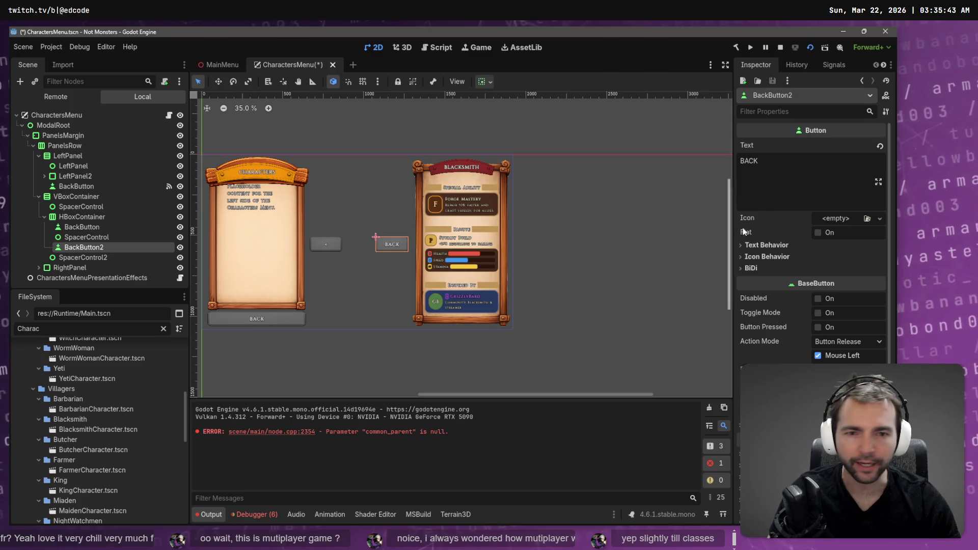
left_click(799, 162)
key("ctrl+a")
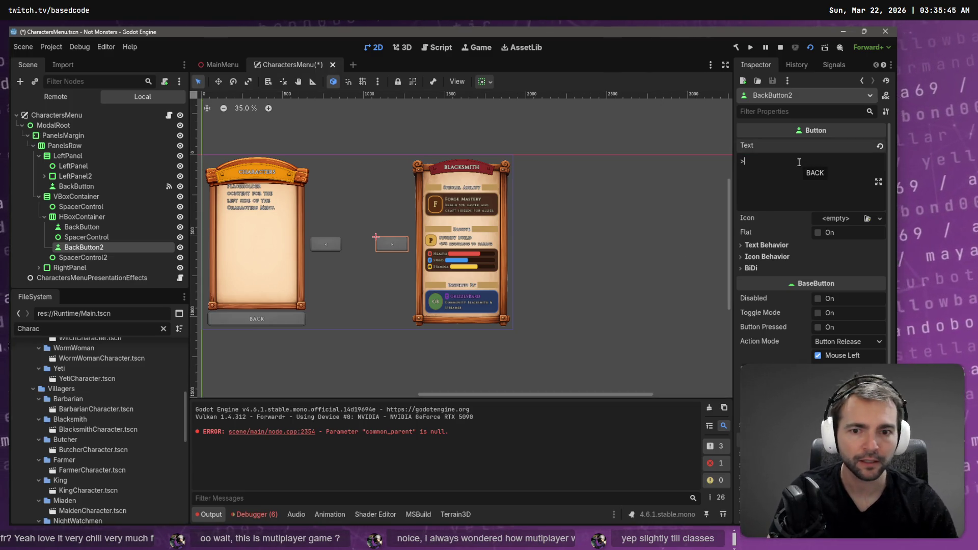
left_click(95, 237)
Set BackButton2's Custom Minimum Size so it becomes a small square button
left_click(98, 229)
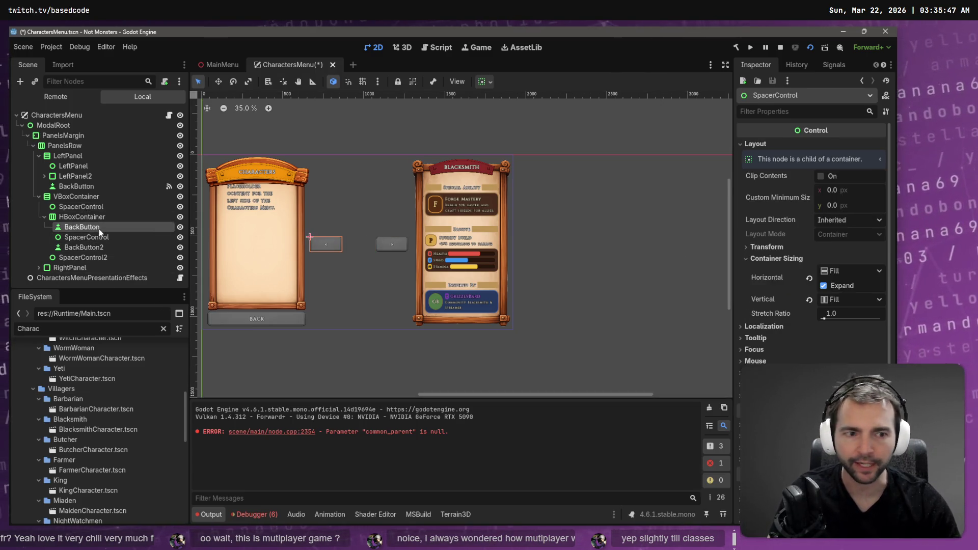
scroll(799, 218, "down", 2)
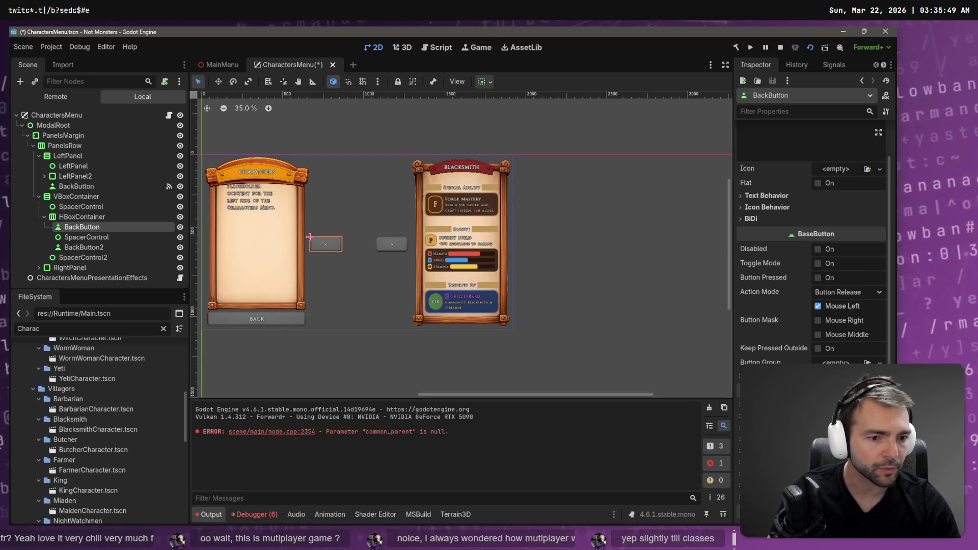
scroll(811, 239, "down", 2)
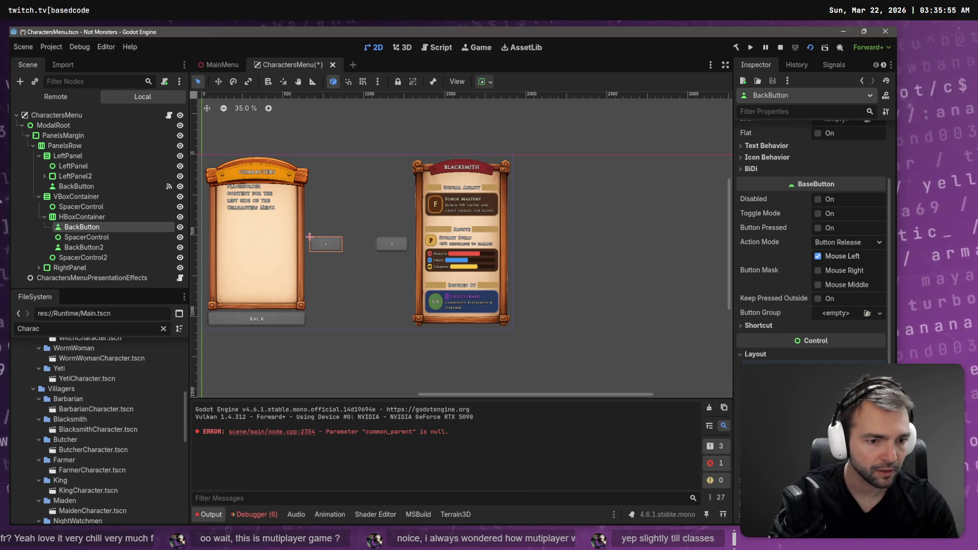
left_click(116, 247)
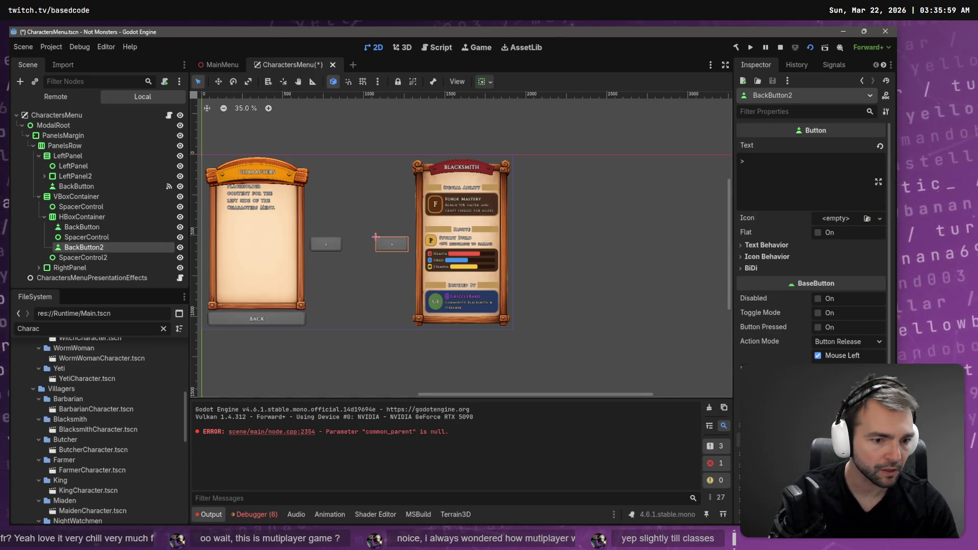
scroll(811, 229, "down", 2)
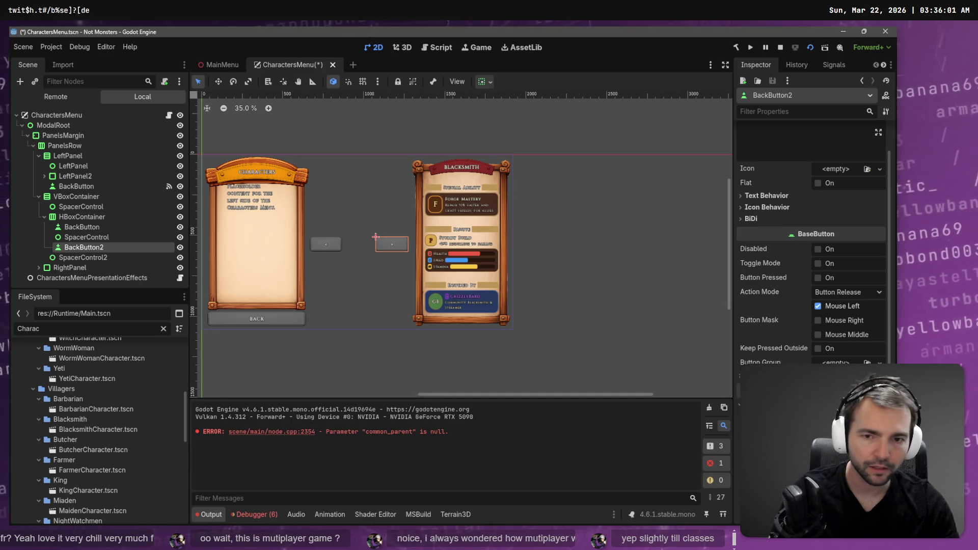
scroll(811, 229, "down", 4)
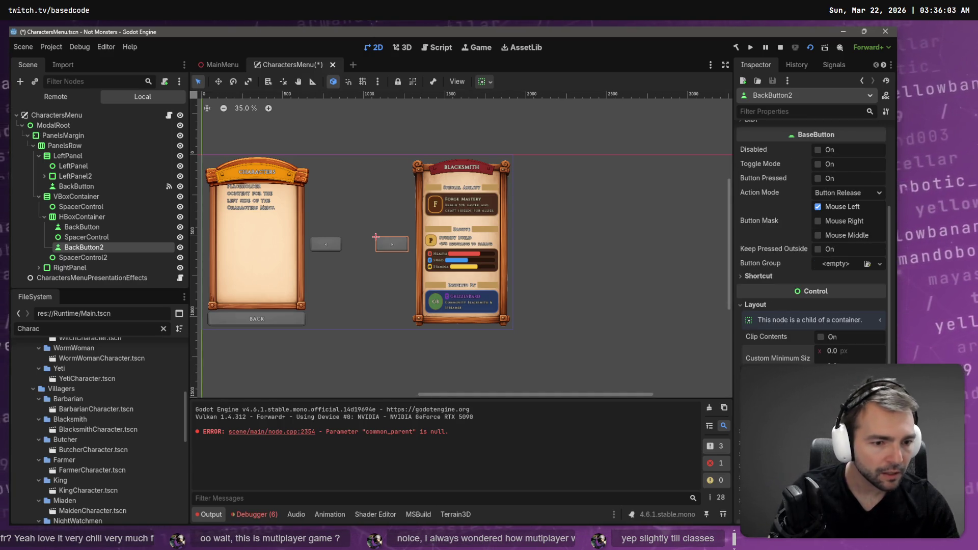
scroll(811, 229, "down", 2)
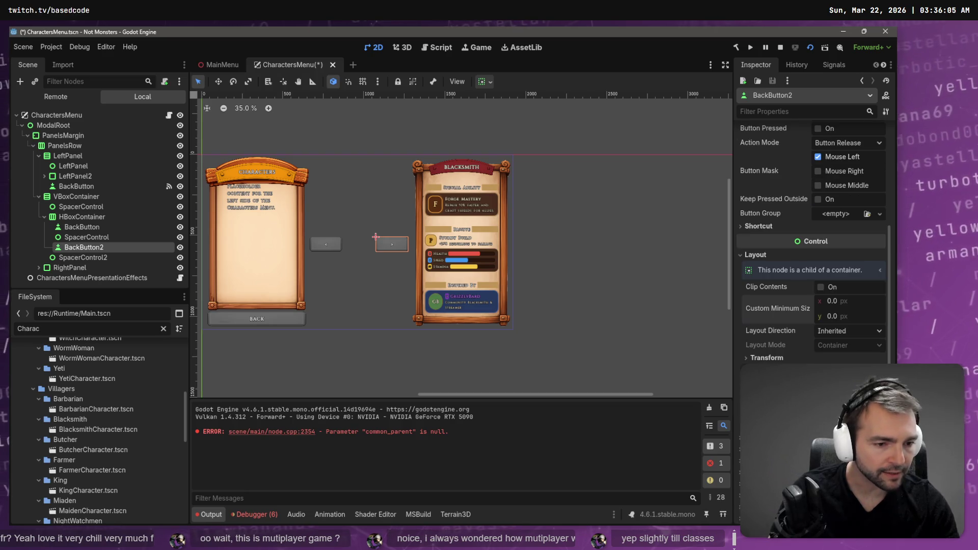
key("Return")
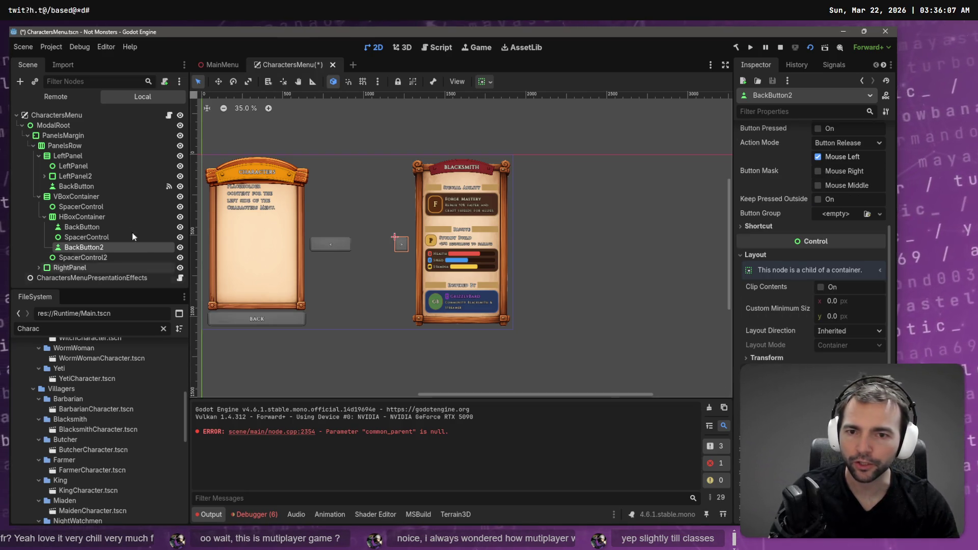
Undo the resize on BackButton and save the CharactersMenu scene
left_click(81, 228)
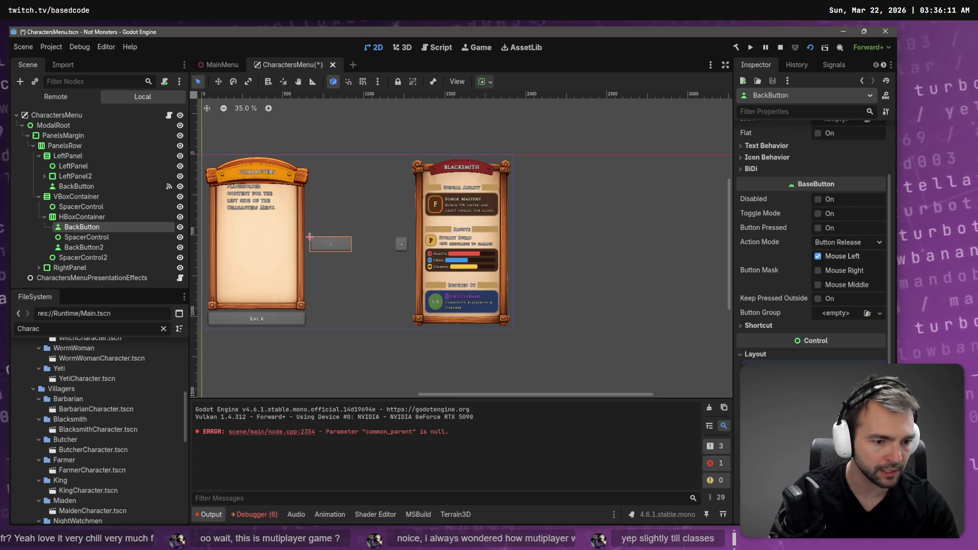
key("ctrl+z")
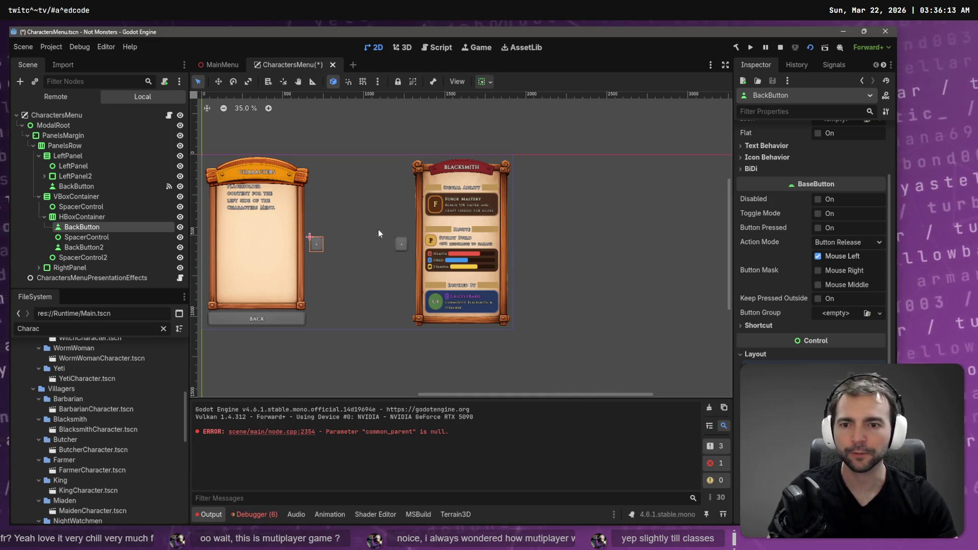
left_click(326, 374)
key("ctrl+s")
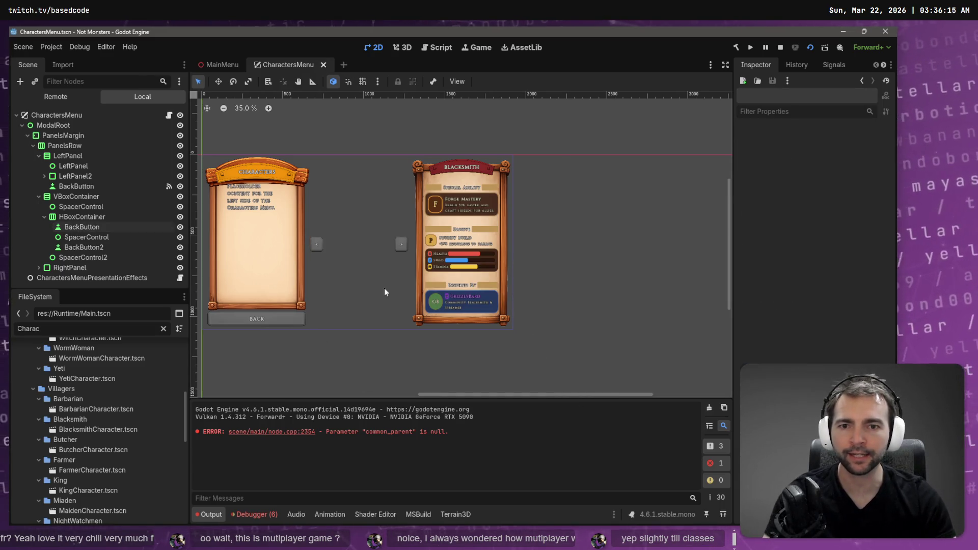
Run the game from the MainMenu scene, view its Characters menu, then stop it
key("ctrl+Tab")
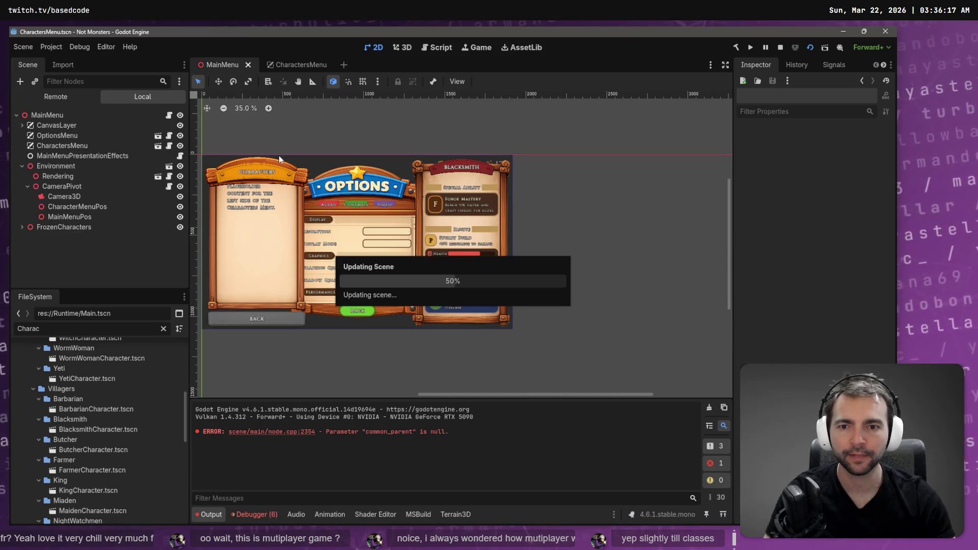
key("F5")
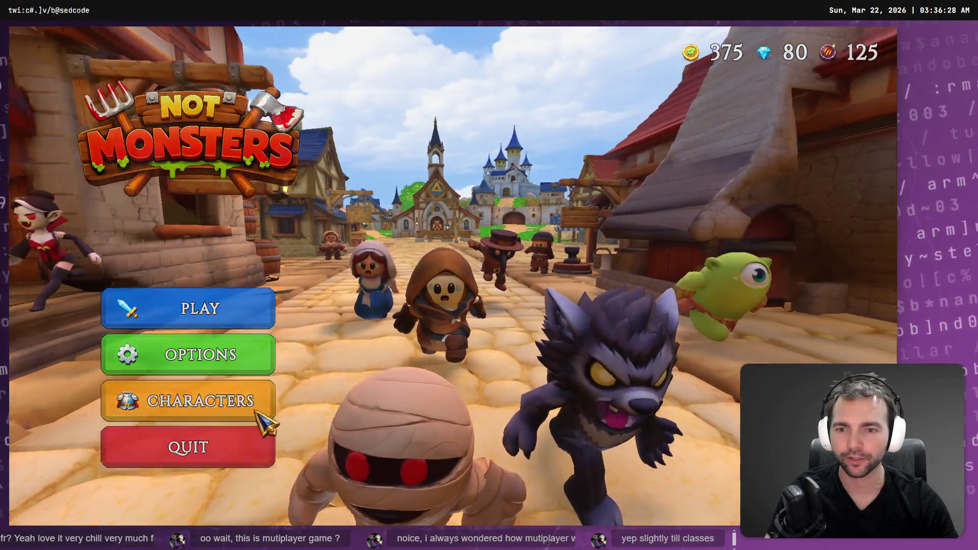
left_click(262, 410)
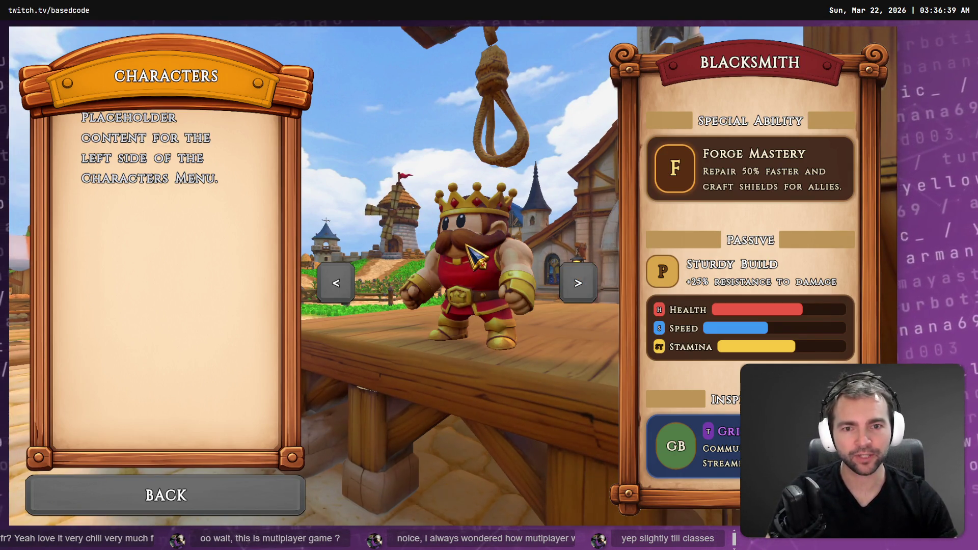
key("F8")
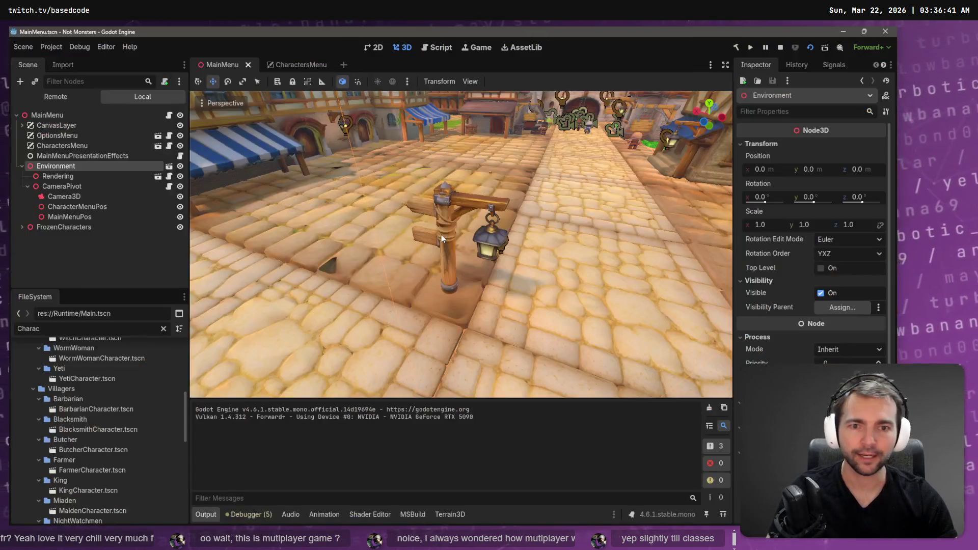
left_click(76, 217)
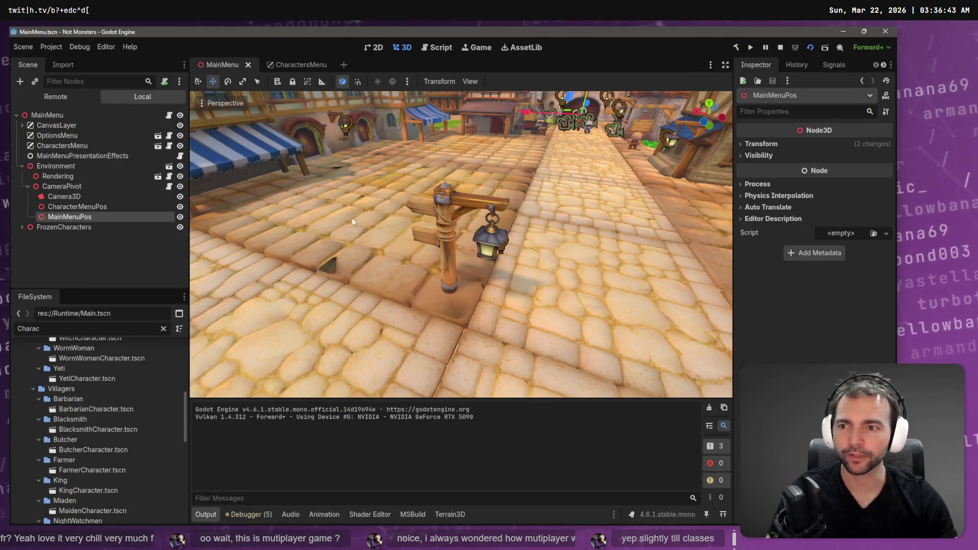
key("f")
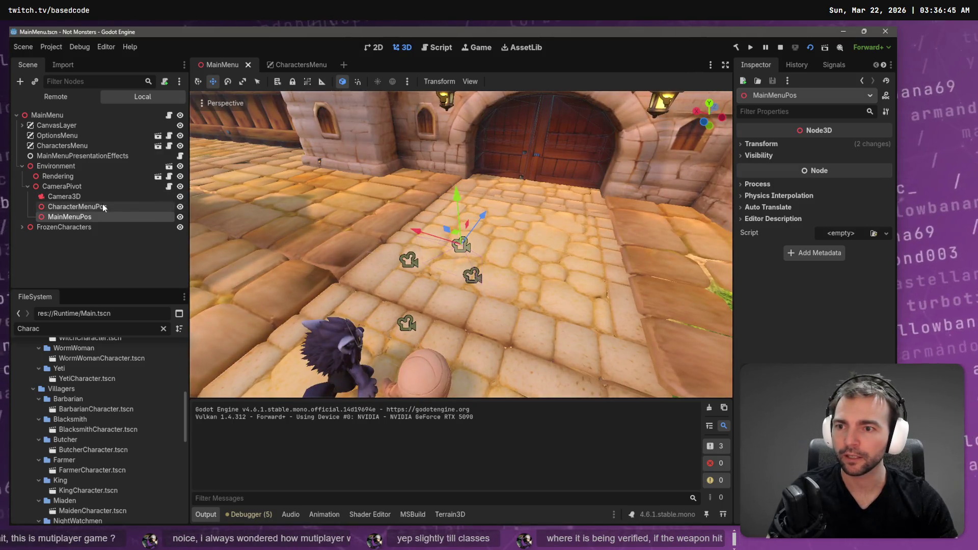
left_click(76, 206)
key("f")
left_click_drag(557, 227, 407, 219)
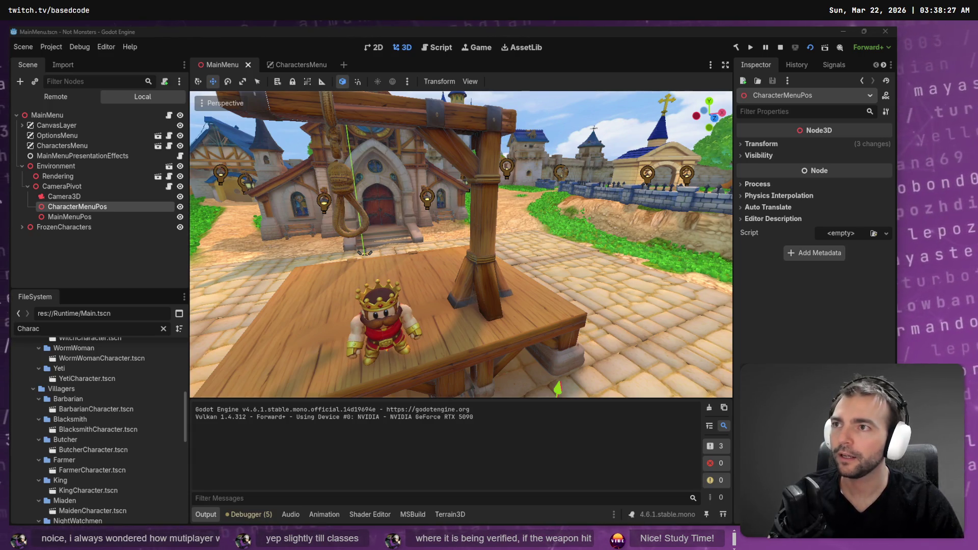
key("alt+Tab")
key("super+Up")
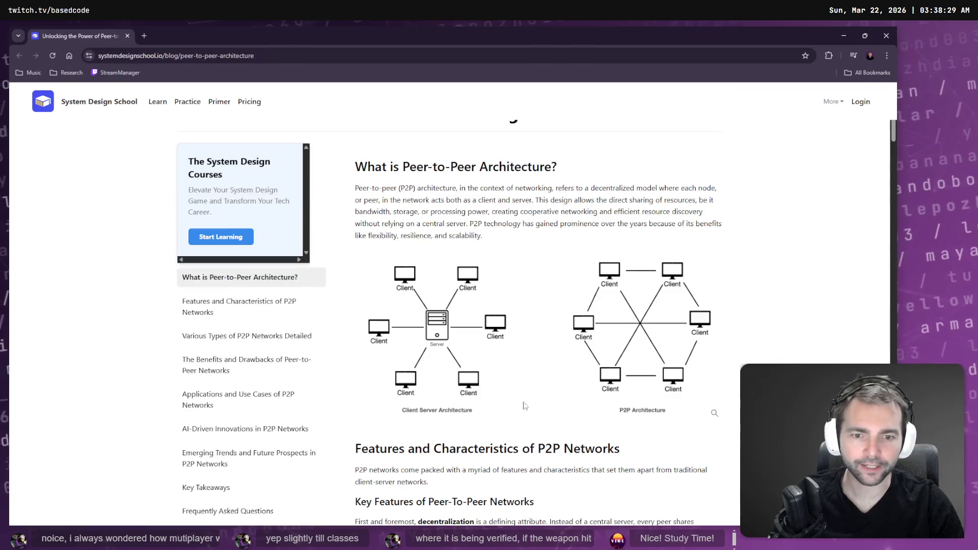
scroll(525, 405, "down", 1)
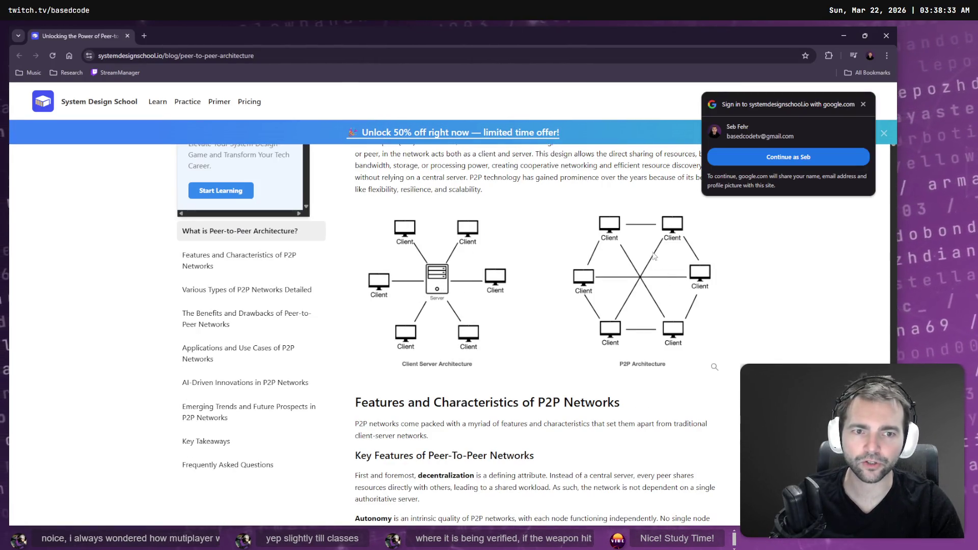
left_click(621, 233)
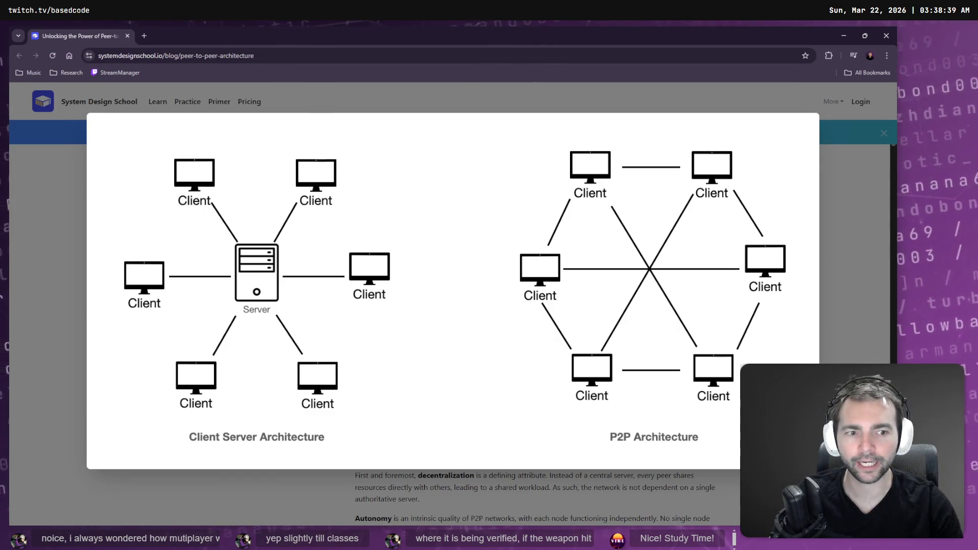
scroll(728, 356, "down", 8)
key("alt+Tab")
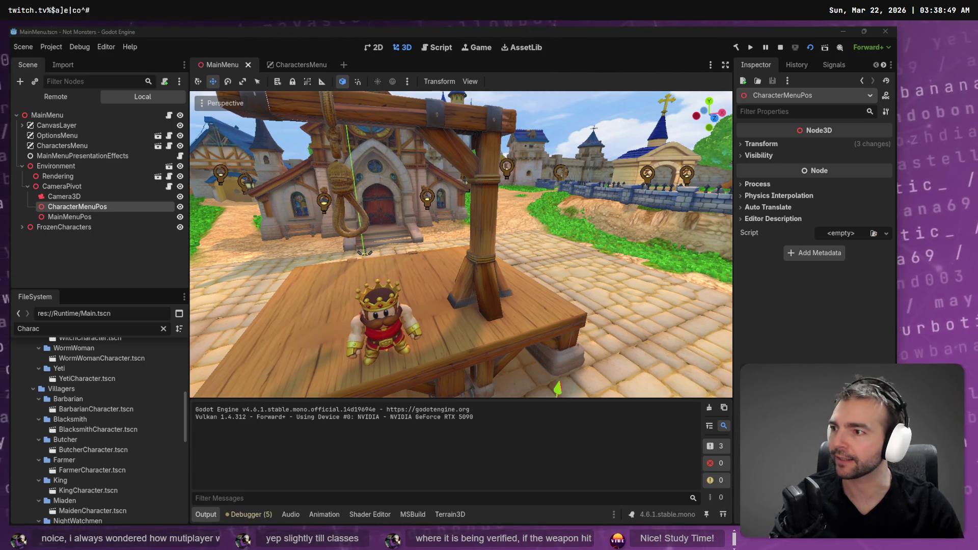
left_click(56, 166)
Frame the 3D view on CharacterMenuPos and save the MainMenu scene
key("f")
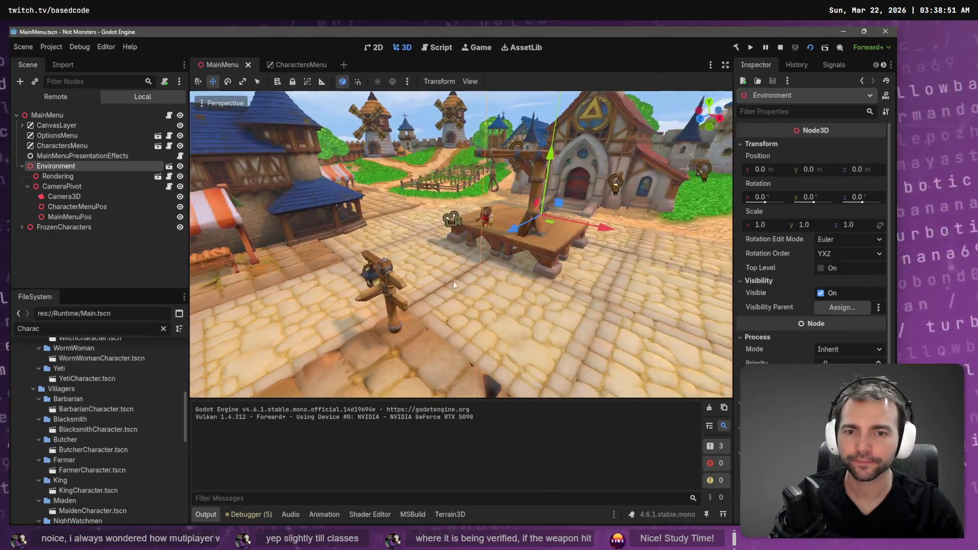
left_click(71, 216)
left_click(99, 206)
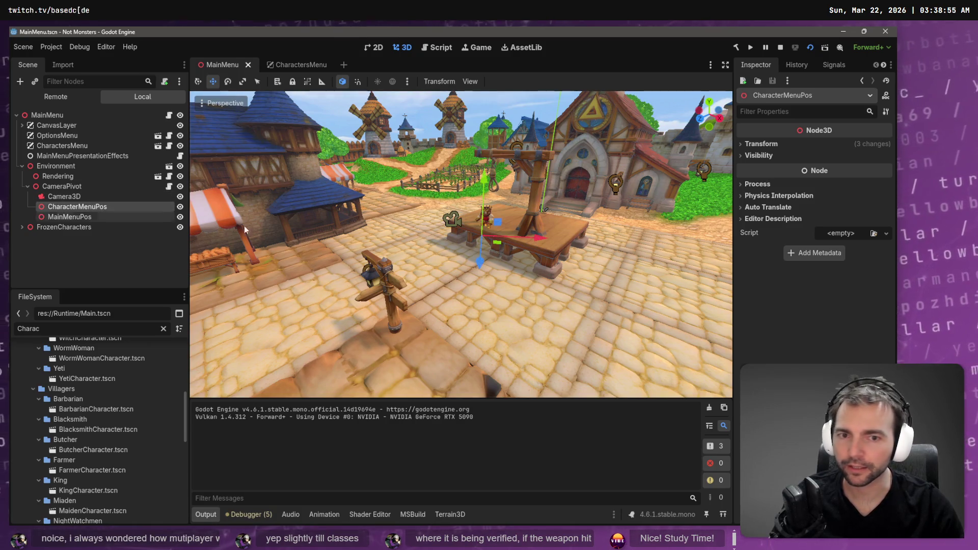
key("f")
key("ctrl+s")
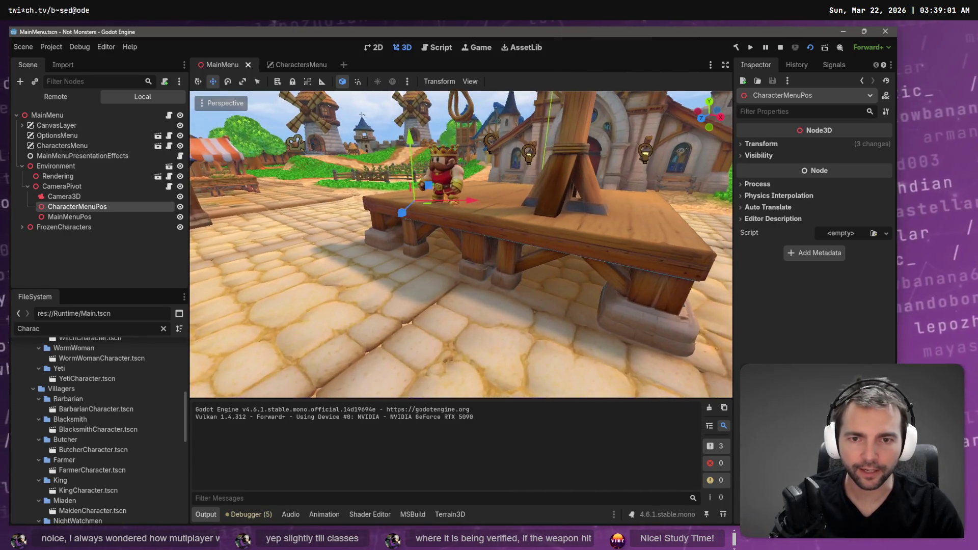
Rotate CharacterMenuPos slightly about its vertical axis, save, and run the game
key("e")
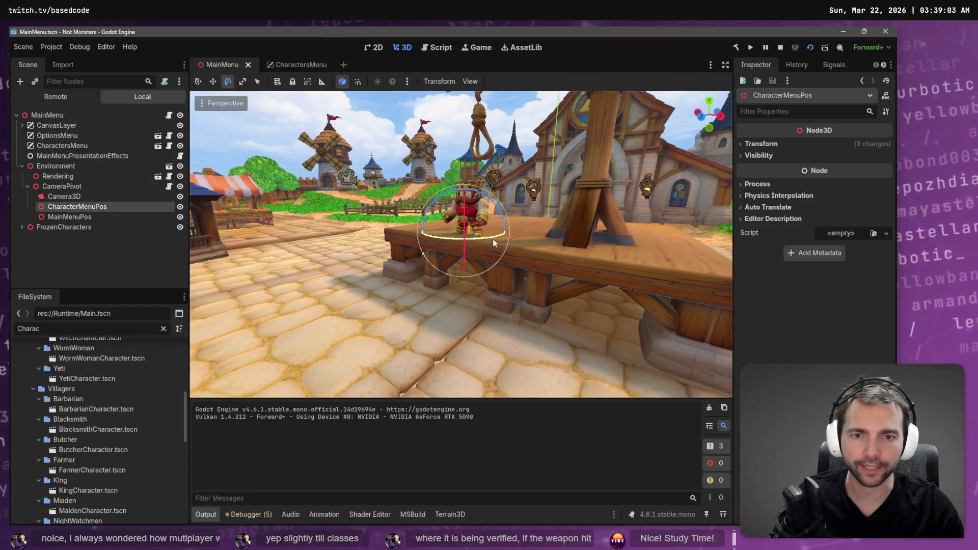
left_click_drag(488, 236, 484, 237)
key("ctrl+s")
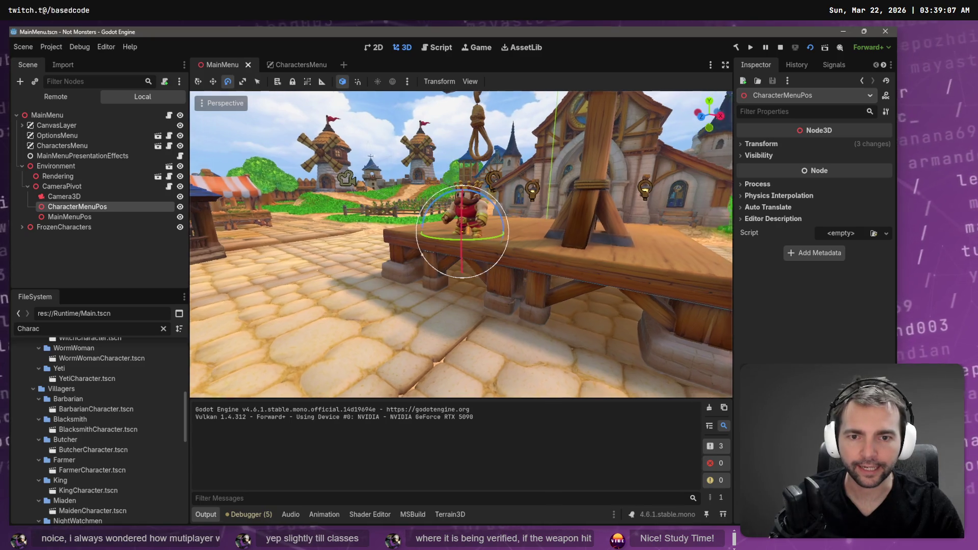
left_click_drag(478, 231, 477, 232)
key("ctrl+s")
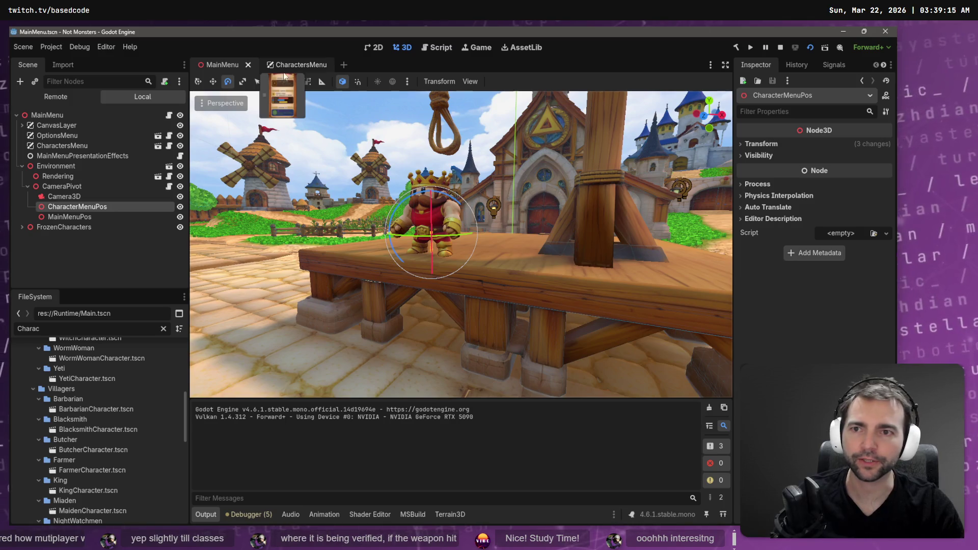
key("F5")
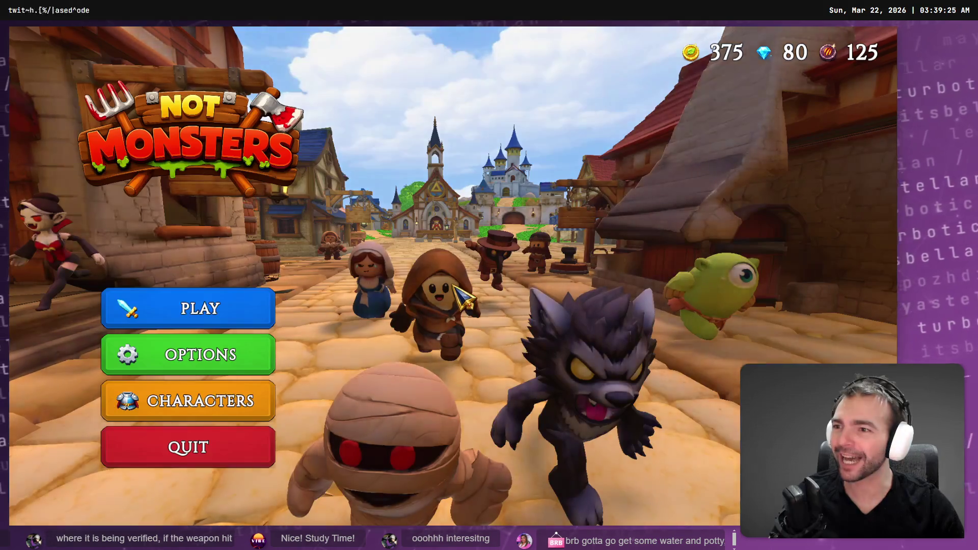
Check the Characters menu, stop the game, and rotate CharacterMenuPos about 3 more degrees
left_click(253, 408)
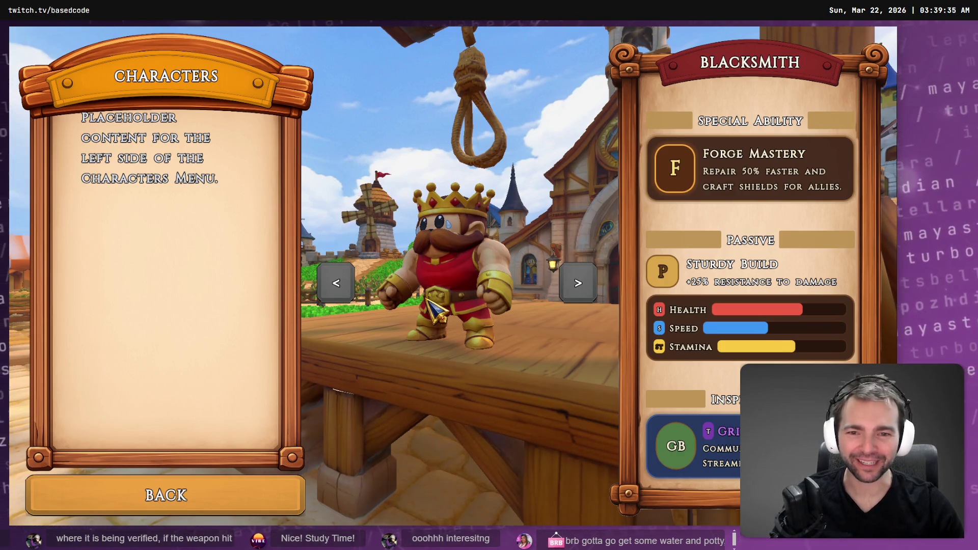
key("F8")
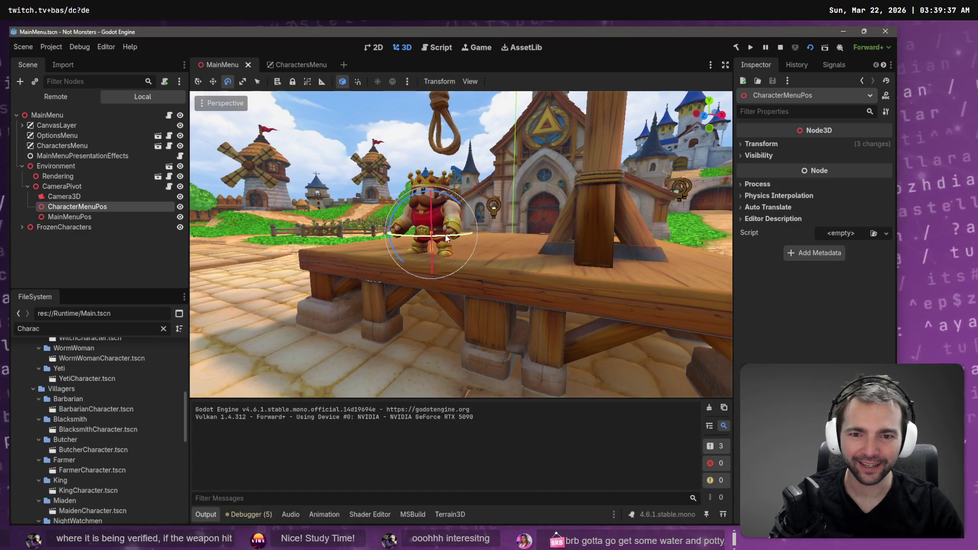
left_click_drag(446, 238, 447, 237)
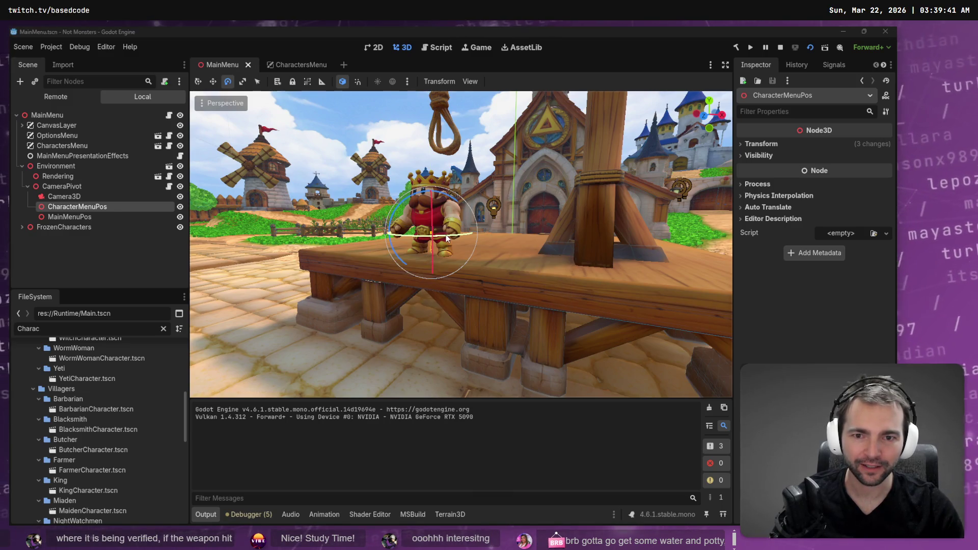
left_click(298, 62)
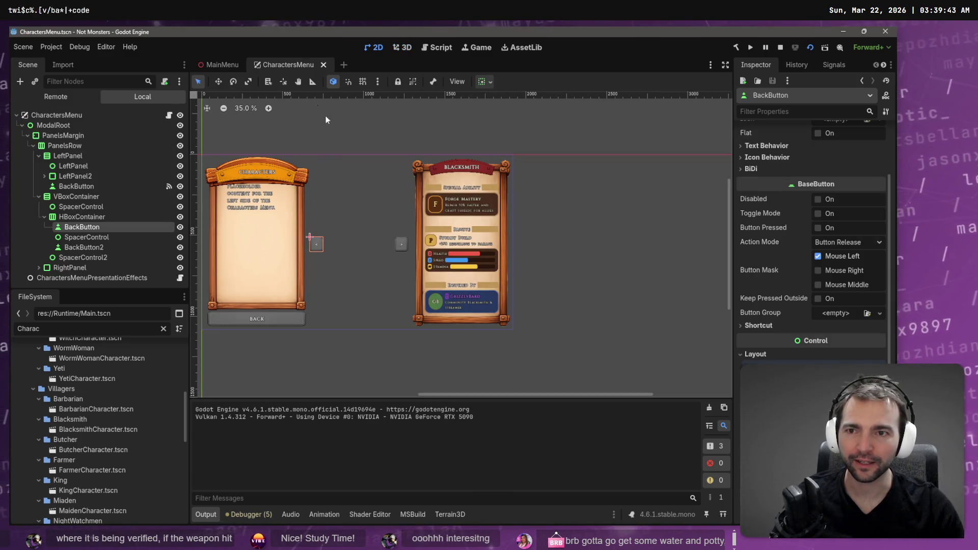
left_click(218, 65)
Relaunch the game, reopen the Characters menu to check the Blacksmith, then stop it
key("F5")
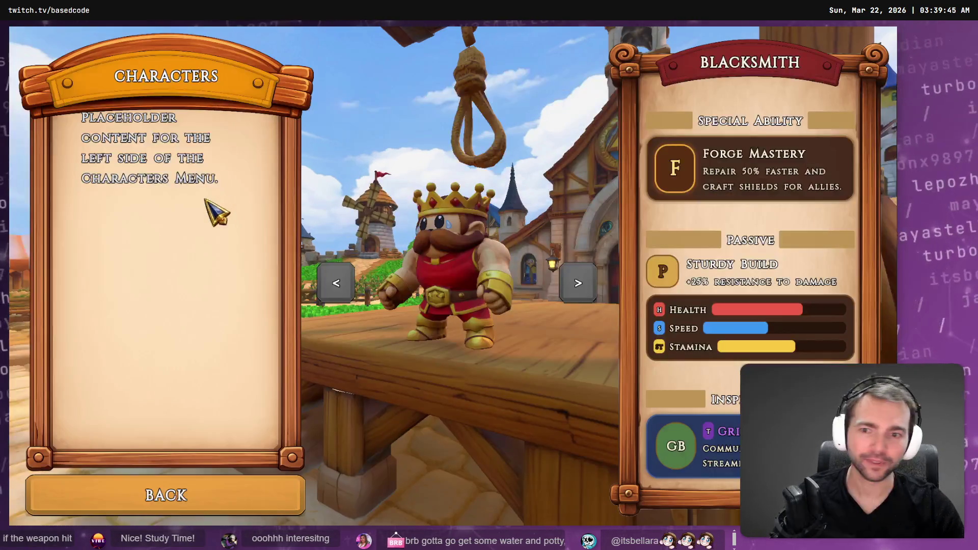
left_click(153, 491)
left_click(196, 405)
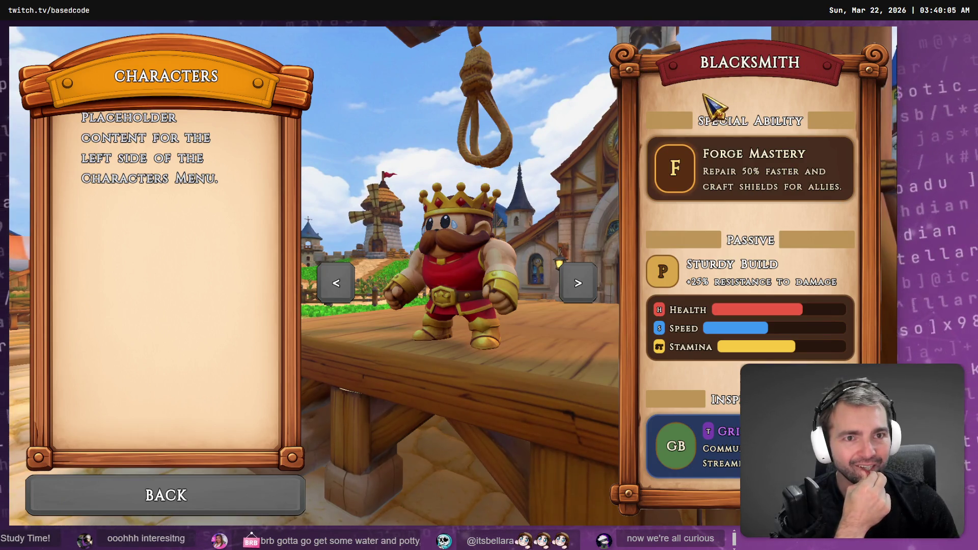
left_click(153, 506)
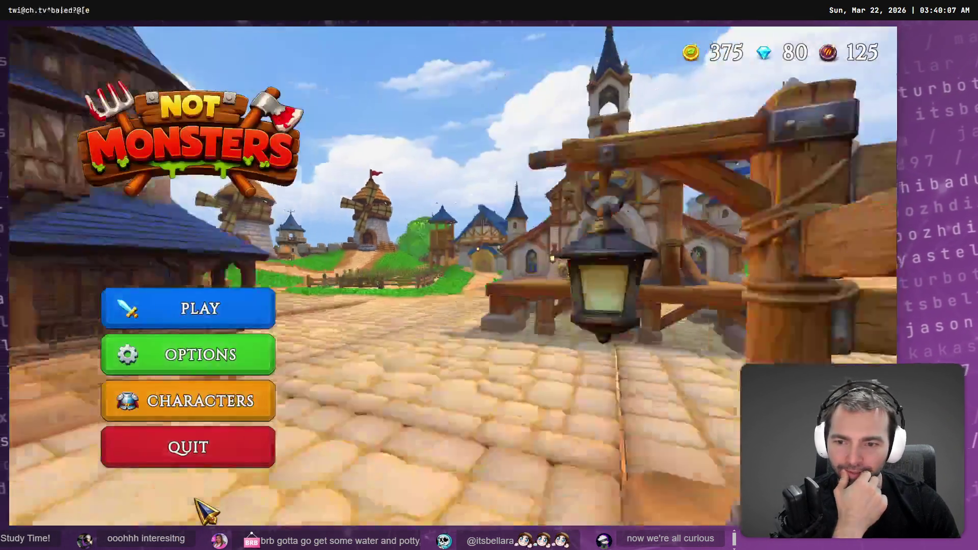
left_click(228, 405)
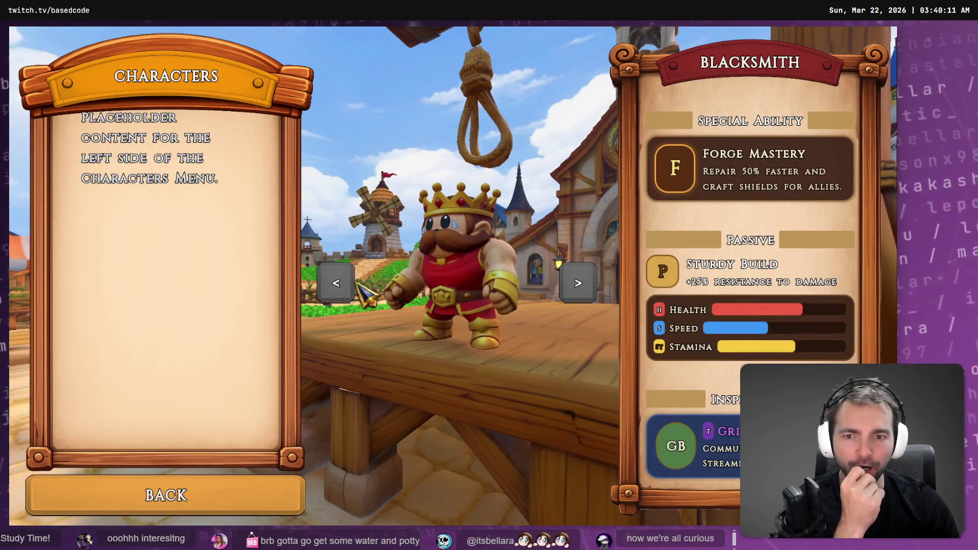
key("F8")
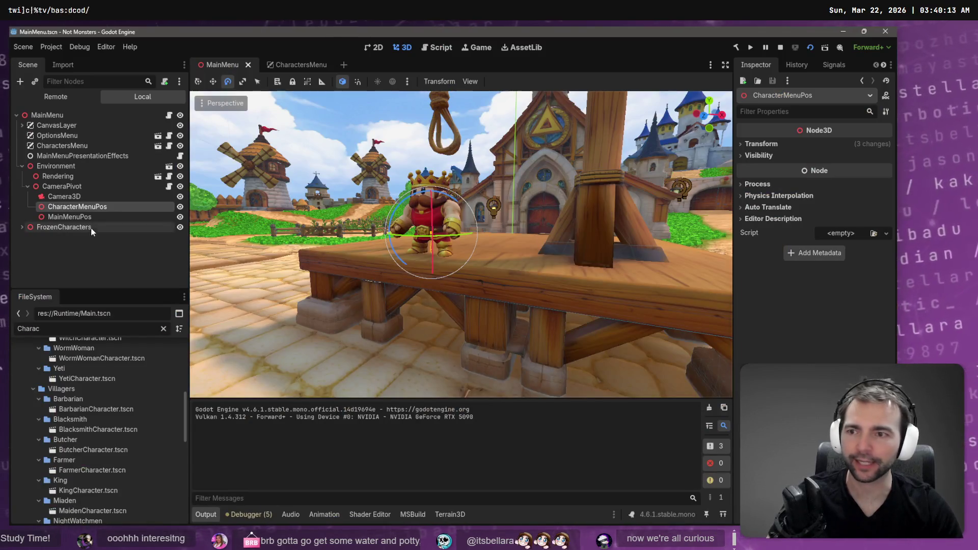
Open the CharactersMenu scene and browse the BackButton's colour and style overrides
left_click(273, 67)
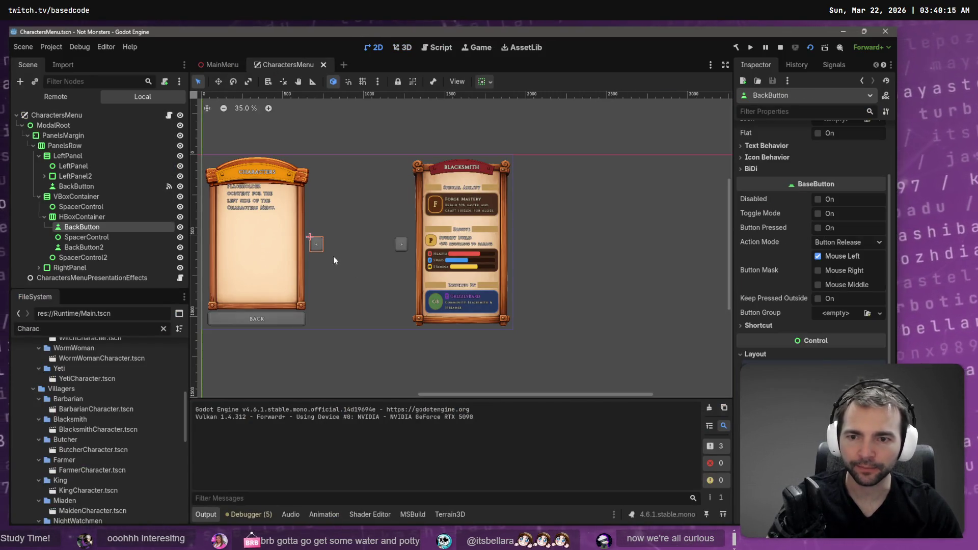
scroll(813, 254, "down", 5)
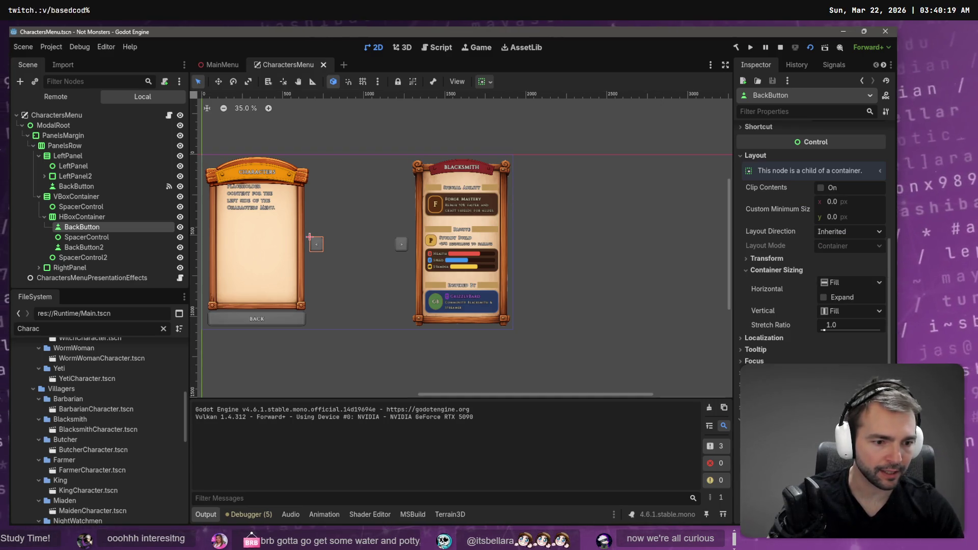
scroll(812, 230, "down", 5)
left_click(777, 182)
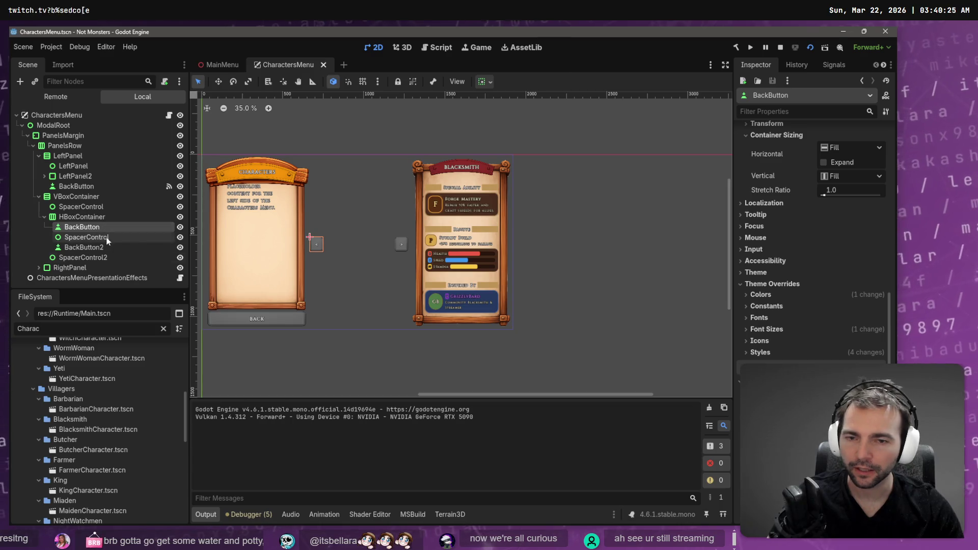
scroll(813, 229, "down", 4)
scroll(794, 306, "up", 3)
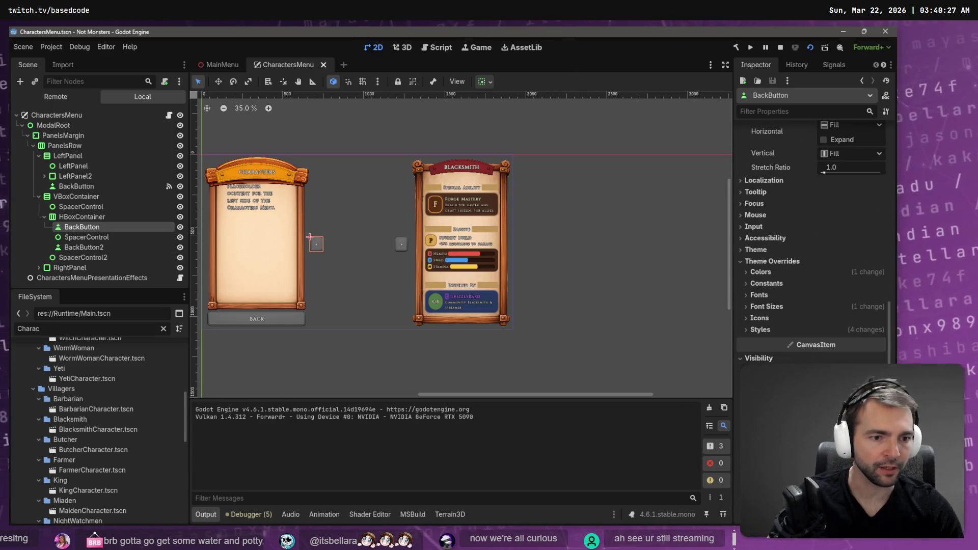
left_click(784, 330)
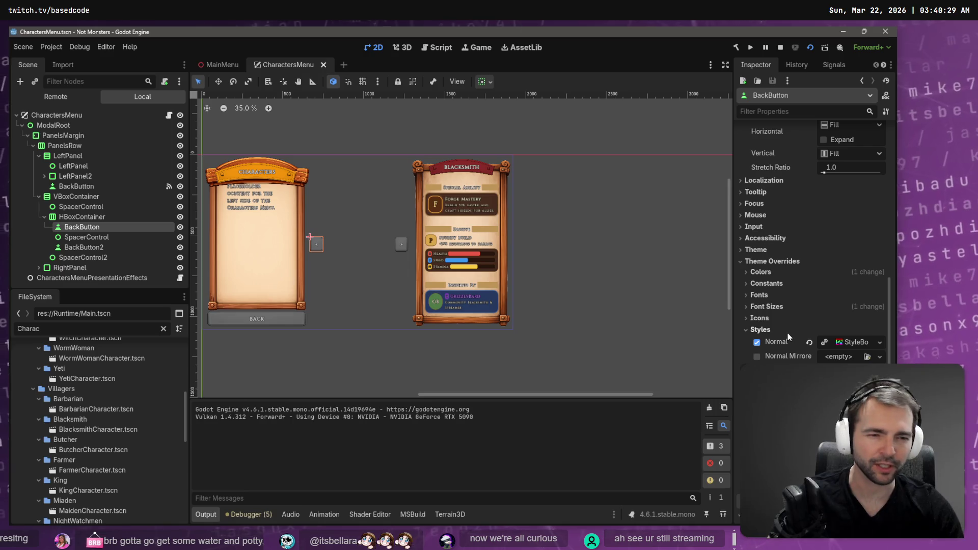
left_click(779, 272)
left_click(776, 272)
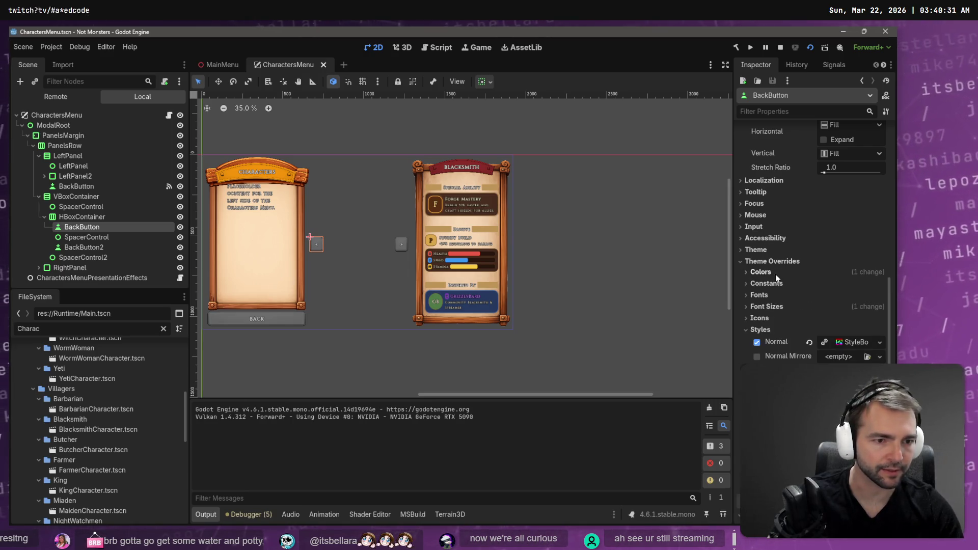
scroll(785, 306, "down", 3)
scroll(790, 331, "down", 2)
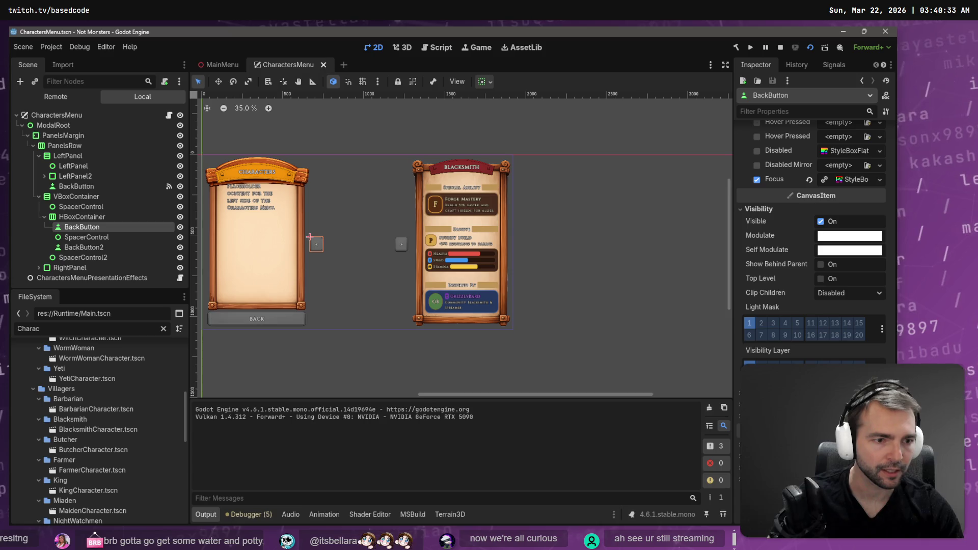
scroll(790, 332, "up", 10)
scroll(824, 348, "up", 6)
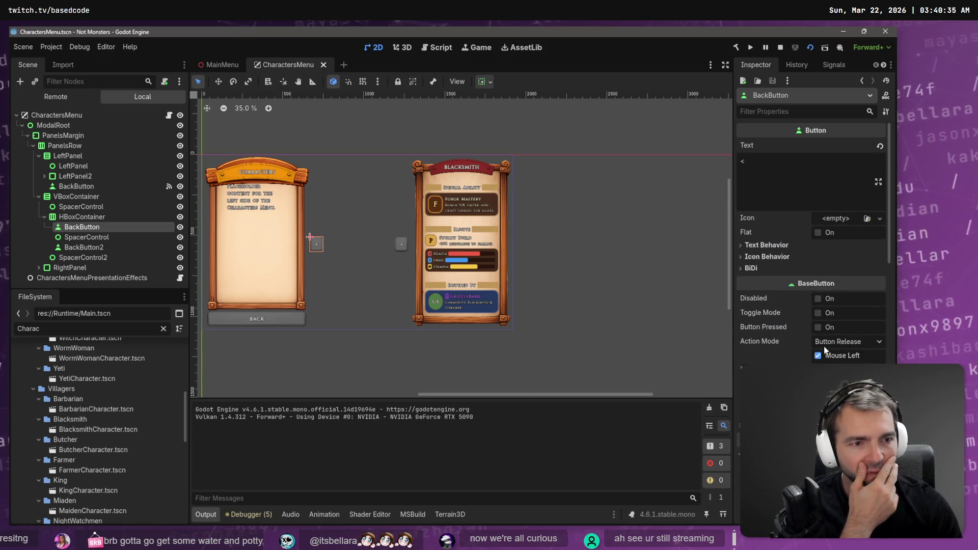
scroll(827, 341, "down", 2)
scroll(826, 340, "down", 5)
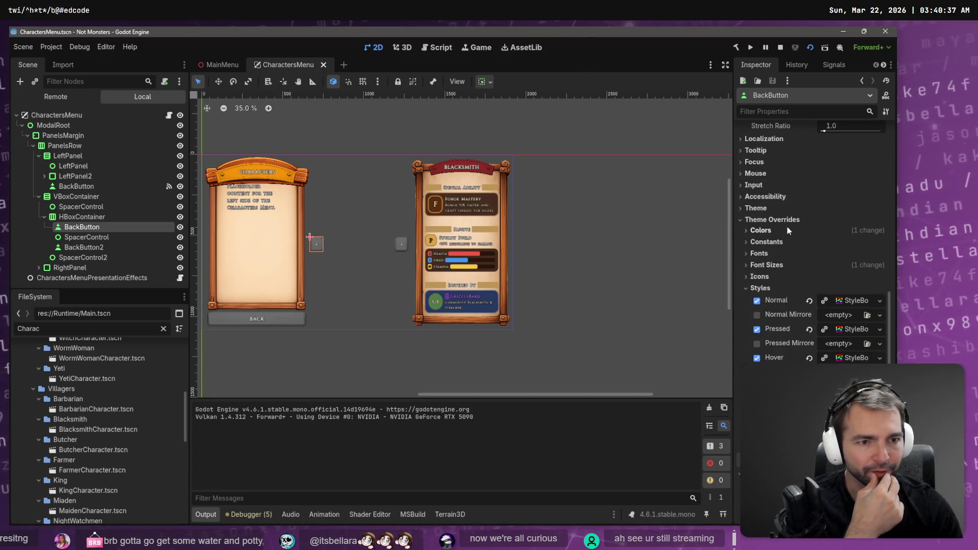
Expand BackButton's Normal StyleBox down to its grey Modulate colour
left_click(127, 217)
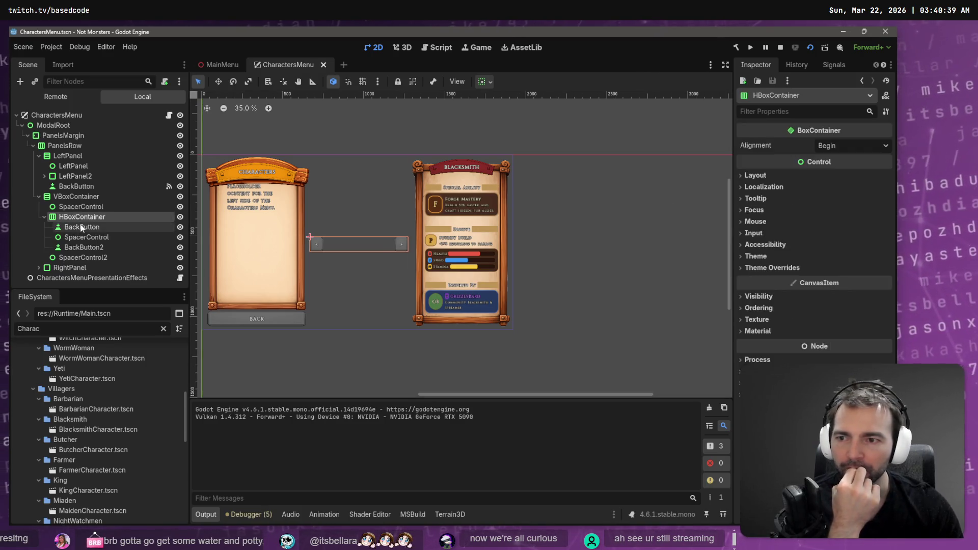
left_click(127, 227)
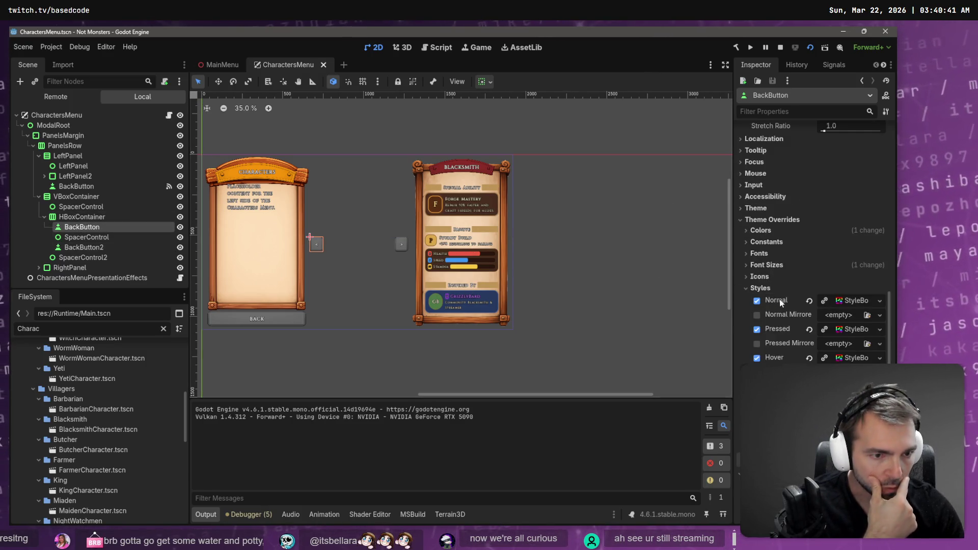
left_click(851, 301)
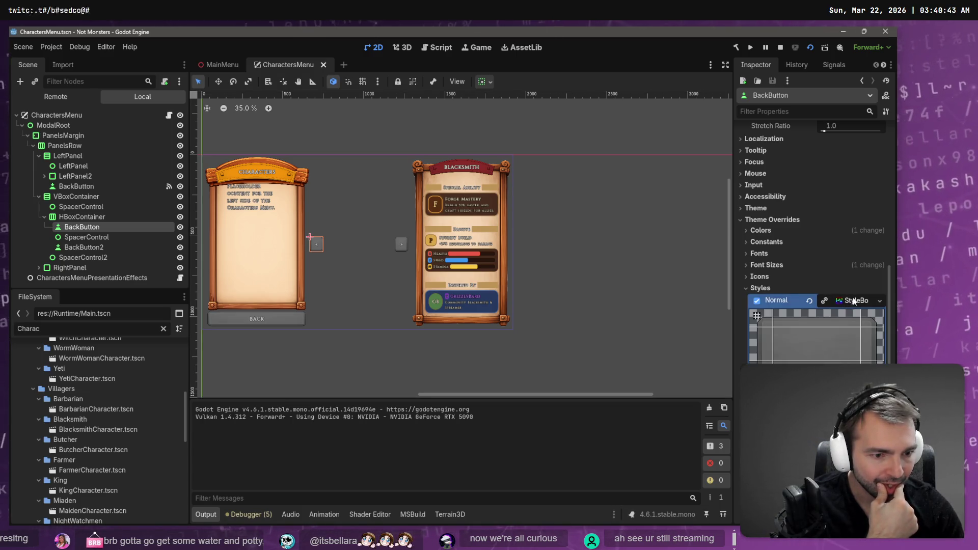
scroll(850, 301, "down", 3)
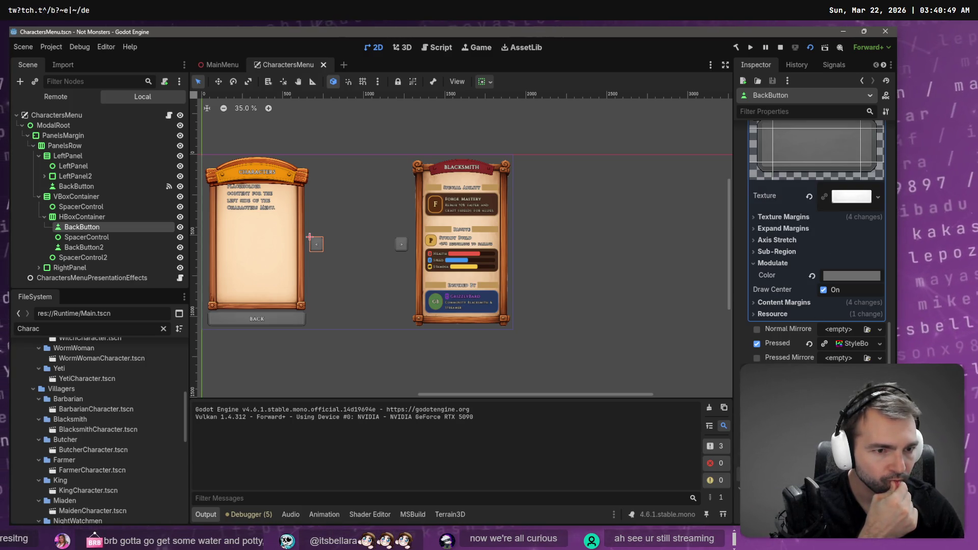
scroll(815, 204, "up", 2)
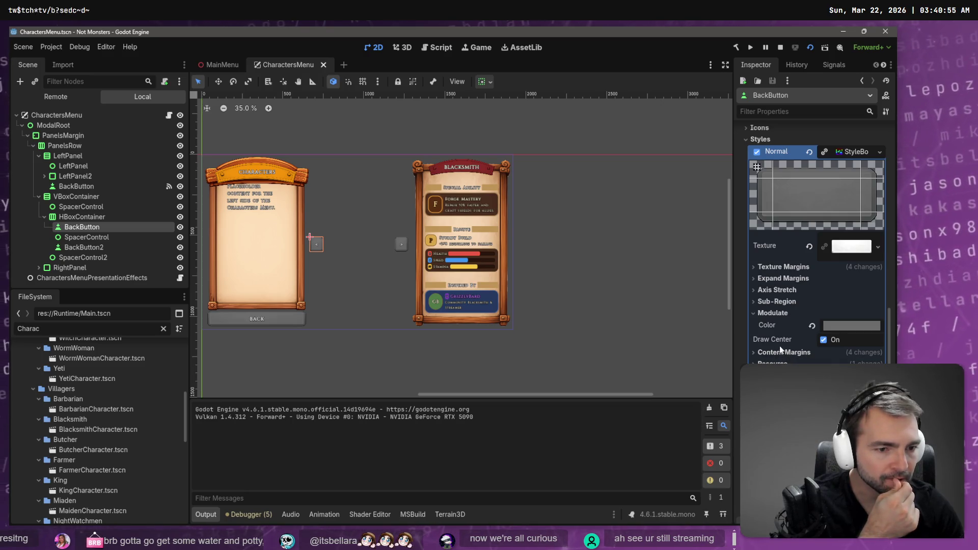
left_click(811, 325)
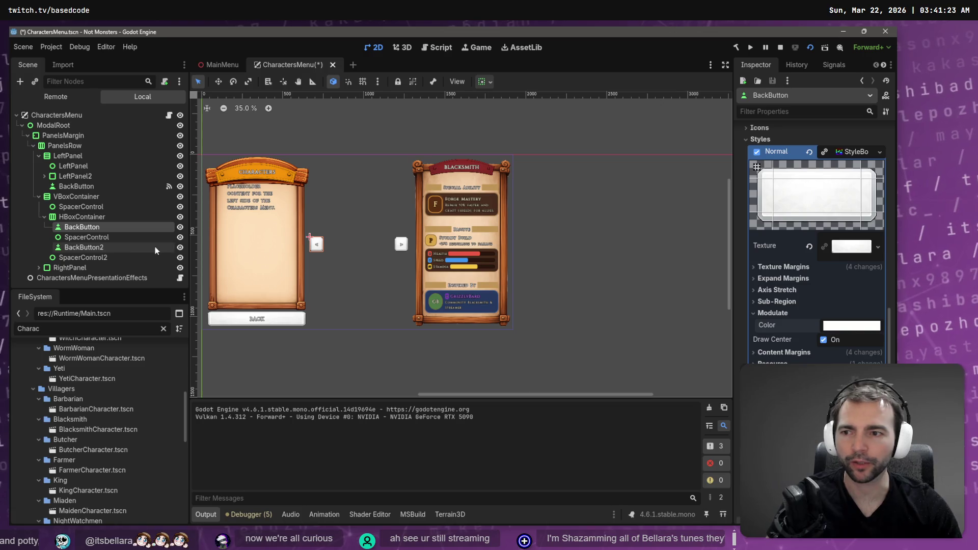
Apply the white modulate to BackButton2 as well, then return to the MainMenu scene
left_click(111, 248, "ctrl")
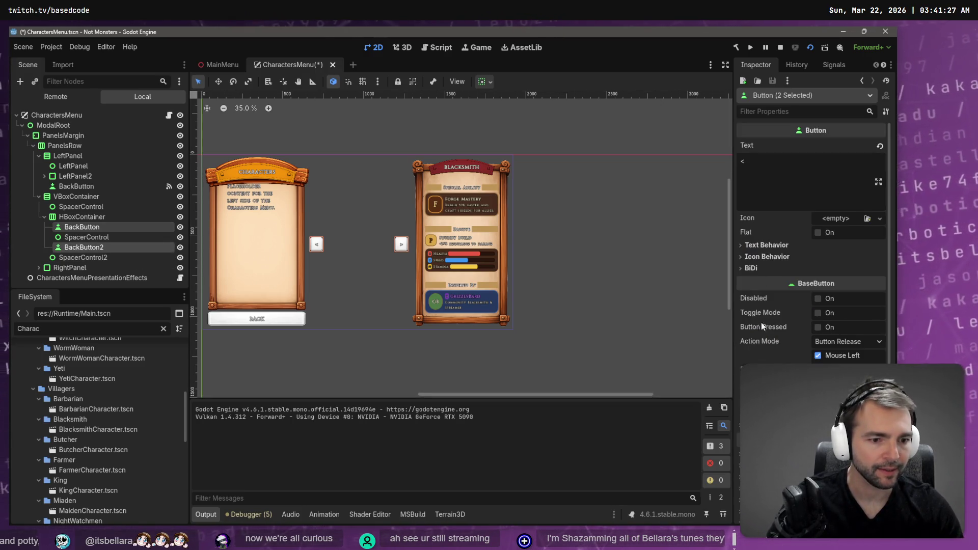
scroll(761, 322, "down", 5)
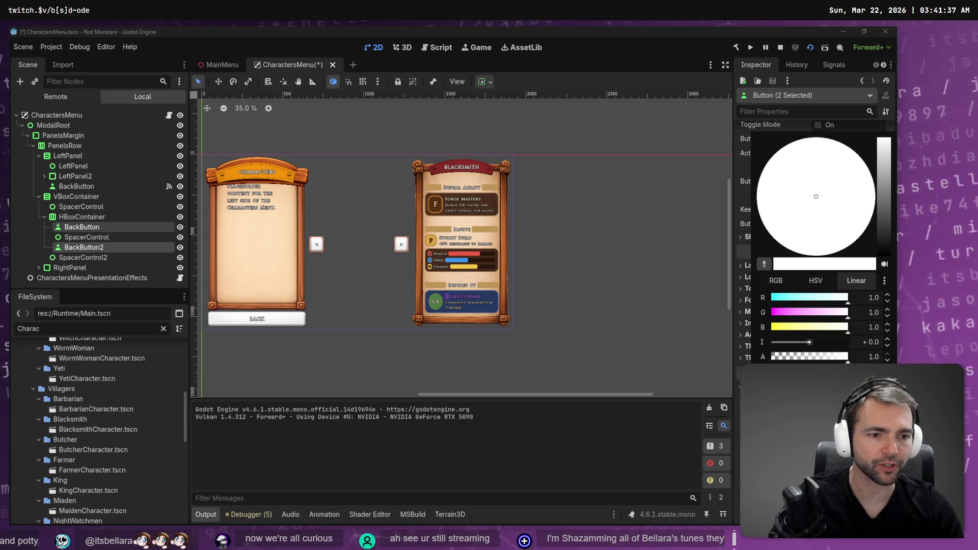
left_click(227, 67)
left_click(224, 65)
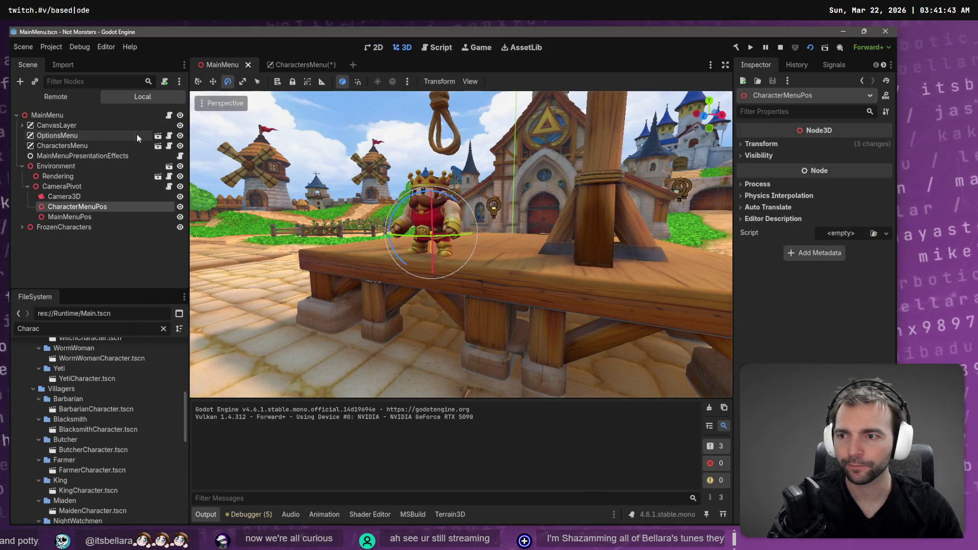
Inspect PlayButton's tint colour alongside the saved colour swatches
left_click(21, 126)
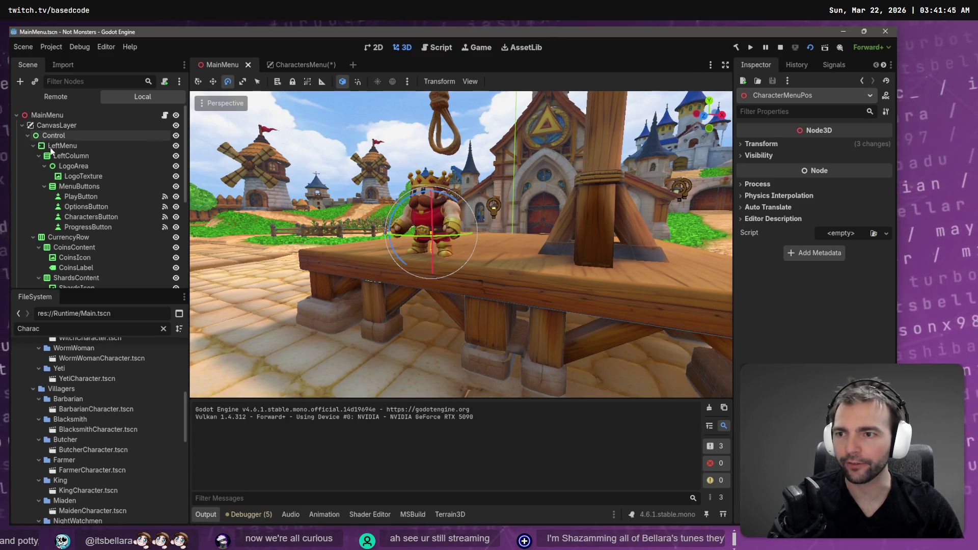
left_click(102, 195)
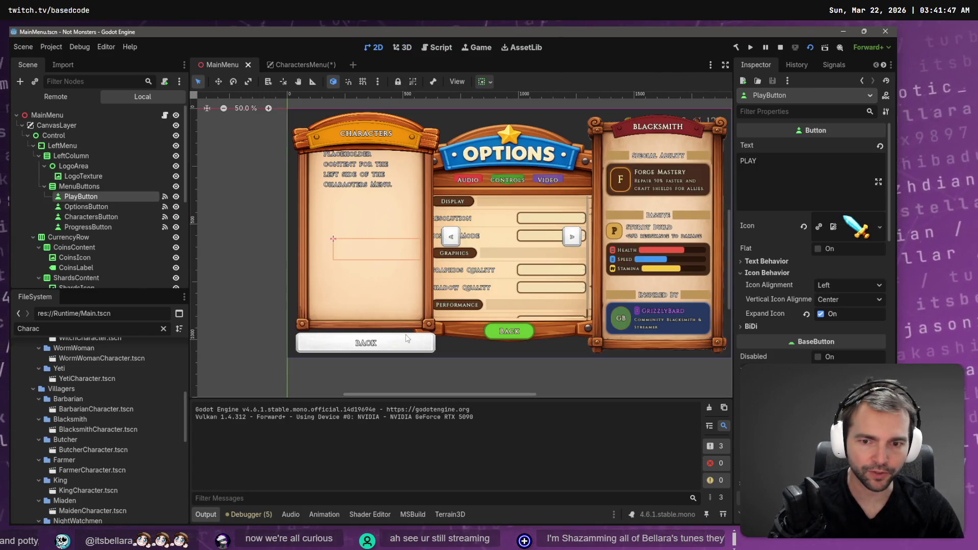
scroll(813, 255, "down", 15)
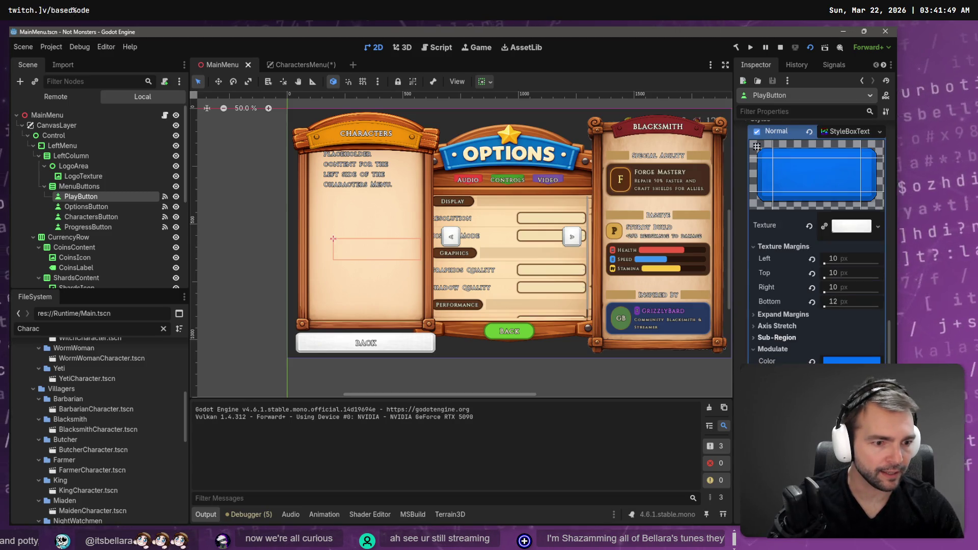
left_click(852, 361)
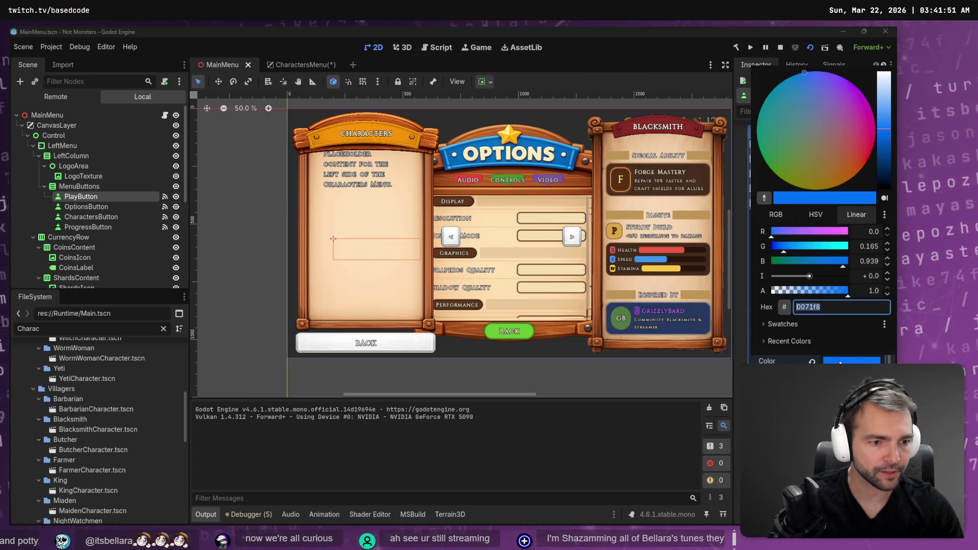
left_click(765, 325)
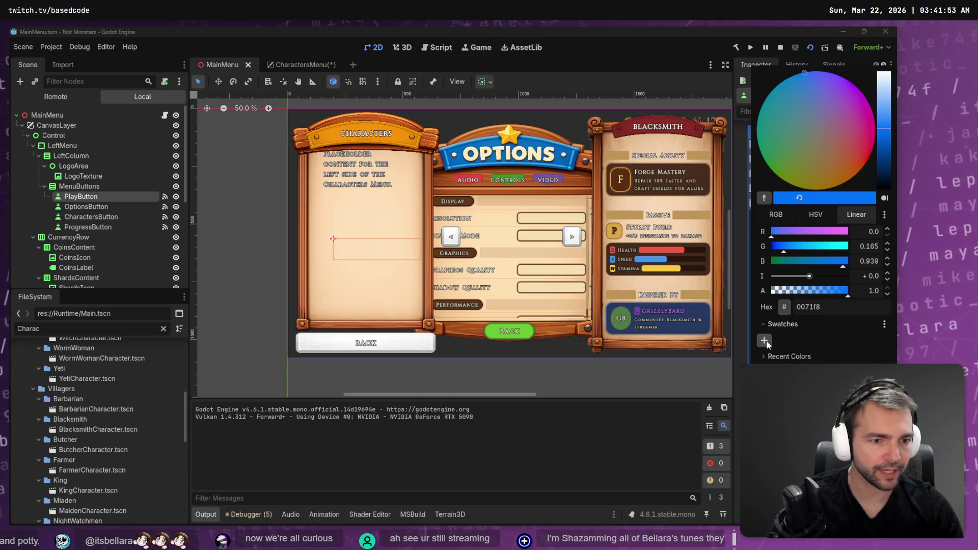
left_click(99, 204)
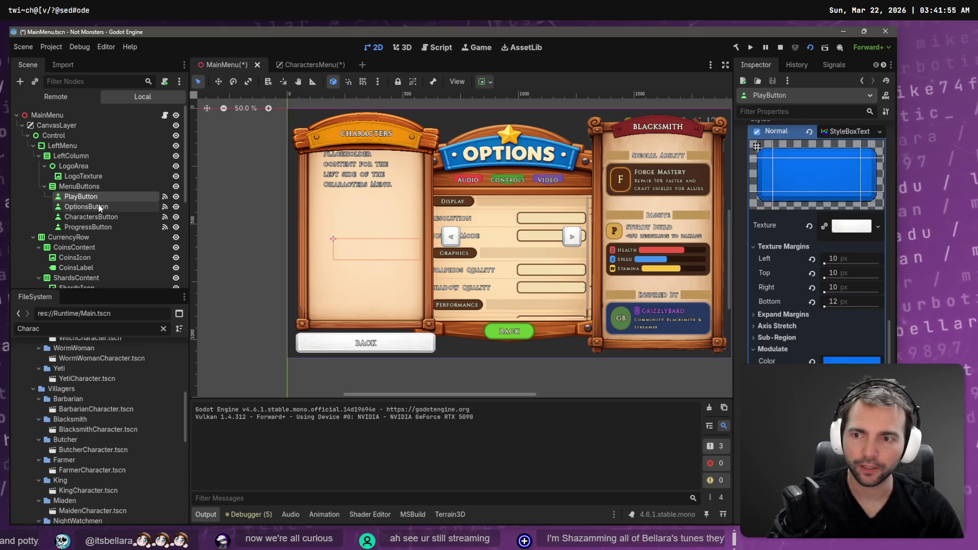
Select OptionsButton and browse its colour overrides
left_click(99, 203)
left_click(99, 206)
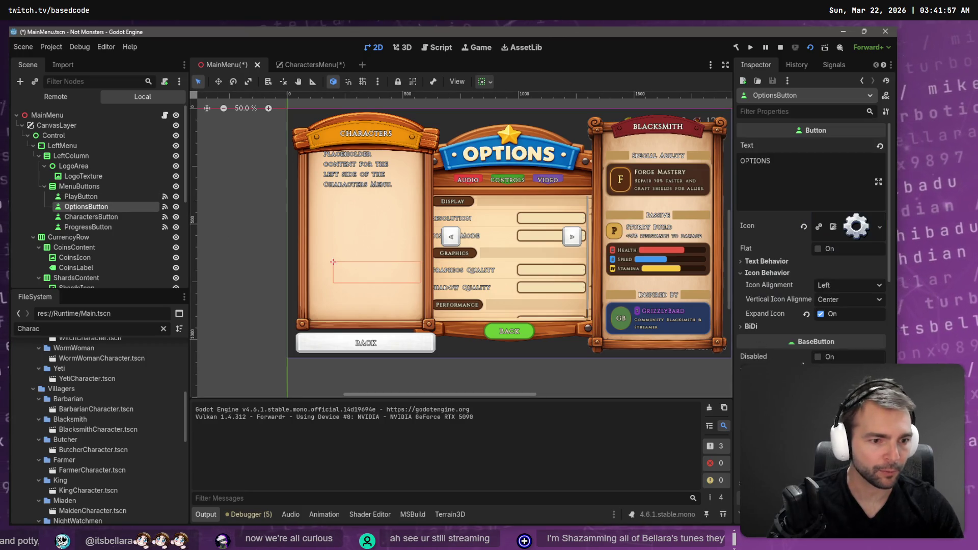
scroll(810, 255, "down", 10)
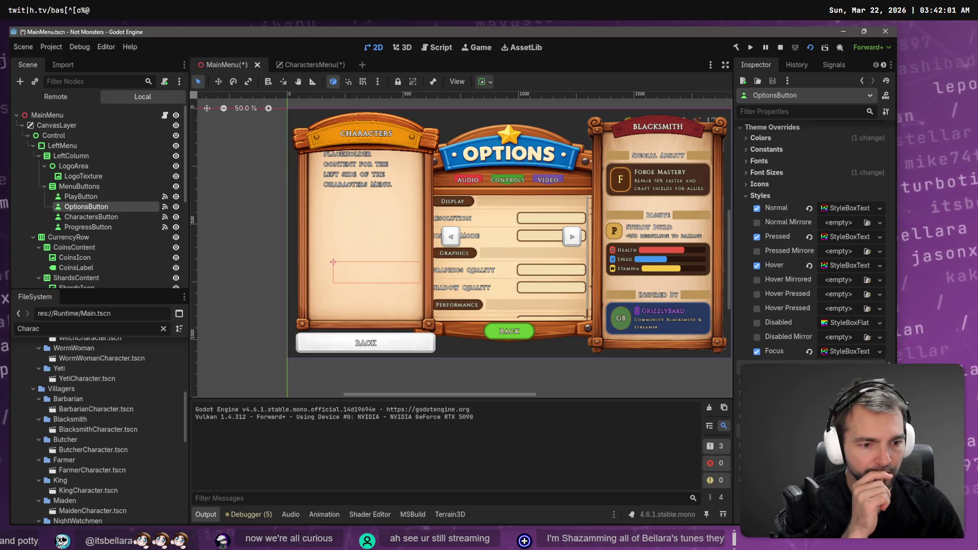
scroll(810, 230, "up", 8)
scroll(783, 310, "down", 5)
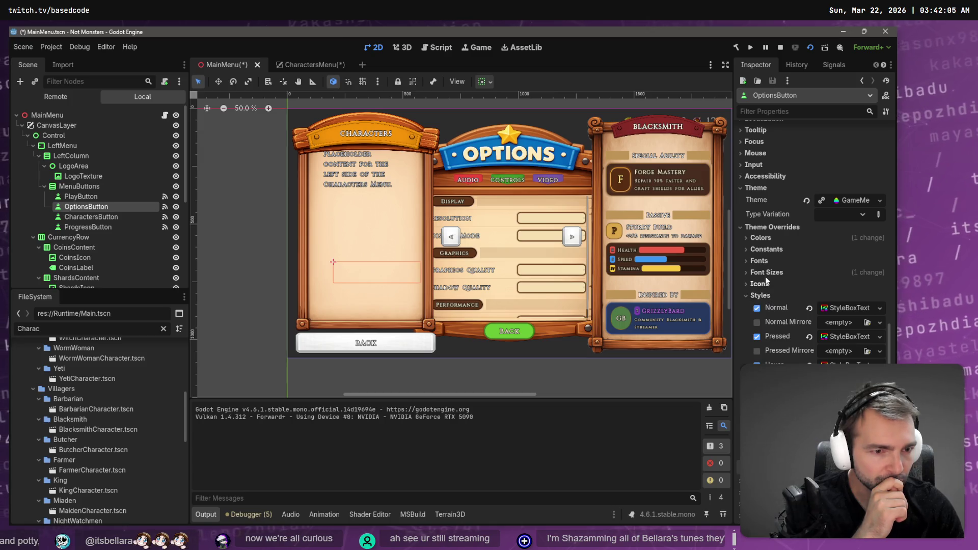
left_click(768, 238)
left_click(771, 239)
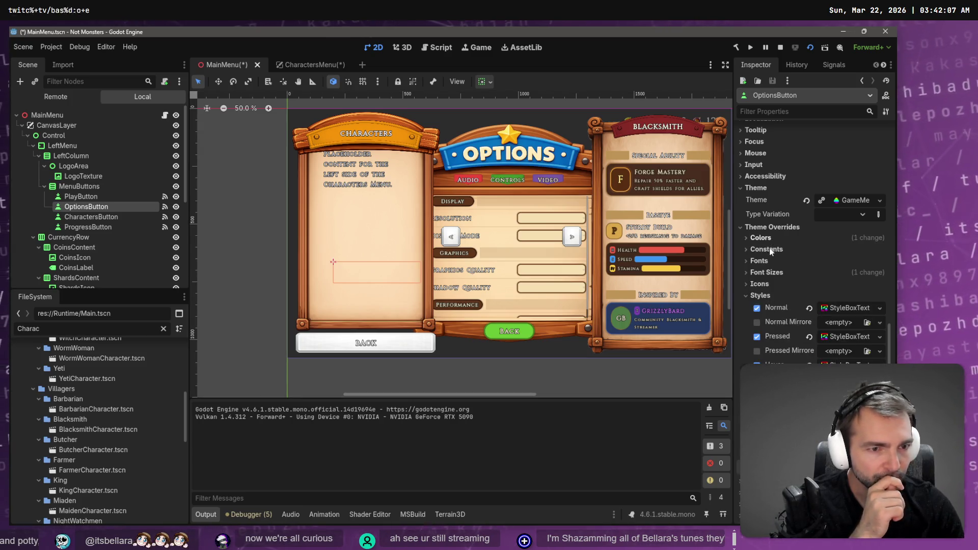
scroll(770, 254, "down", 3)
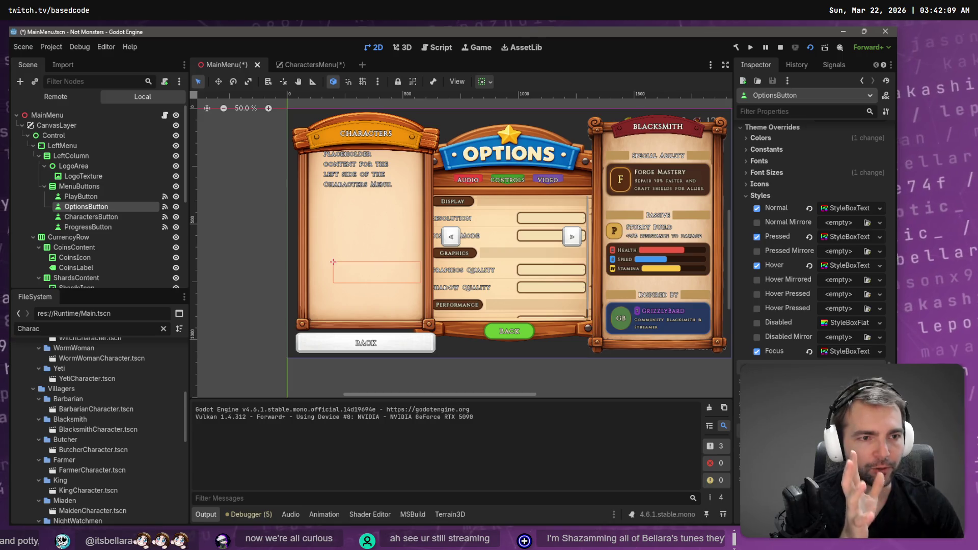
scroll(781, 300, "up", 5)
scroll(812, 245, "down", 4)
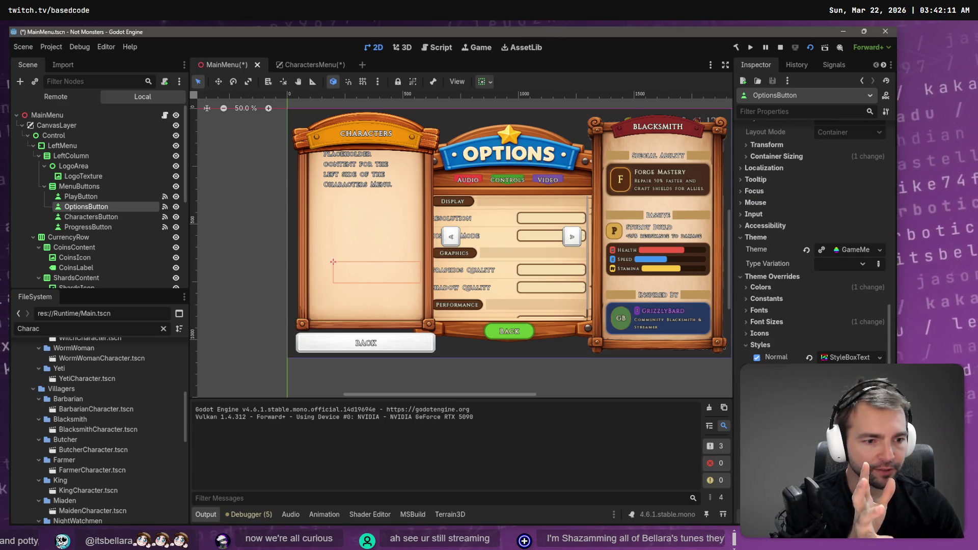
Bring up OptionsButton's green Normal-style tint with the saved swatches
left_click(838, 359)
scroll(815, 239, "down", 5)
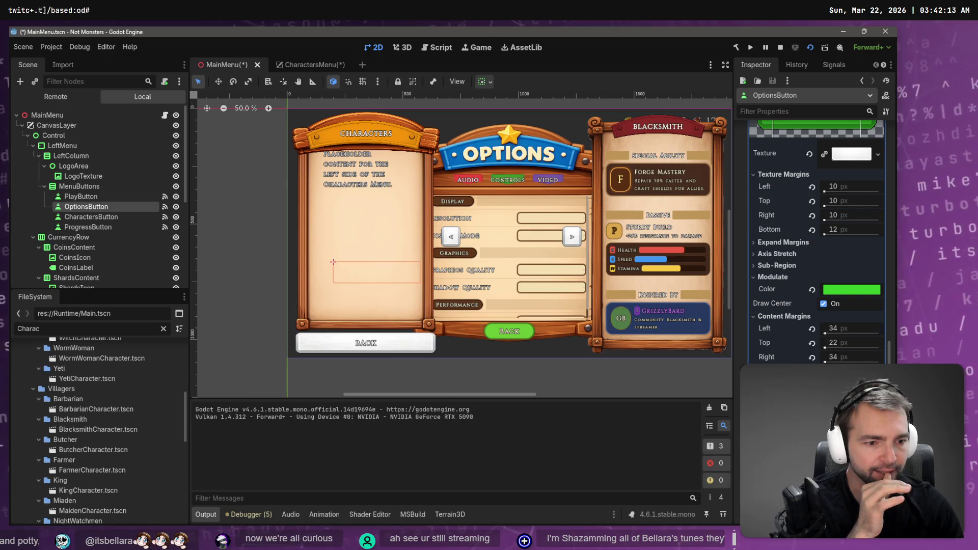
left_click(833, 288)
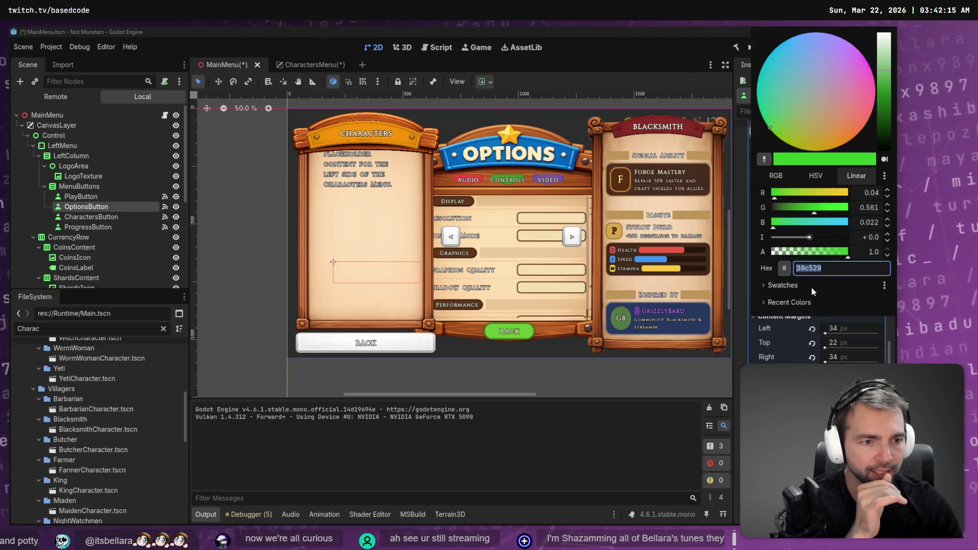
left_click(777, 286)
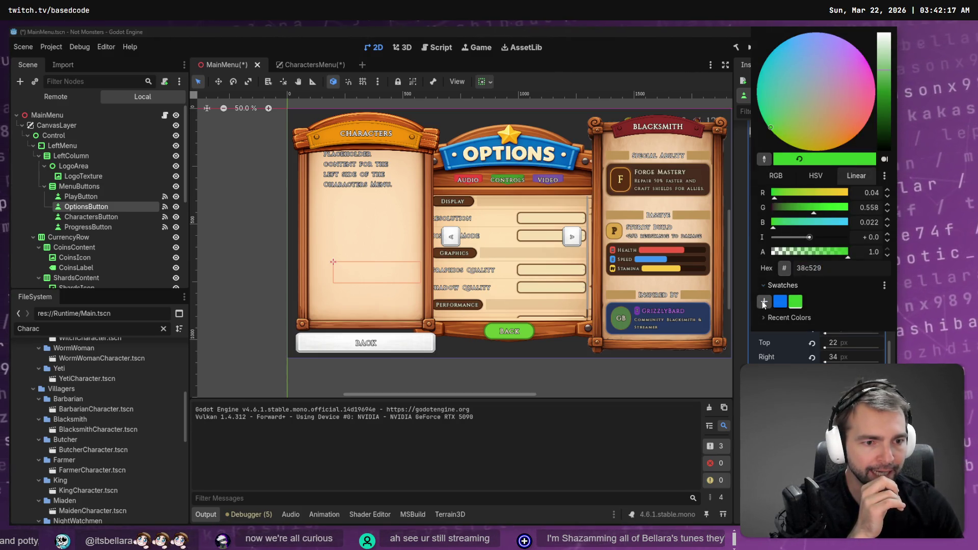
Save CharactersButton's orange tint f89408 as a colour swatch
left_click(87, 224)
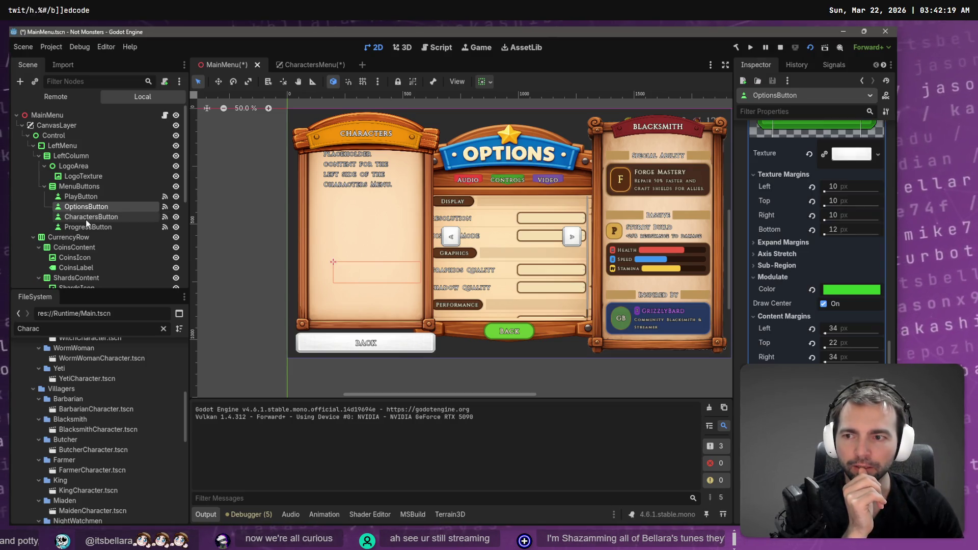
left_click(89, 218)
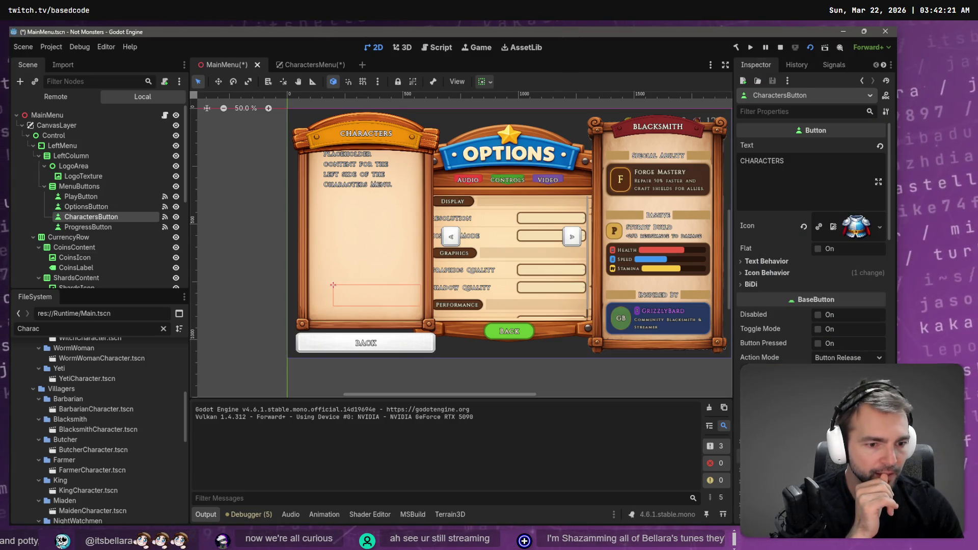
scroll(813, 290, "down", 10)
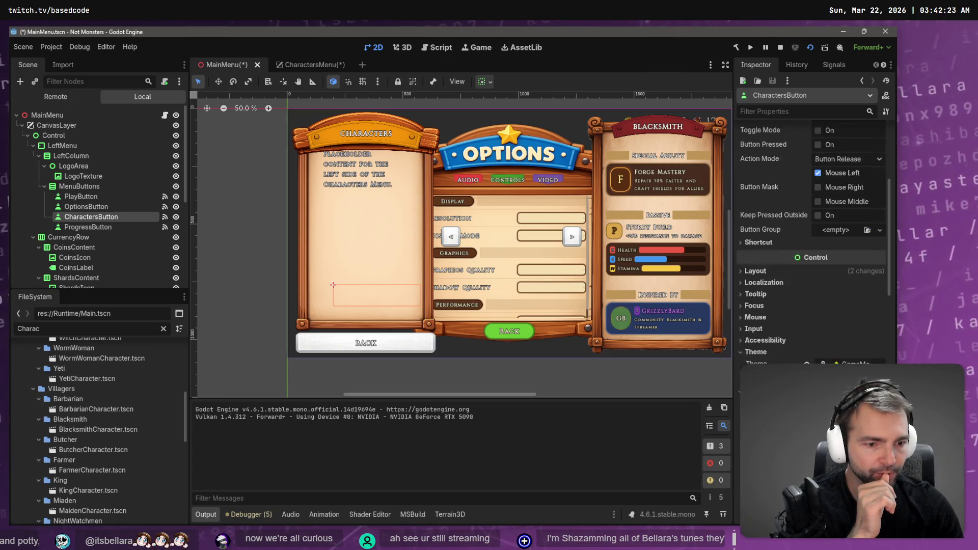
left_click(815, 352)
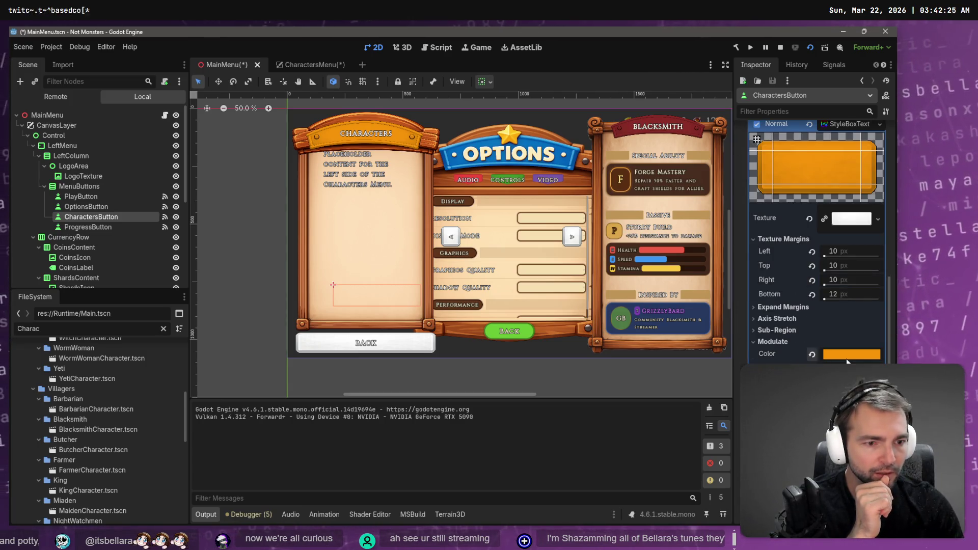
left_click(848, 355)
left_click(782, 318)
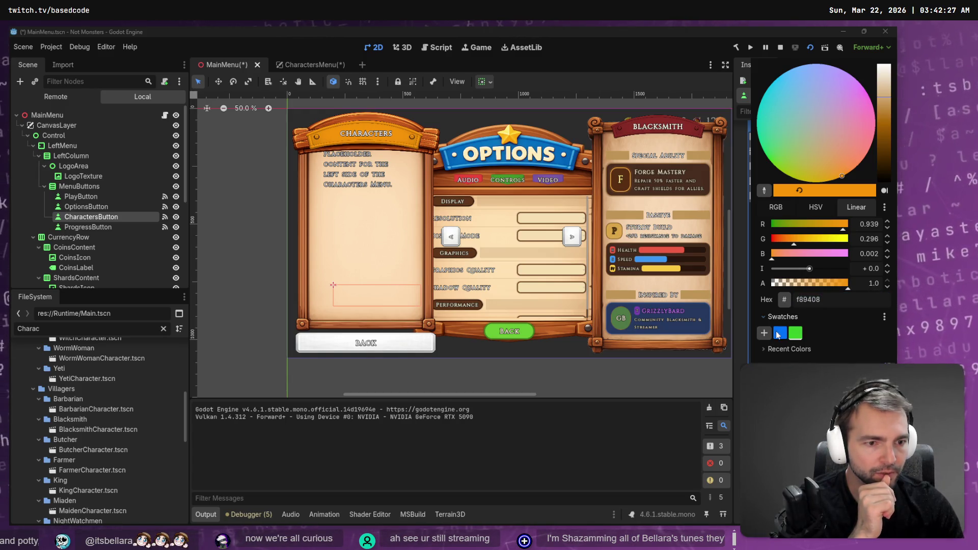
left_click(764, 333)
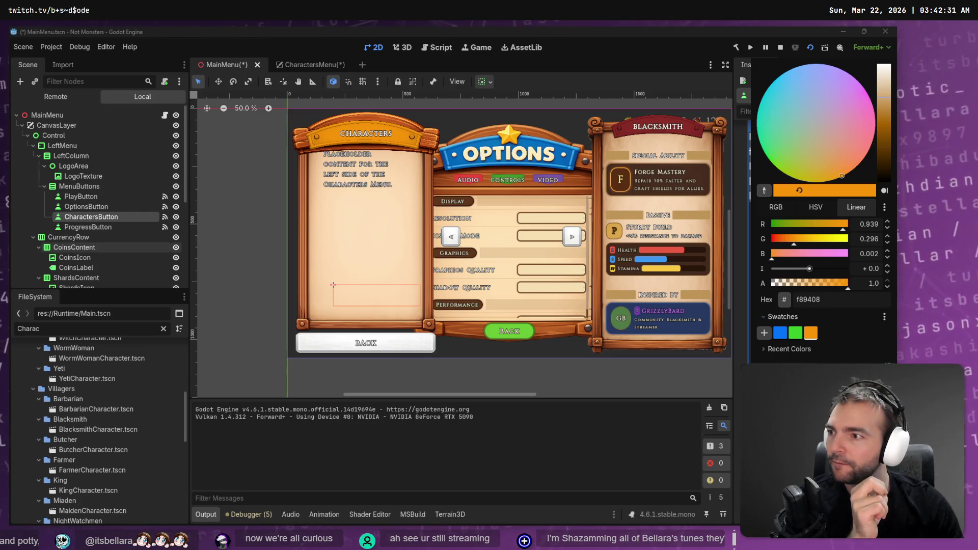
key("Escape")
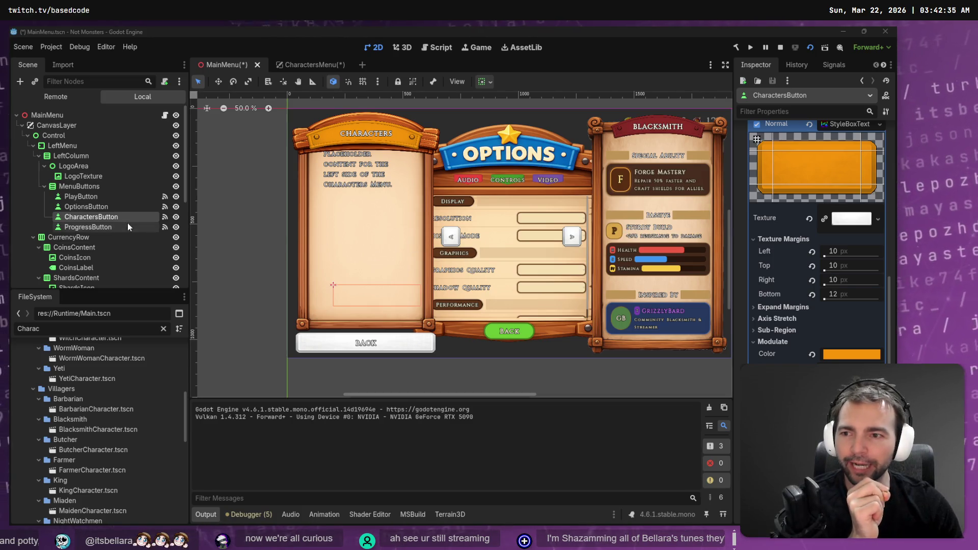
Save ProgressButton's red tint db2b2b as a swatch, then return to CharactersMenu
left_click(87, 226)
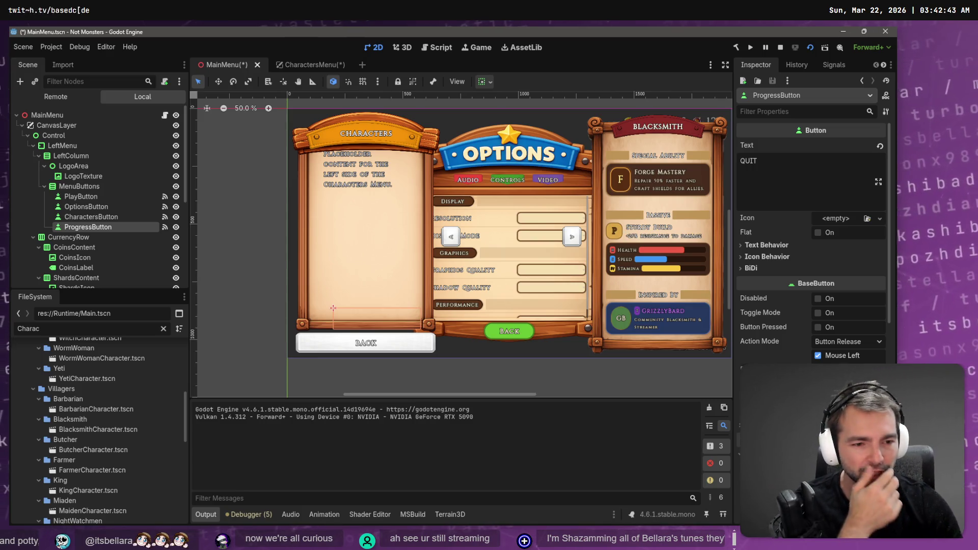
scroll(811, 229, "down", 3)
scroll(811, 229, "down", 4)
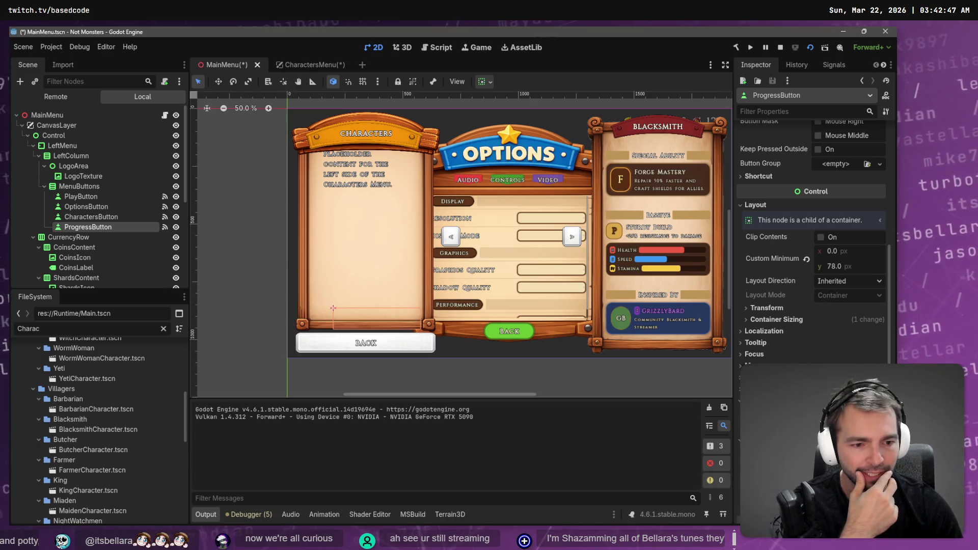
left_click(815, 412)
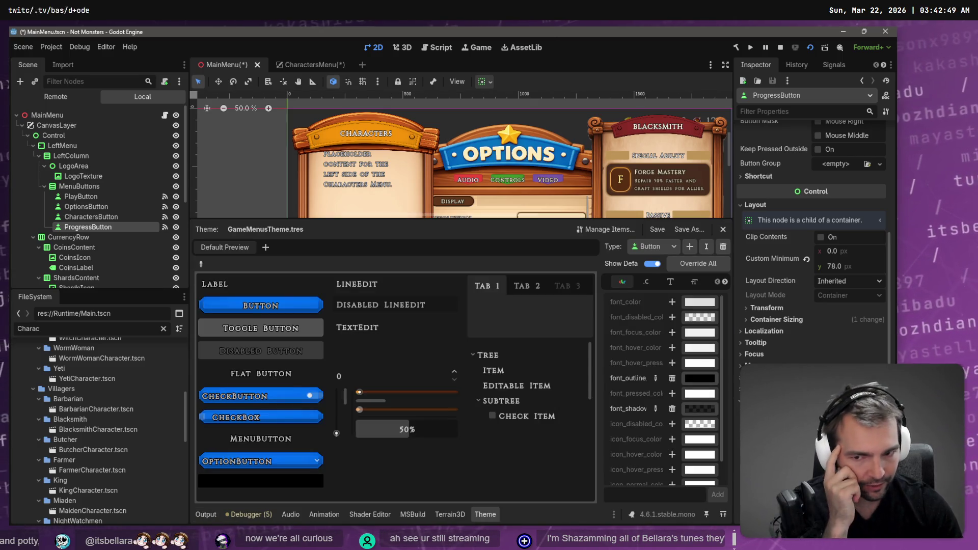
scroll(817, 356, "down", 4)
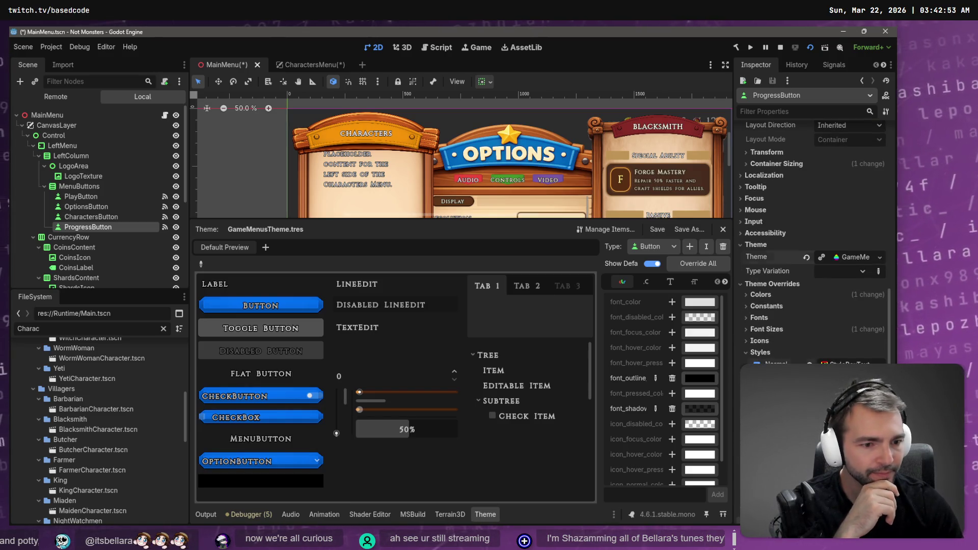
left_click(817, 354)
scroll(835, 349, "down", 5)
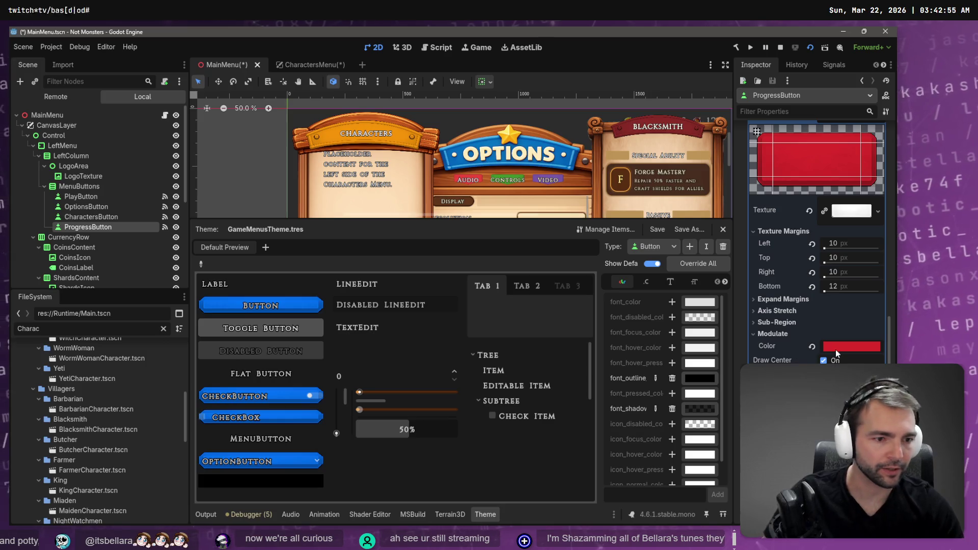
left_click(840, 347)
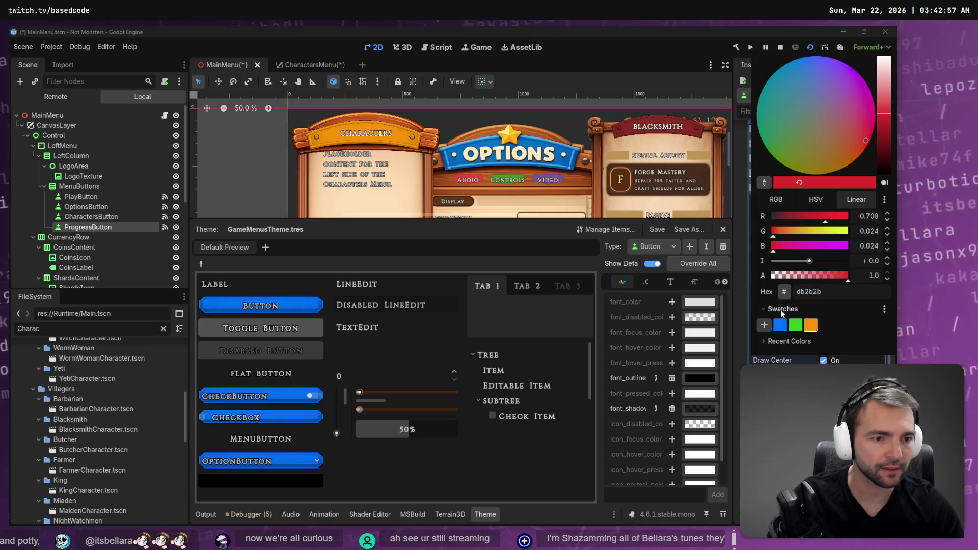
left_click(764, 325)
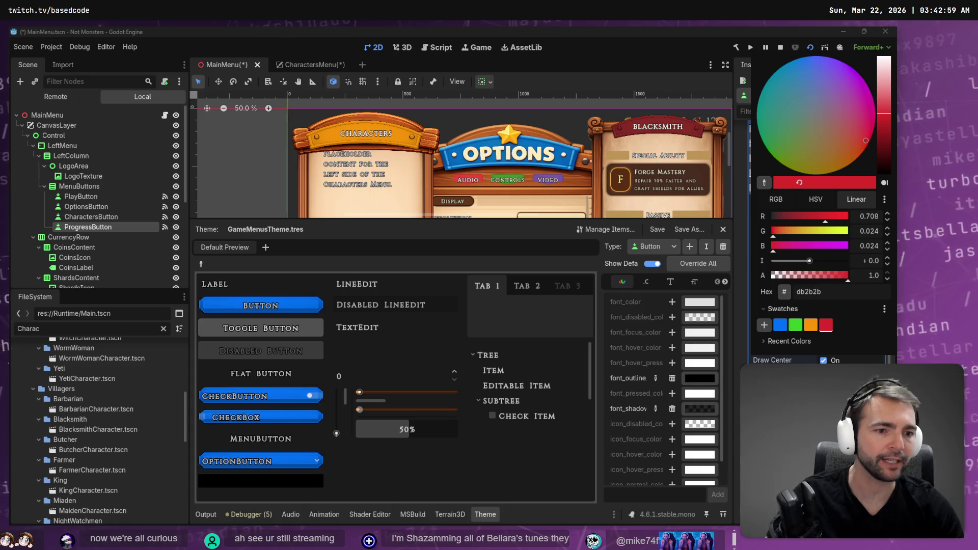
left_click(741, 358)
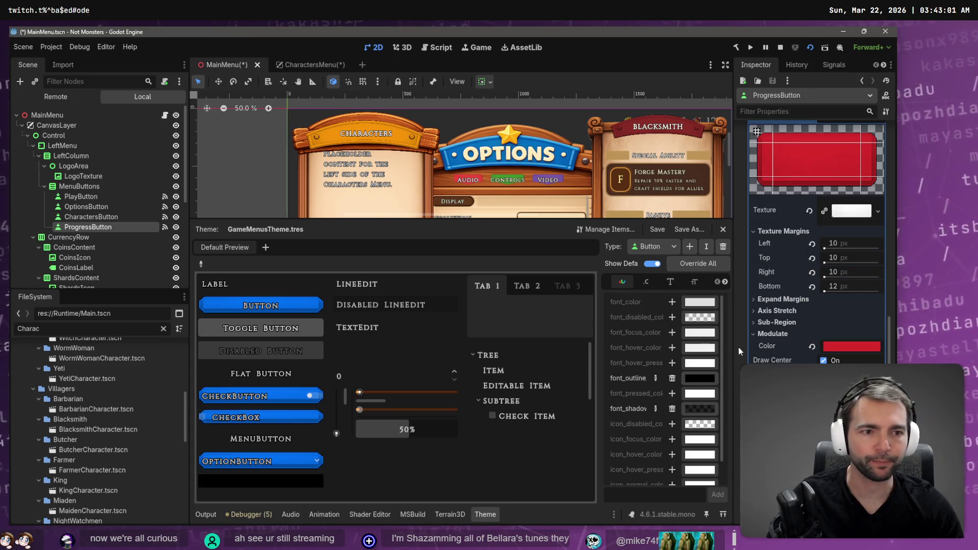
left_click(304, 62)
Close the Theme panel, select BackButton and expand its Inspector properties to reach the style overrides
scroll(479, 153, "down", 4)
scroll(479, 153, "left", 3)
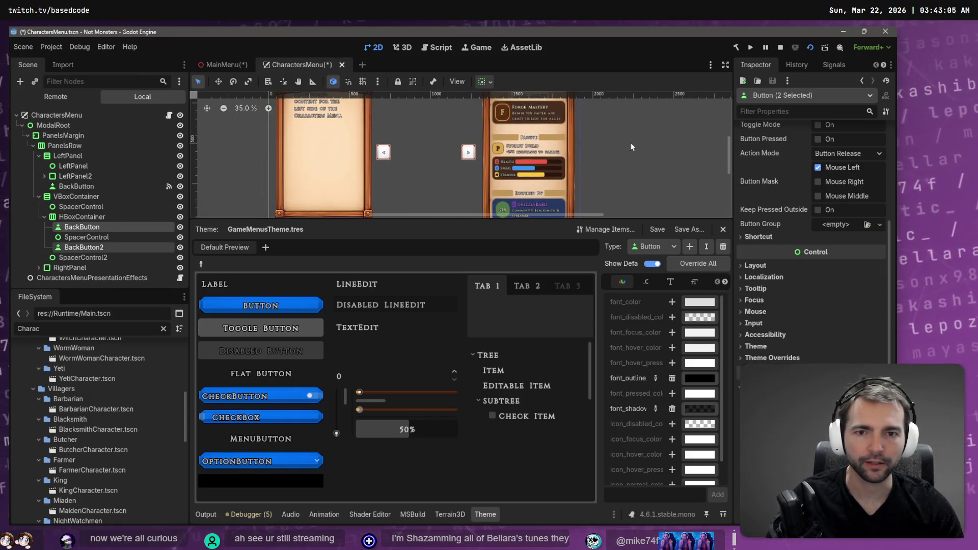
left_click(723, 229)
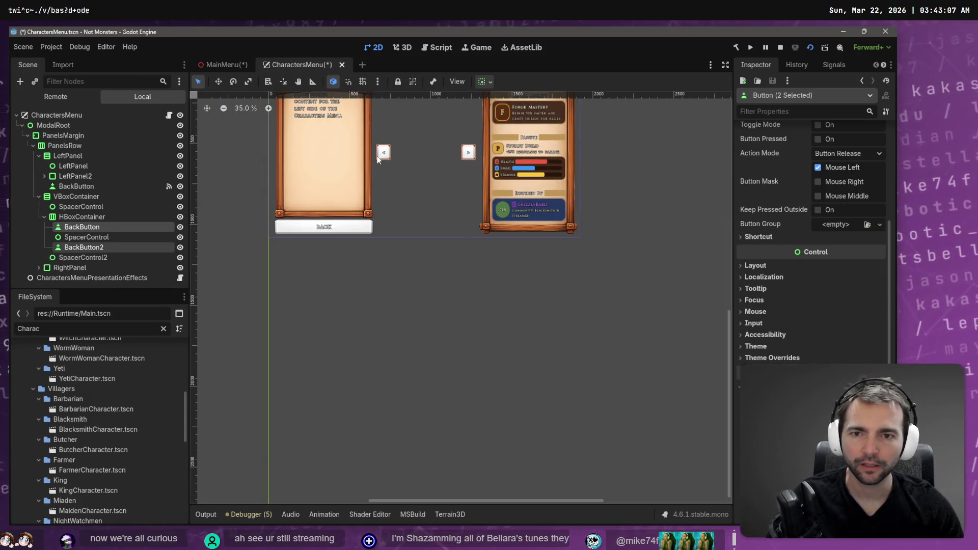
left_click(360, 229)
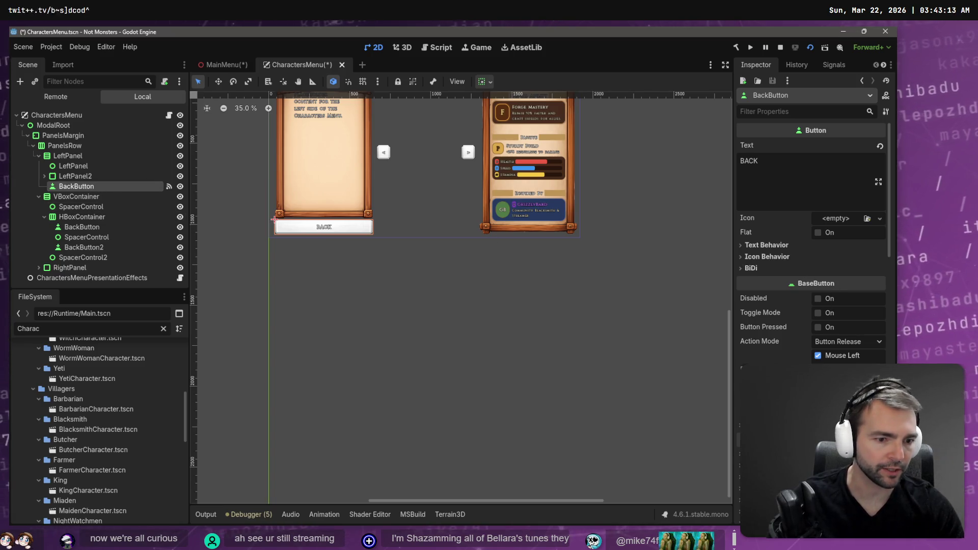
scroll(767, 330, "down", 3)
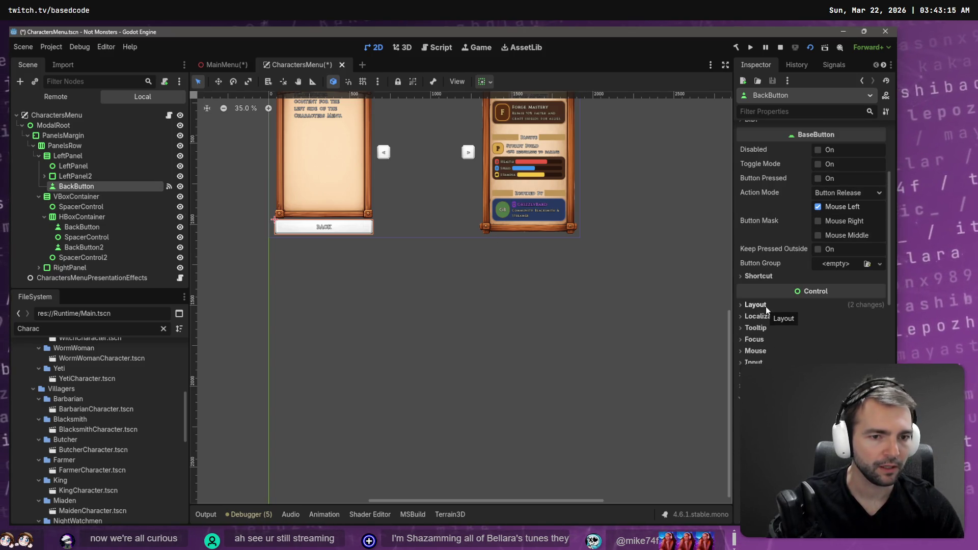
left_click(770, 306)
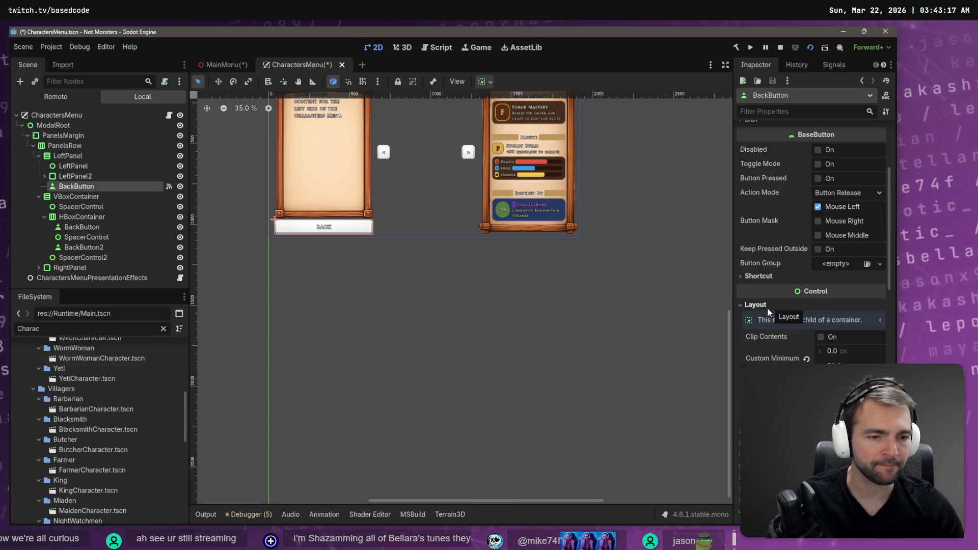
left_click(766, 304)
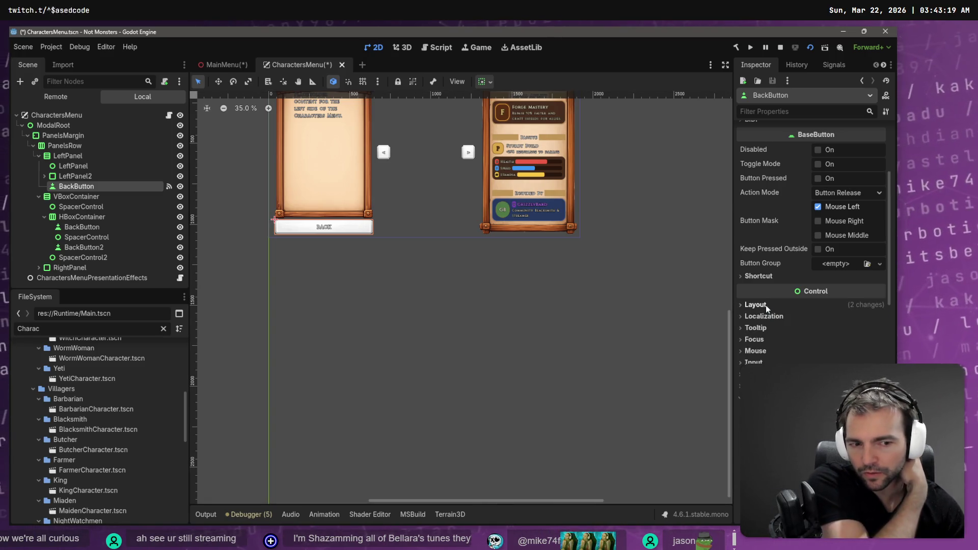
left_click(766, 305)
scroll(771, 331, "down", 3)
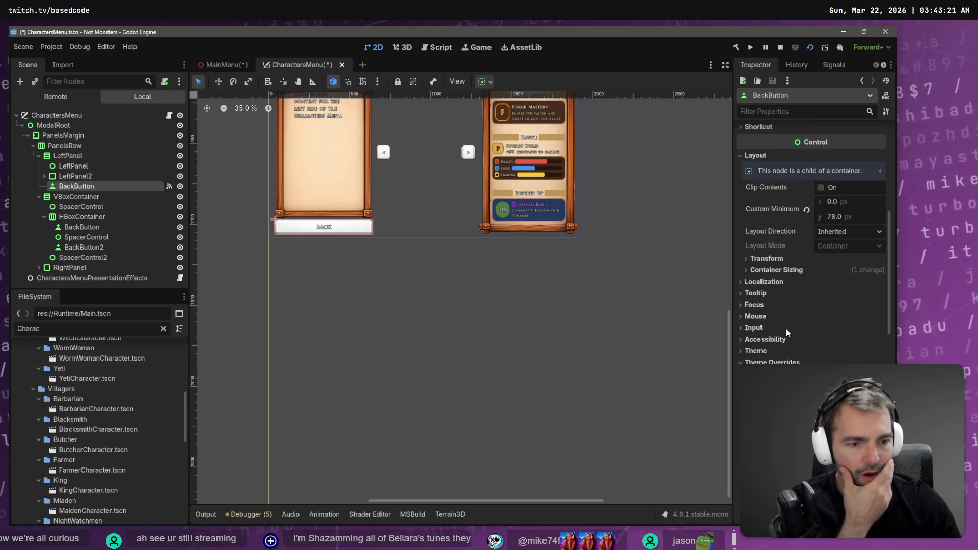
scroll(837, 328, "down", 10)
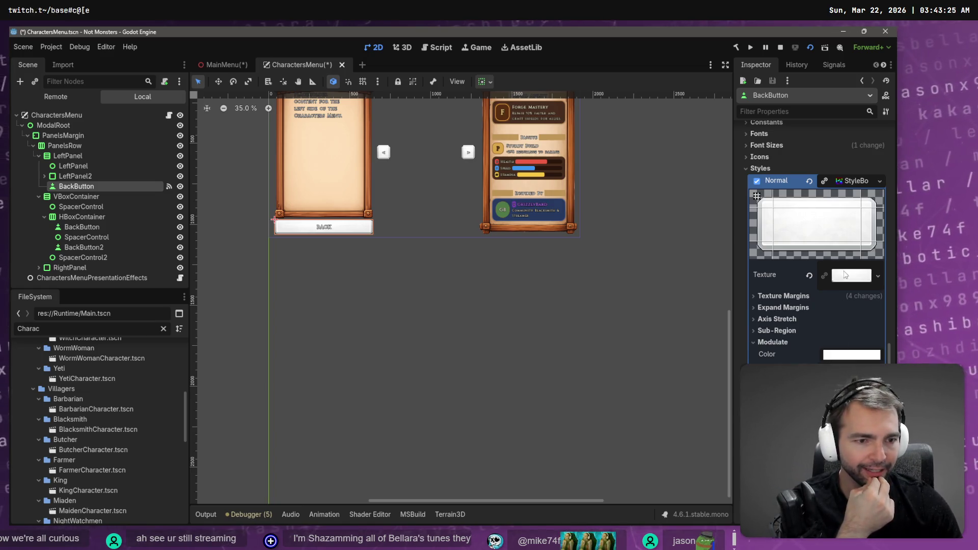
Eyedropper colours from the panel frame until the Normal Modulate Color is dark brown 843f1e, then save
left_click(845, 355)
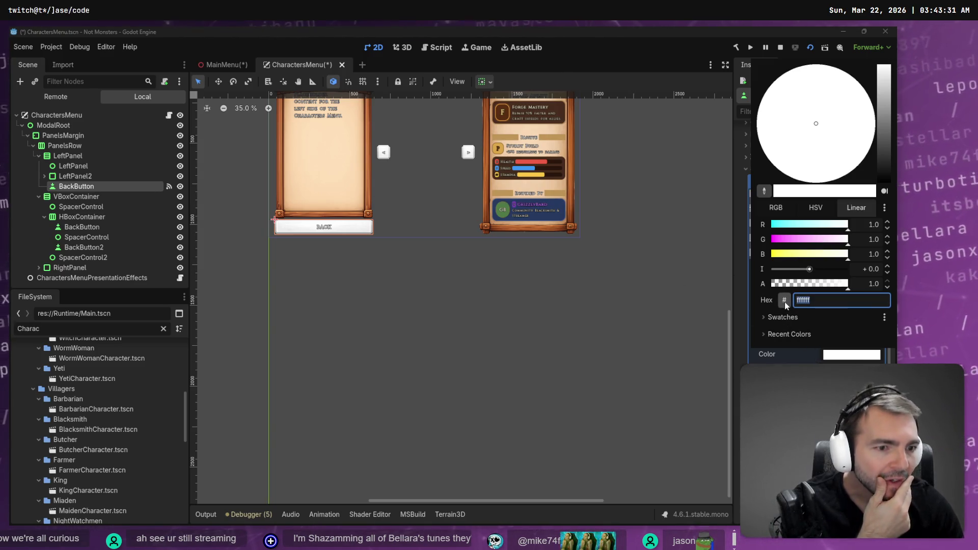
left_click(765, 193)
left_click(330, 182)
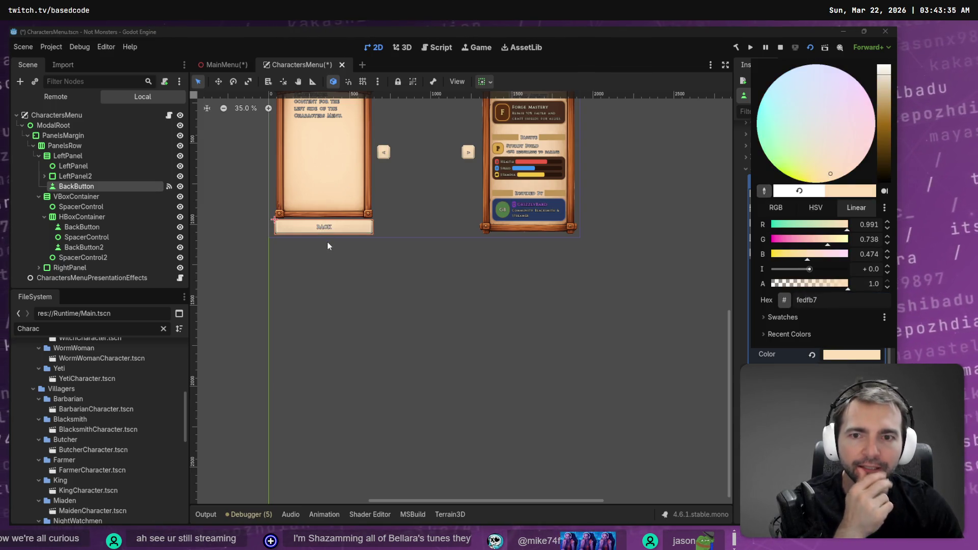
left_click(764, 193)
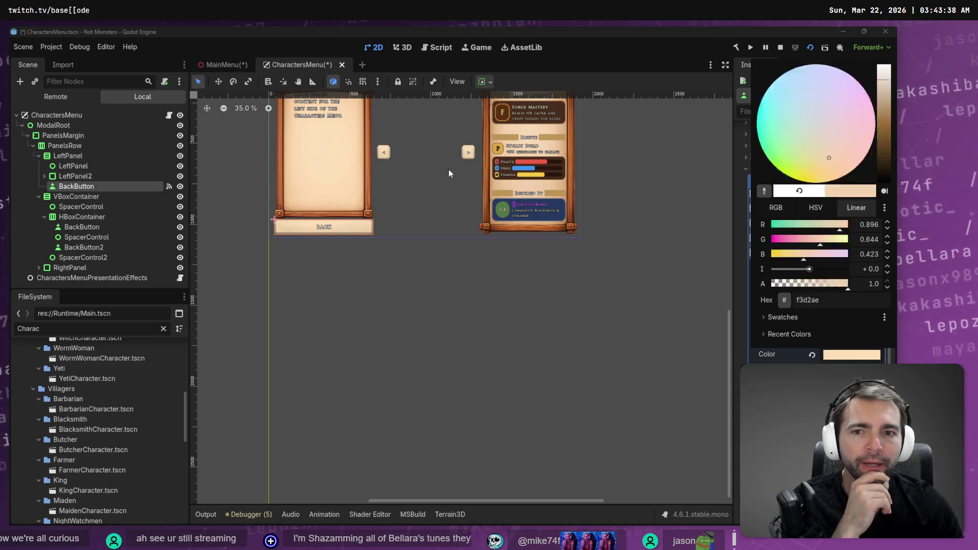
left_click(368, 177)
left_click(764, 191)
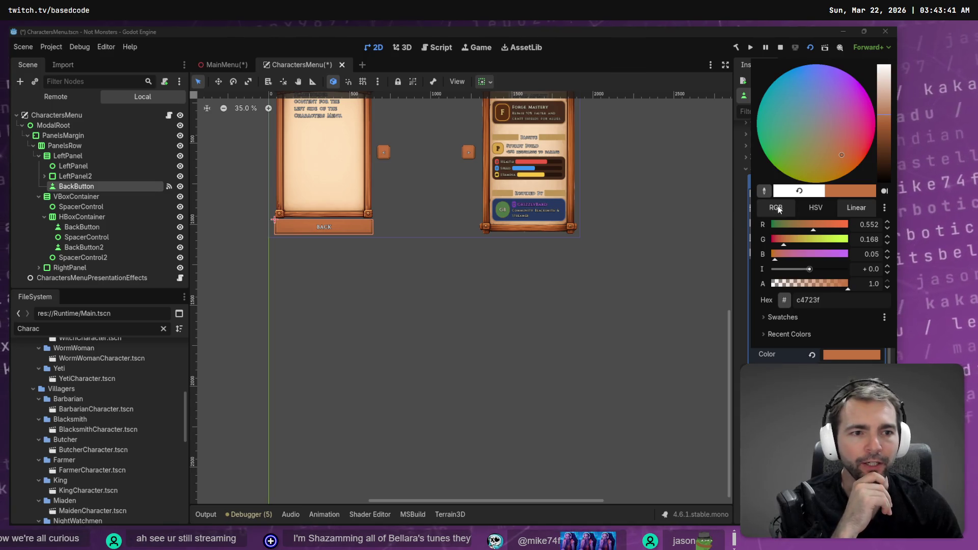
left_click(365, 164)
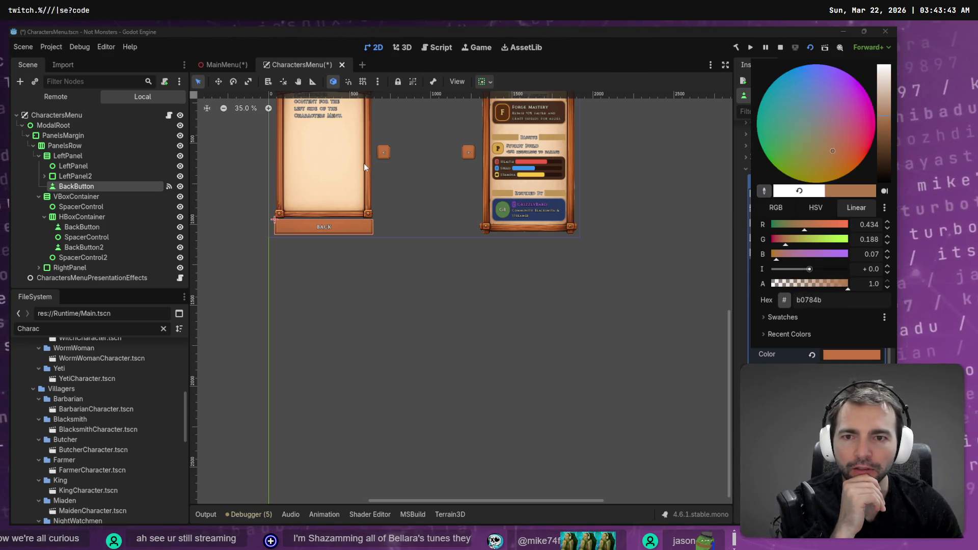
left_click(364, 163)
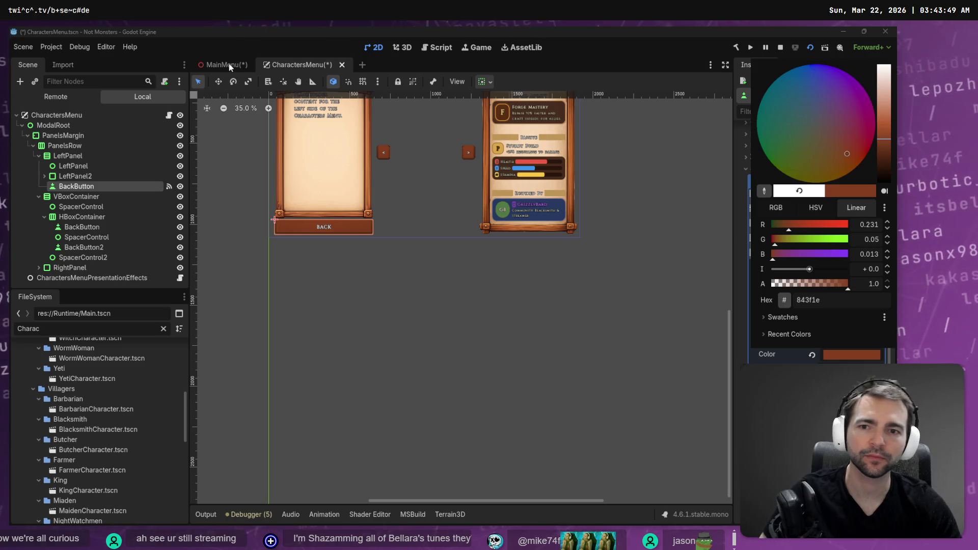
left_click(317, 66)
key("ctrl+s")
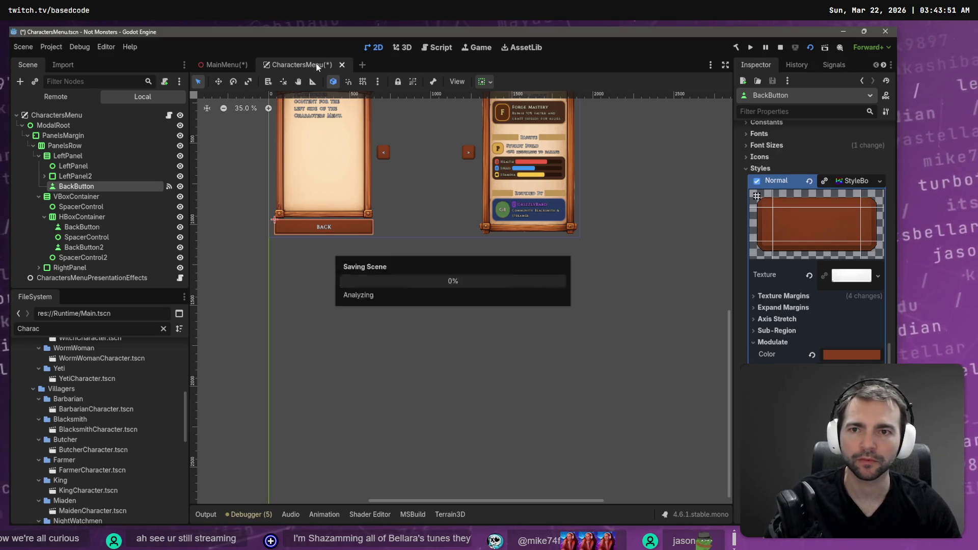
Run the game from MainMenu, enter Characters, go Back and in again, then stop it
left_click(224, 64)
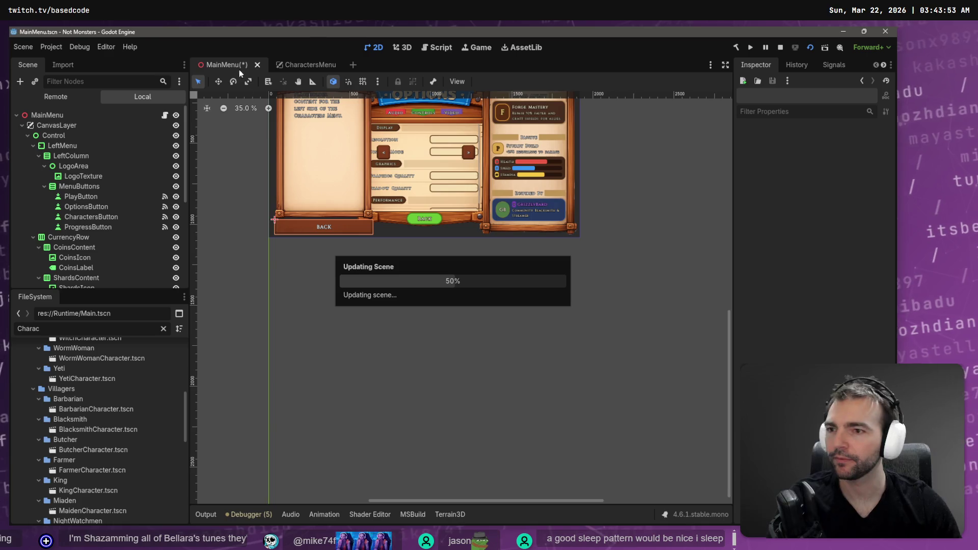
key("F5")
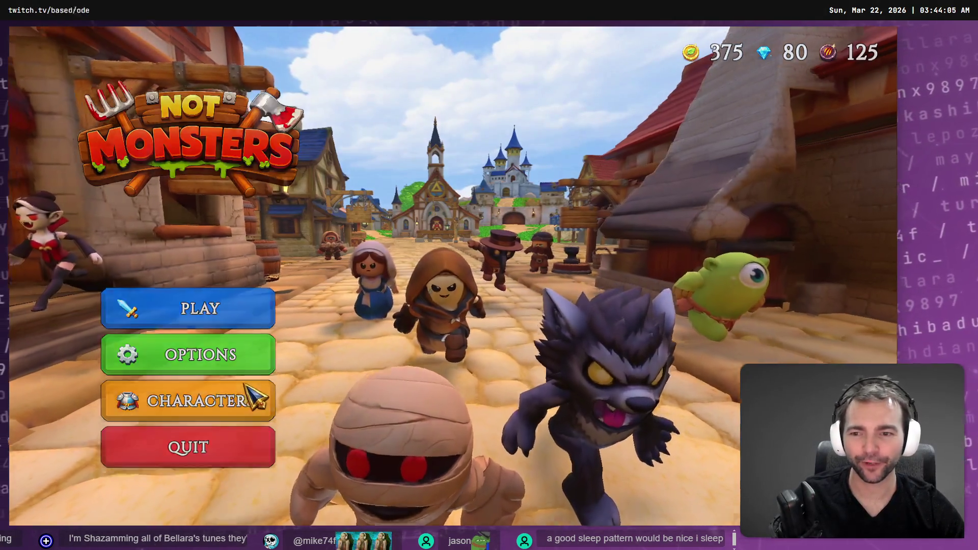
left_click(254, 396)
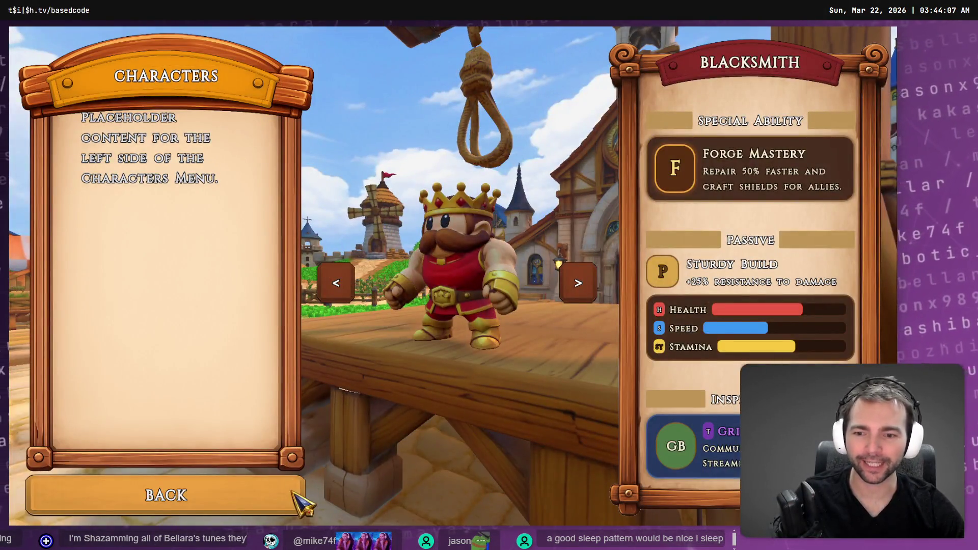
left_click(287, 505)
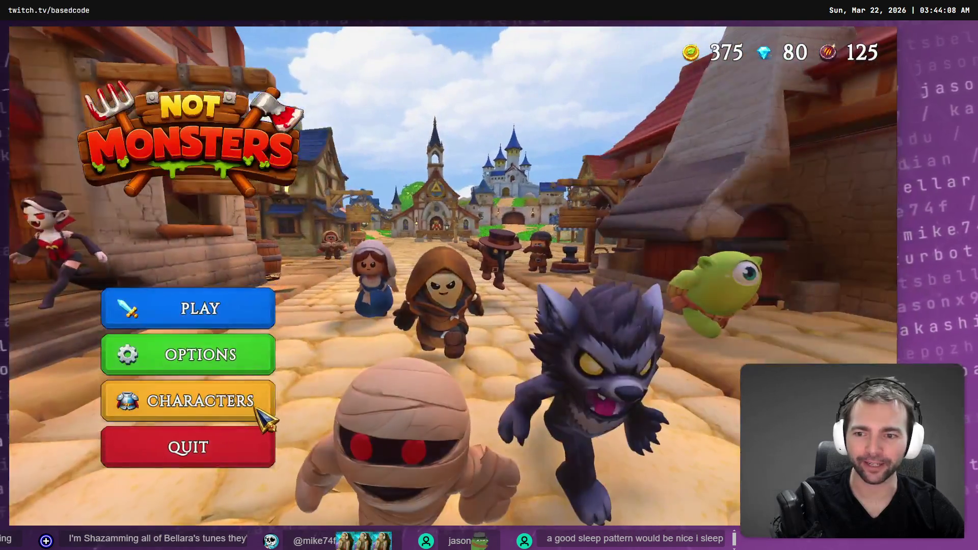
left_click(256, 411)
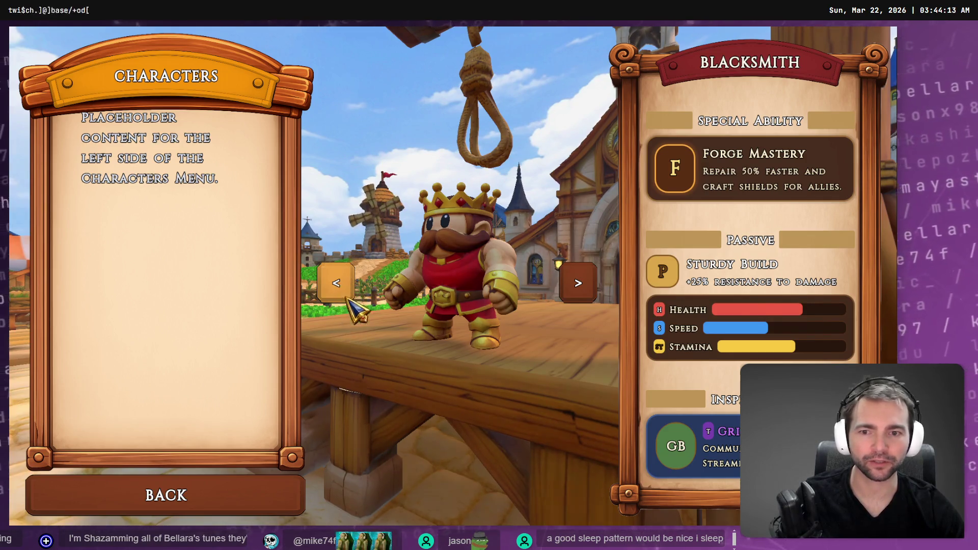
key("F8")
scroll(812, 229, "down", 10)
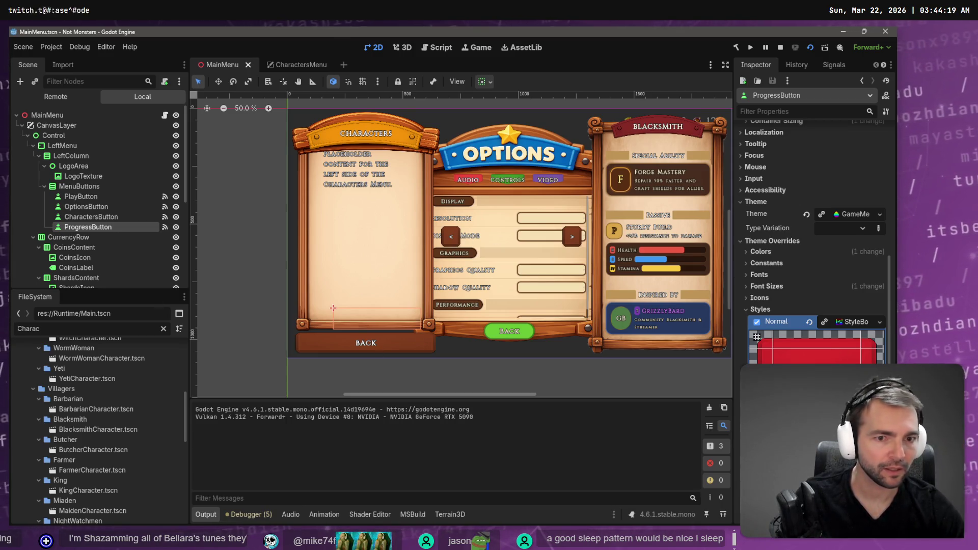
Inspect the MainMenu root Control node and expand LeftColumn in the scene tree
scroll(837, 352, "up", 10)
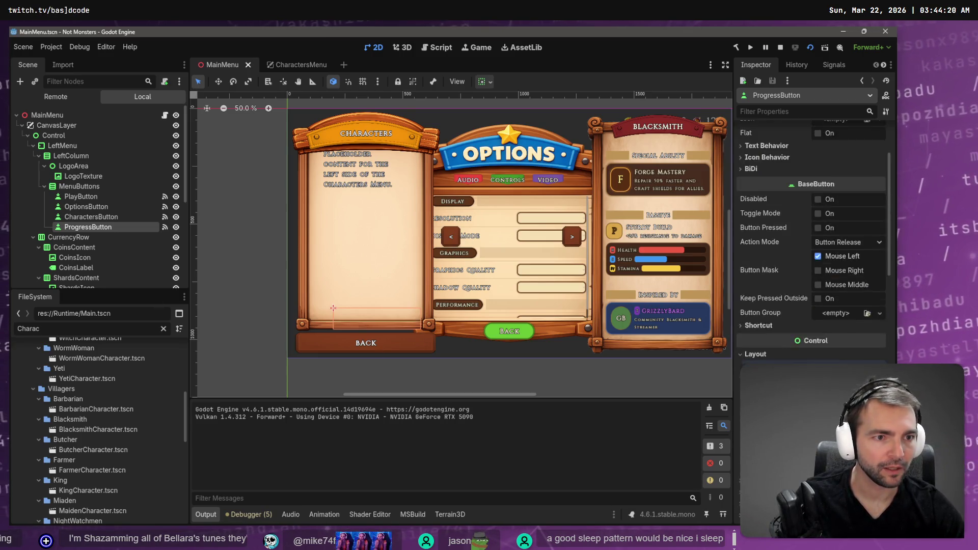
left_click(392, 347)
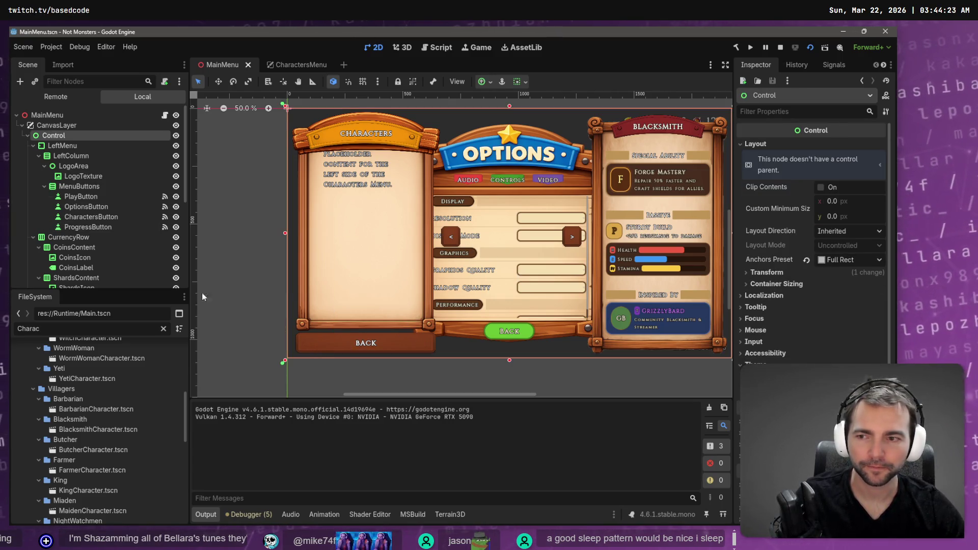
scroll(101, 203, "down", 5)
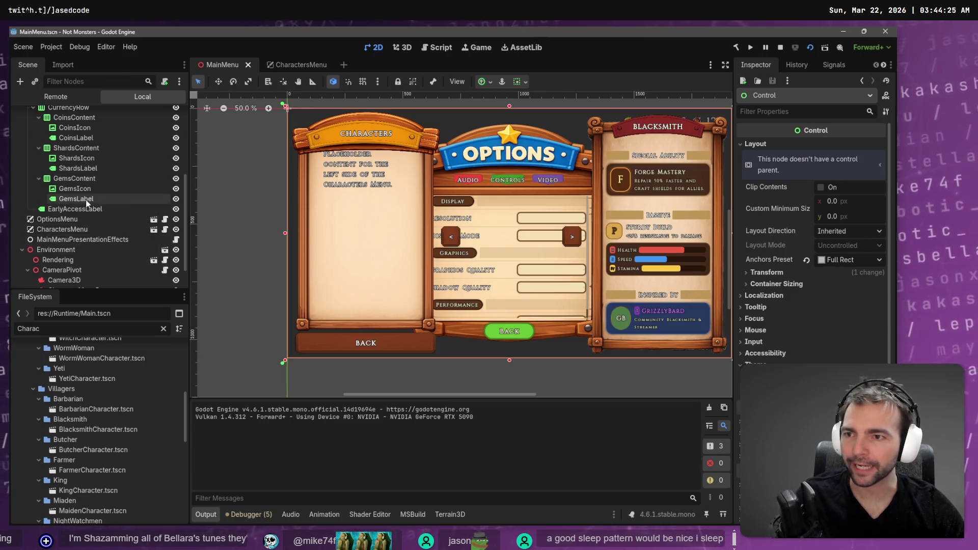
scroll(86, 200, "up", 3)
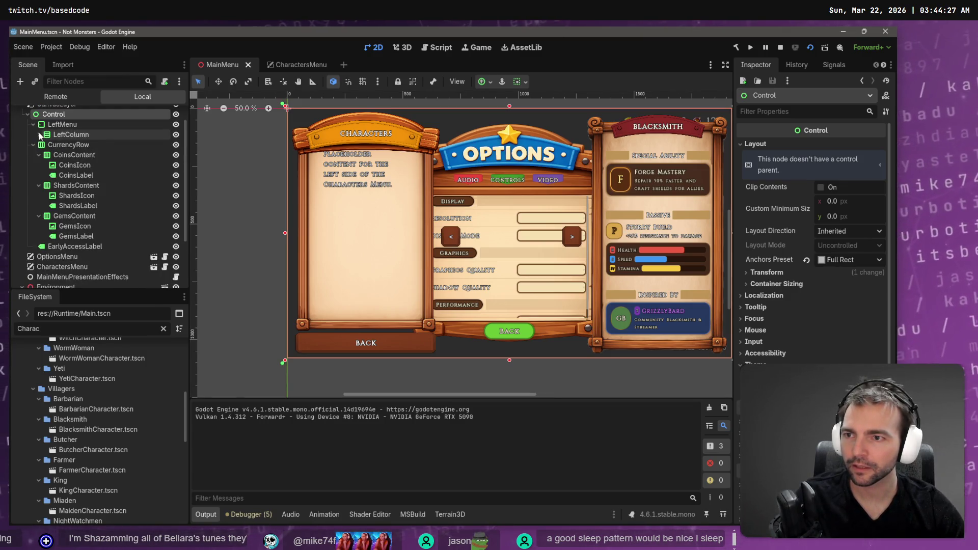
left_click(40, 135)
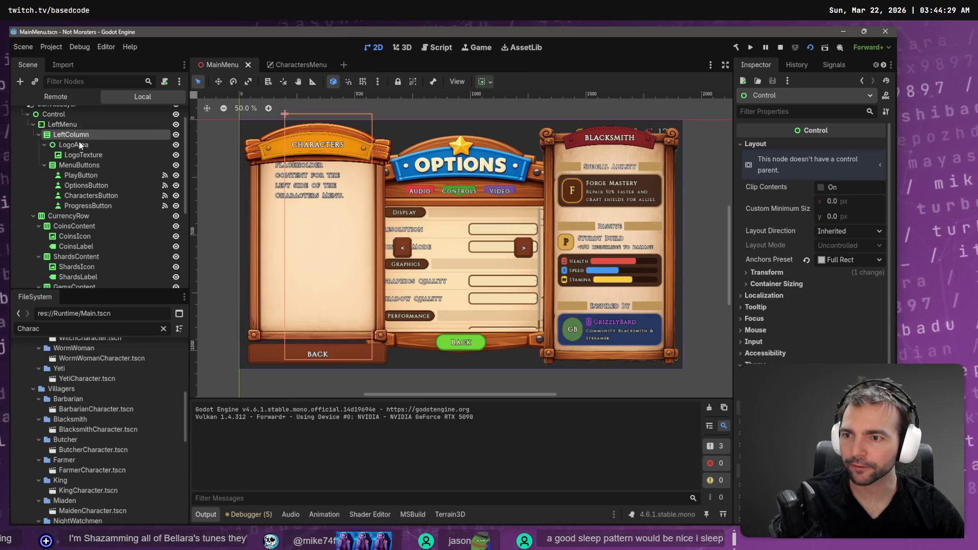
In CharactersMenu, eyedropper a lighter wood tone as the Back button tint and preview it
left_click(315, 62)
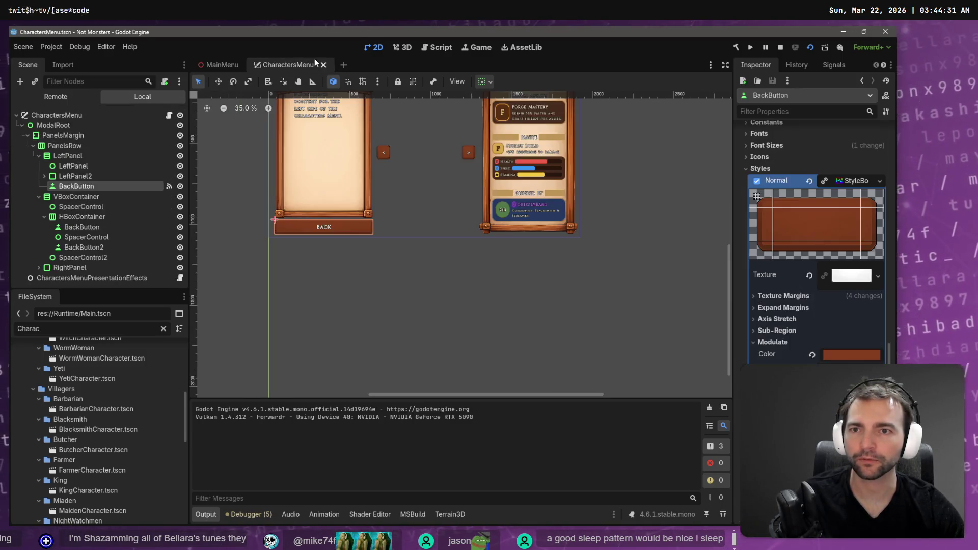
left_click(842, 353)
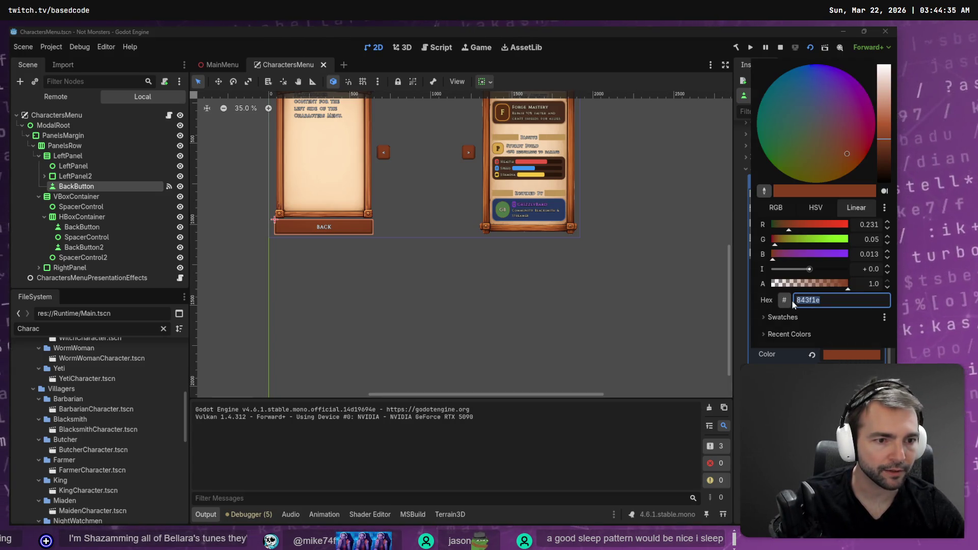
left_click(764, 191)
left_click(369, 185)
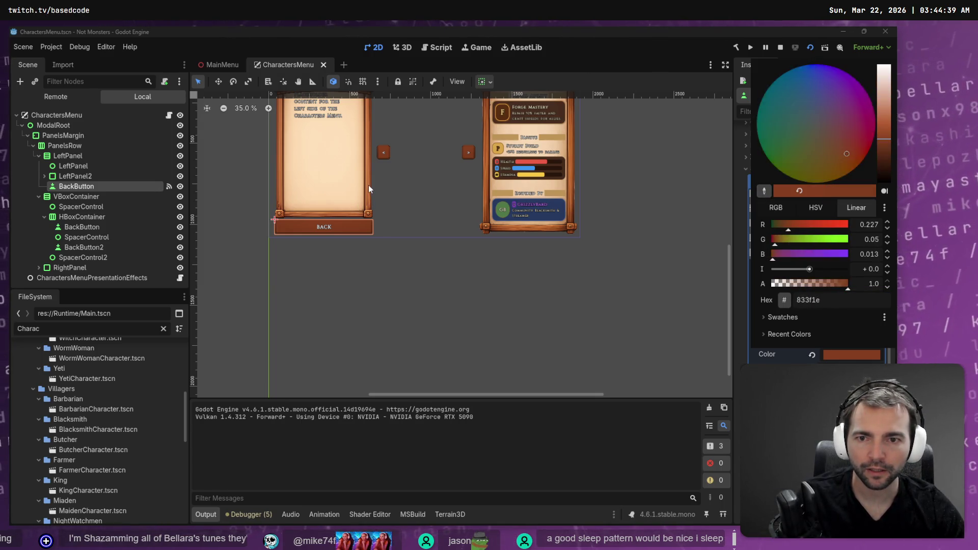
left_click(368, 185)
left_click(392, 210)
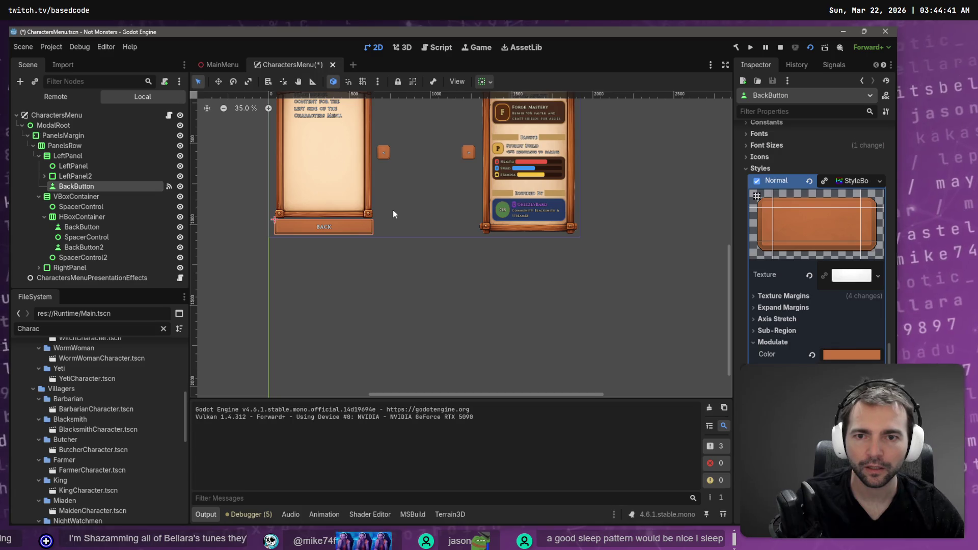
key("F6")
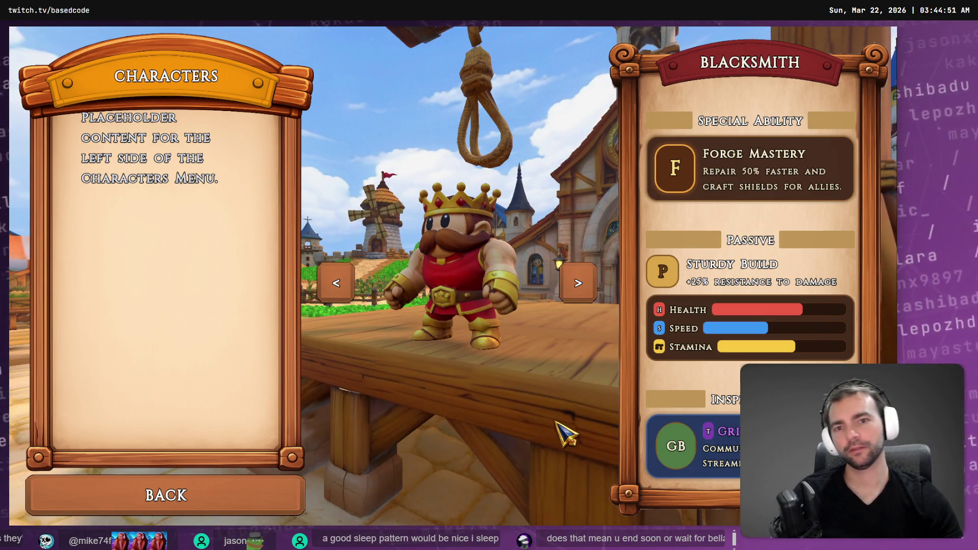
key("alt+F4")
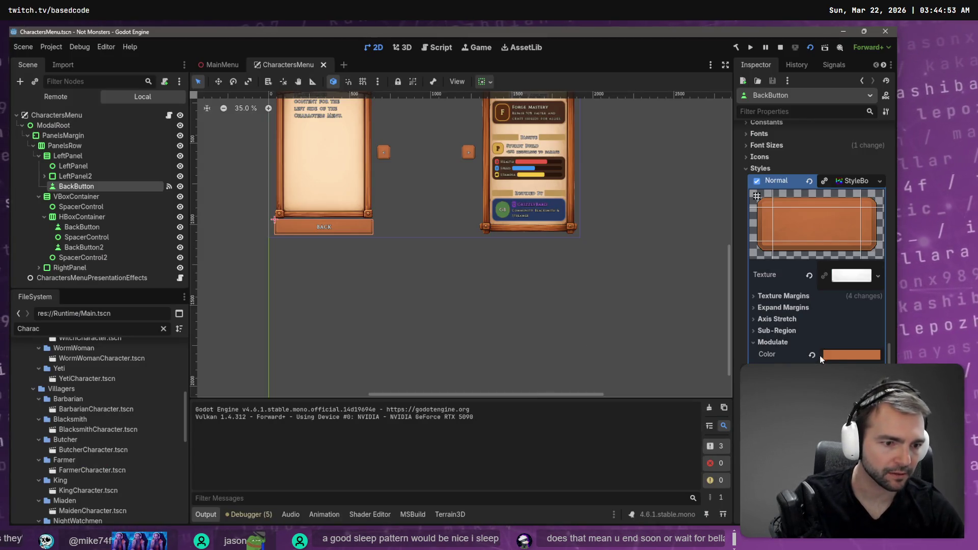
Change the Back button tint to the sampled parchment colour fedfb7
left_click(830, 354)
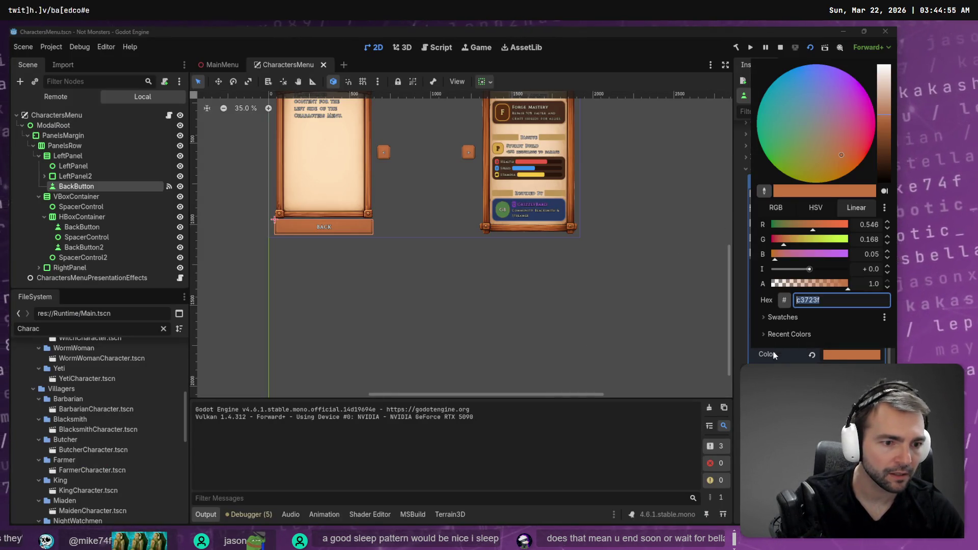
left_click(765, 191)
left_click(334, 179)
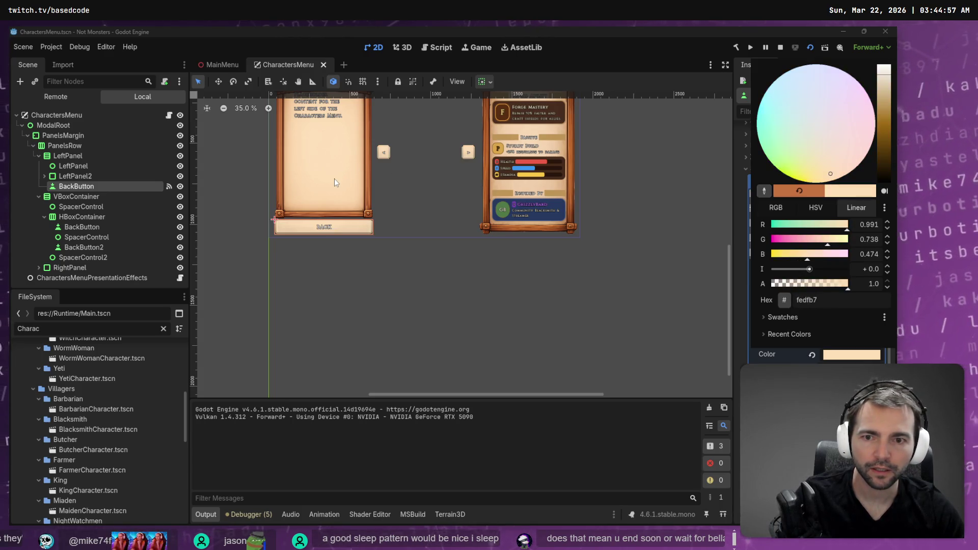
left_click(448, 298)
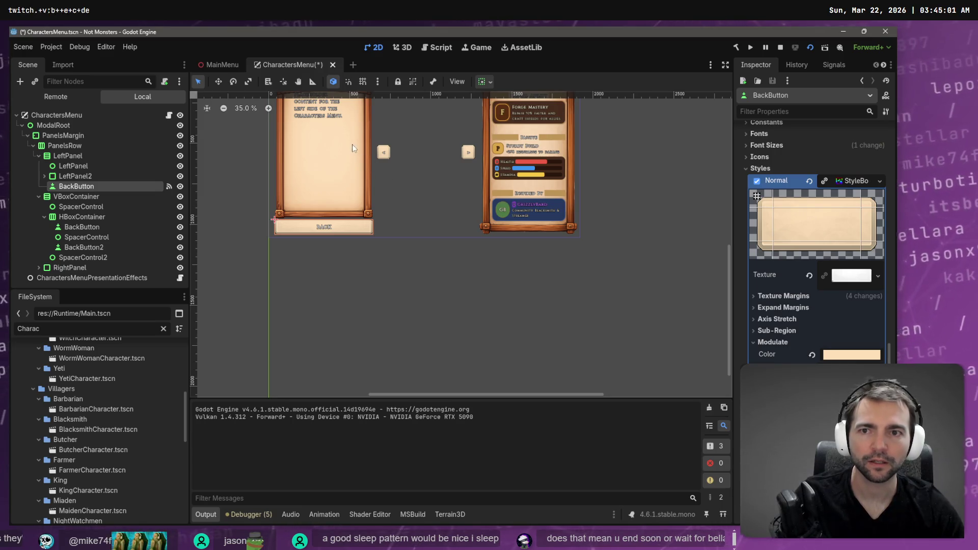
Run the game and click through Characters, Options and back to check the pale buttons
key("F6")
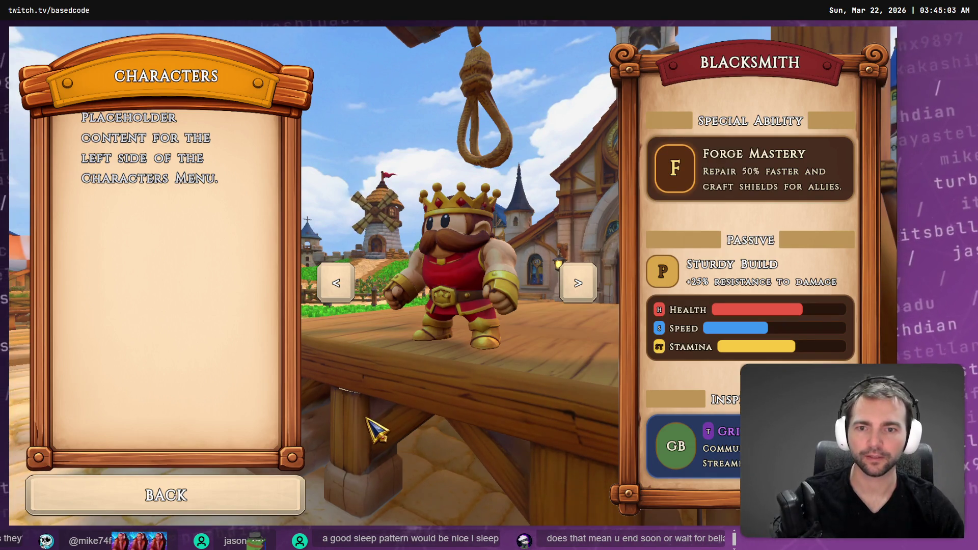
left_click(229, 491)
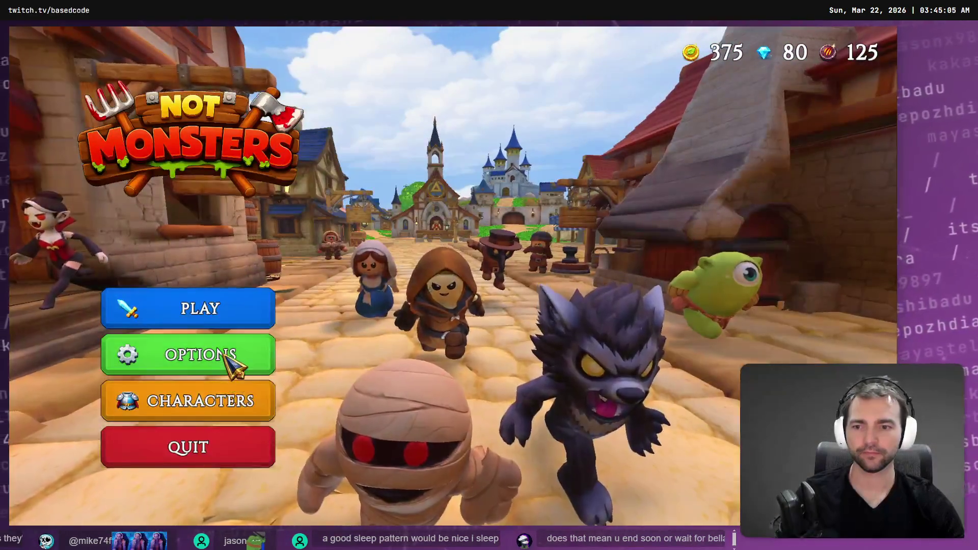
left_click(232, 365)
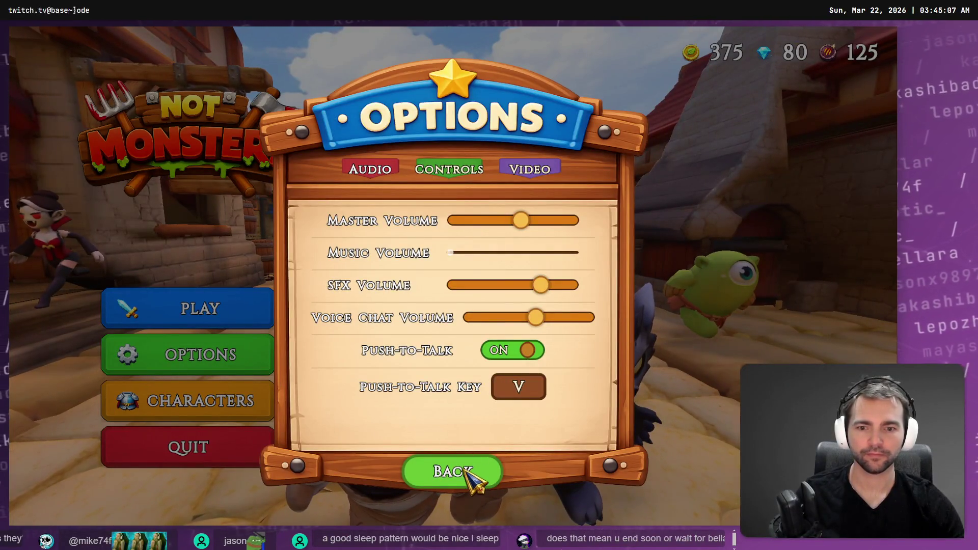
left_click(465, 469)
left_click(238, 366)
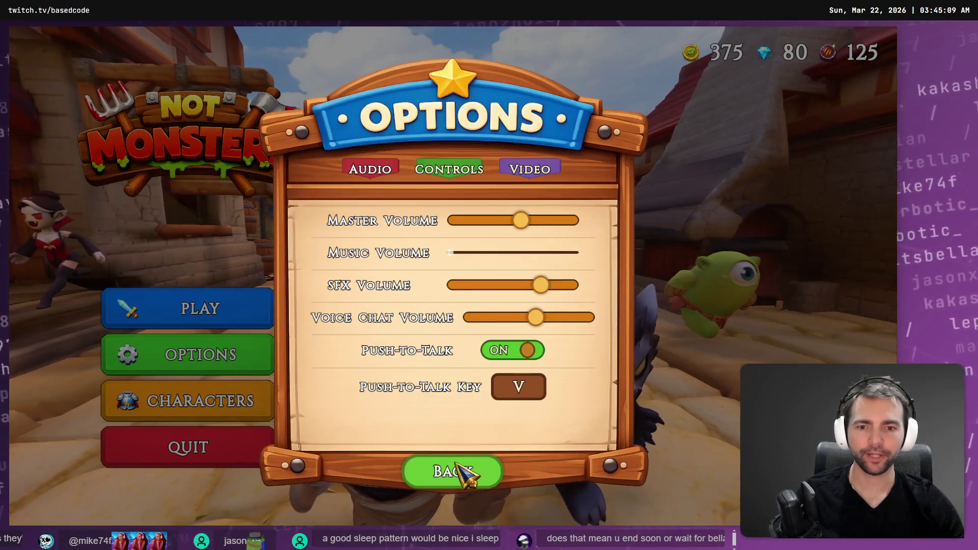
left_click(465, 470)
left_click(250, 402)
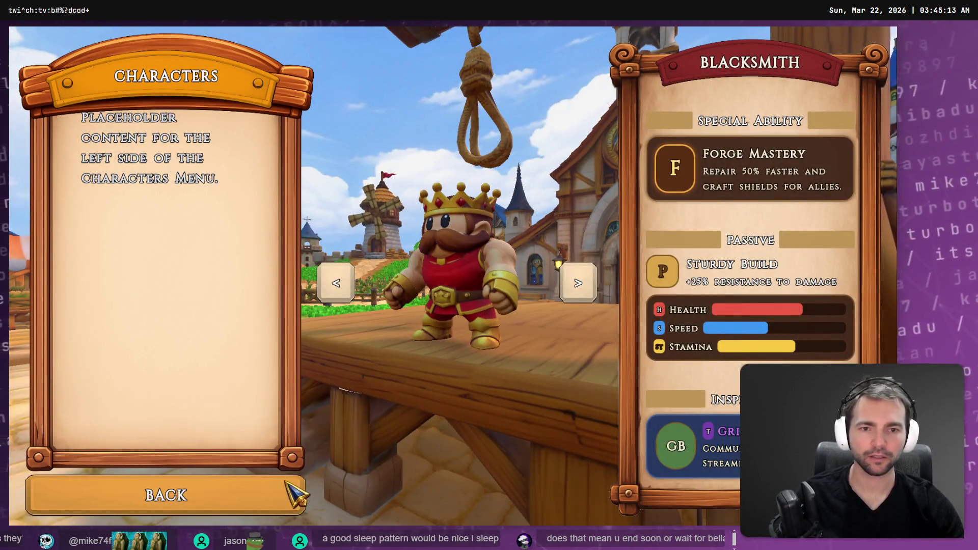
key("alt+Tab")
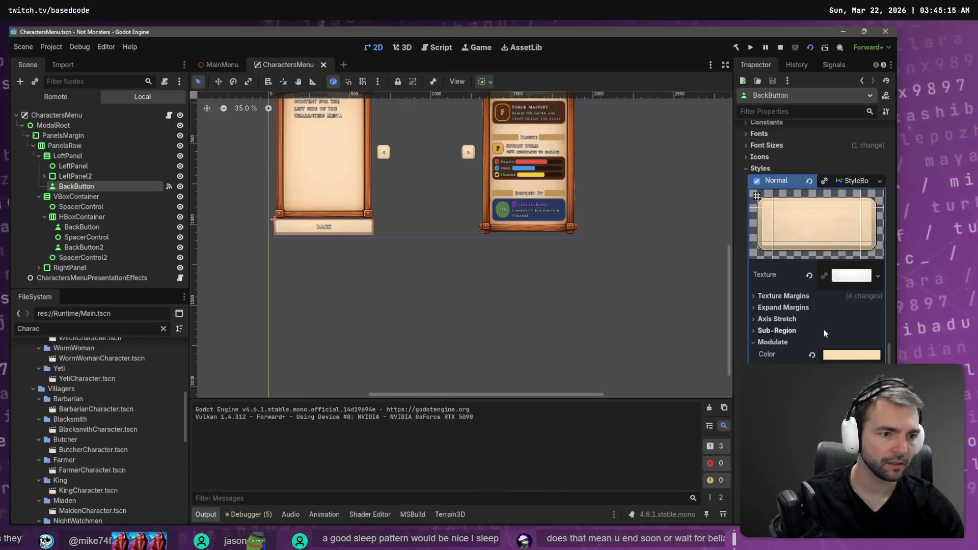
Try a green preset swatch as the Back button tint and check it in the running game
left_click(837, 355)
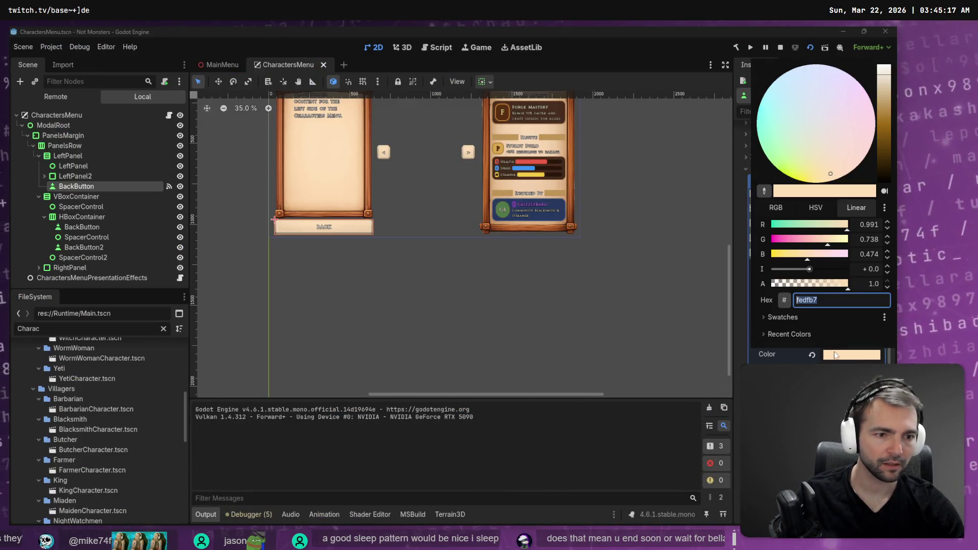
left_click(777, 317)
left_click(795, 334)
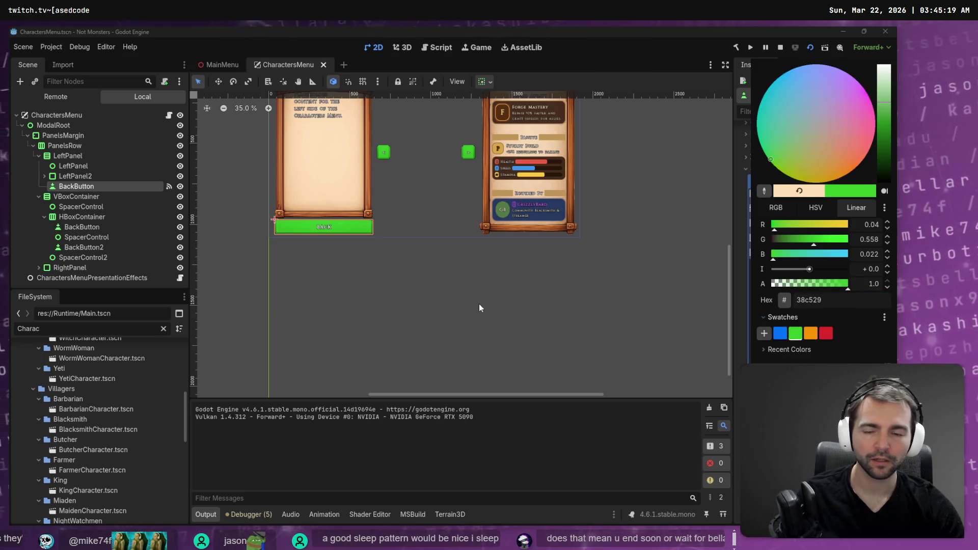
left_click(479, 308)
key("alt+Tab")
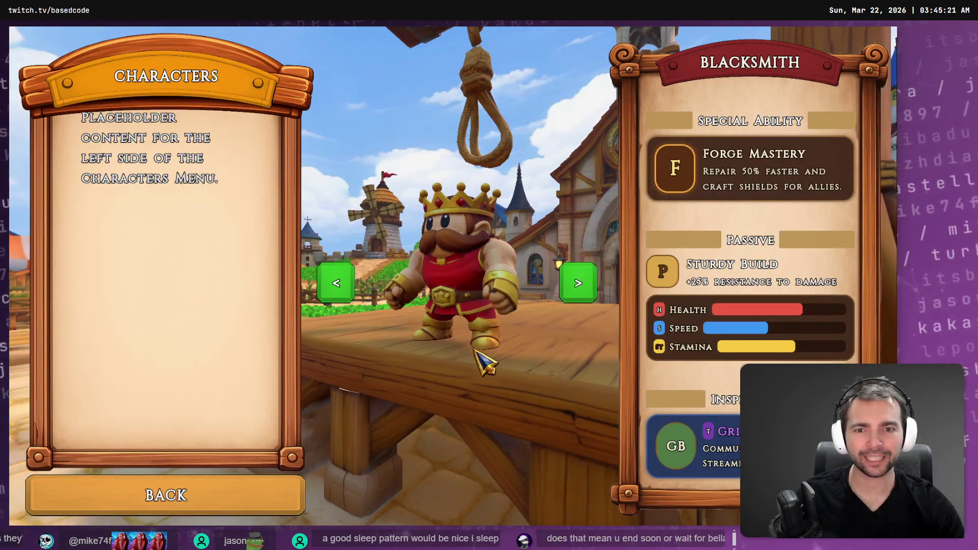
left_click(218, 504)
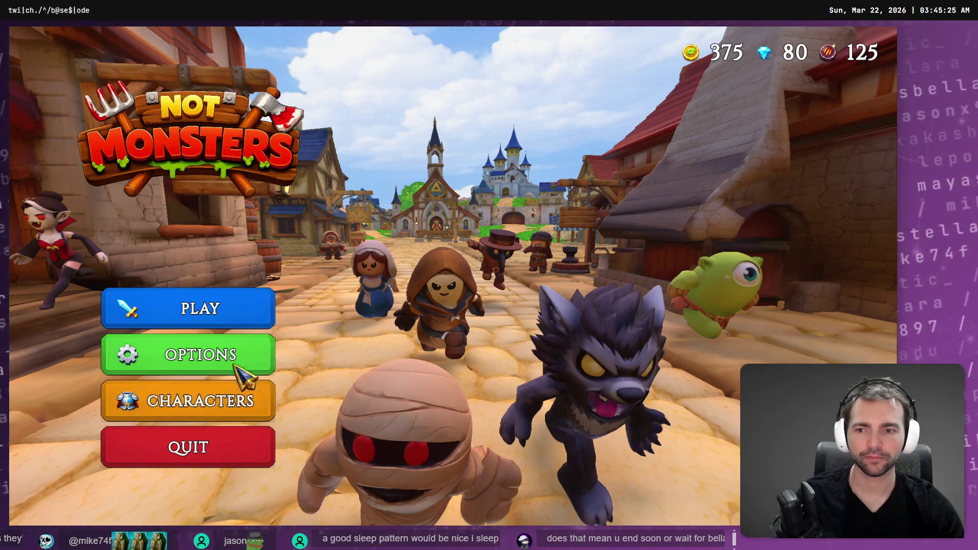
left_click(237, 398)
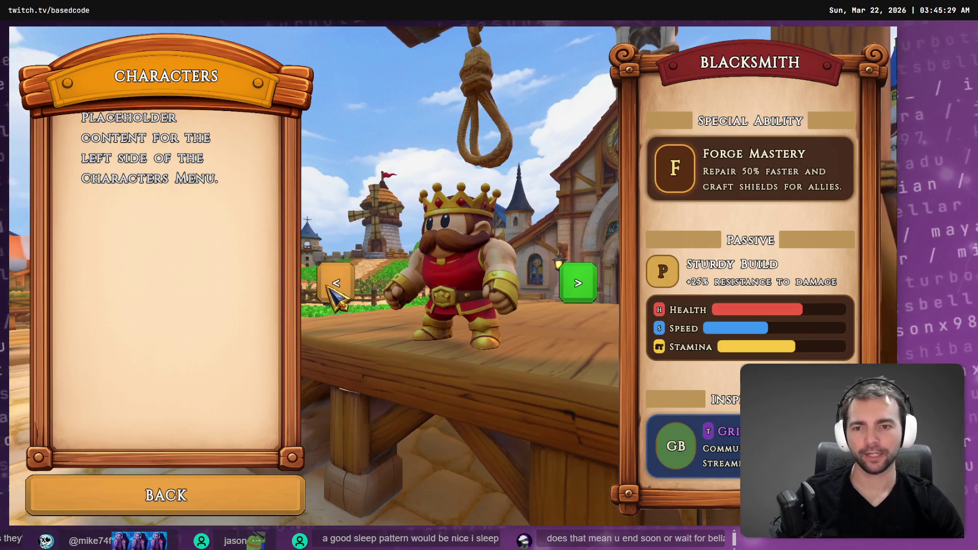
key("F8")
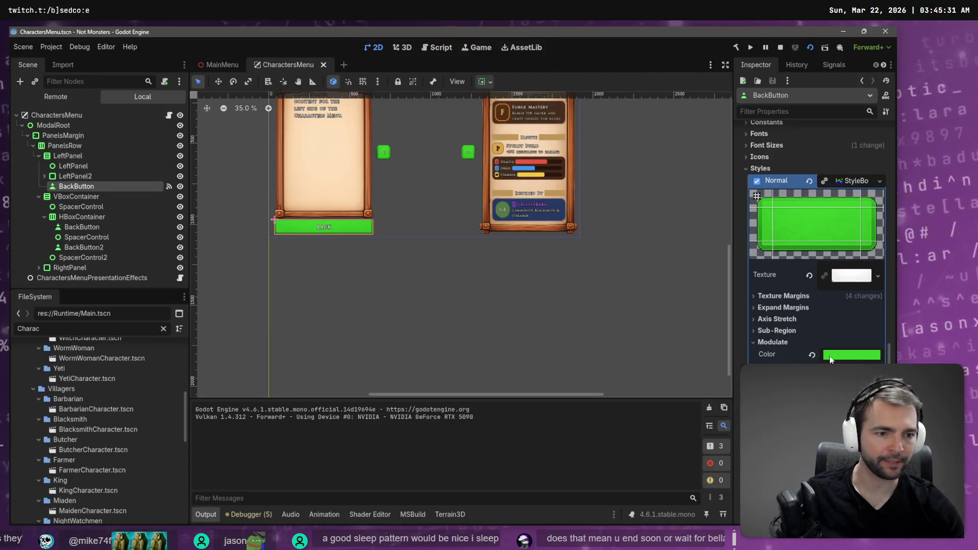
Switch the tint to the orange swatch f89408 and verify it in a test run
left_click(830, 356)
left_click(810, 319)
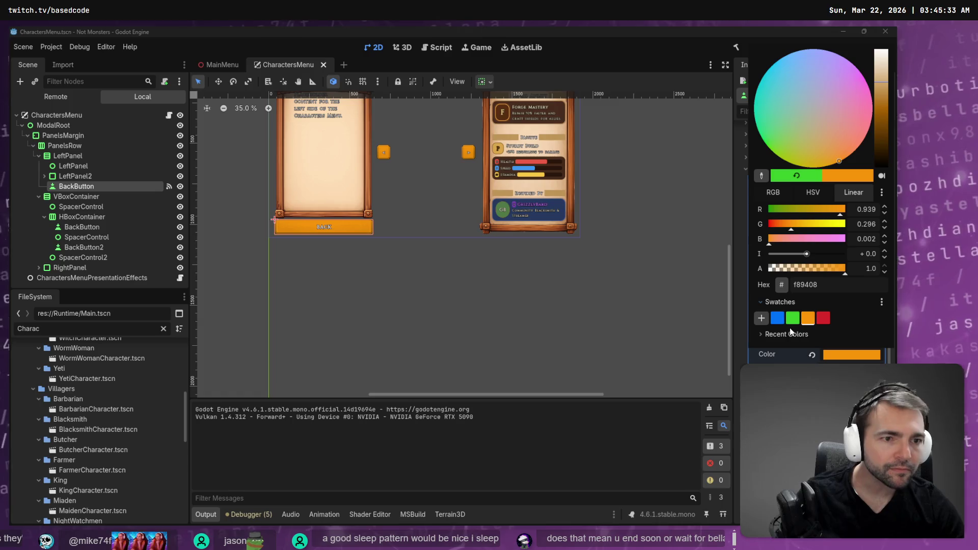
key("Escape")
key("F6")
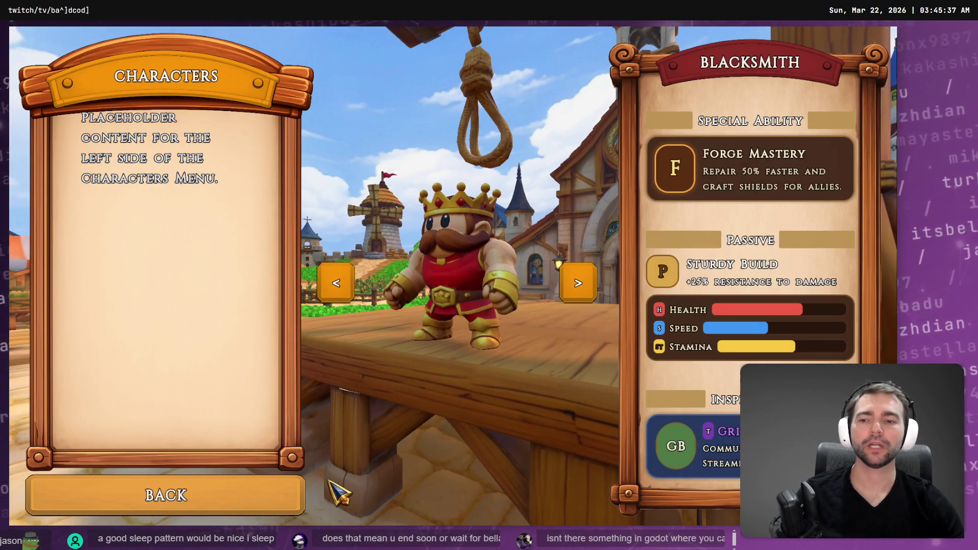
left_click(232, 502)
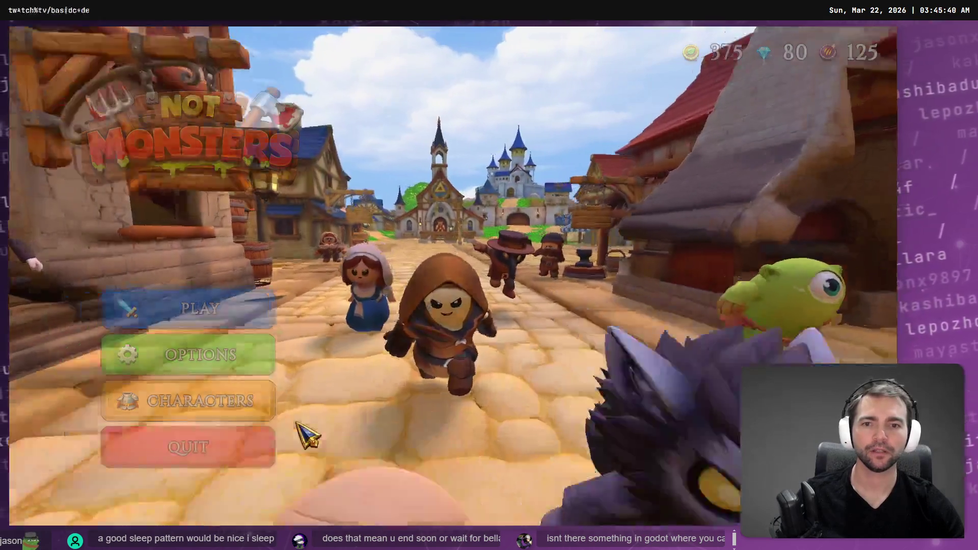
left_click(297, 422)
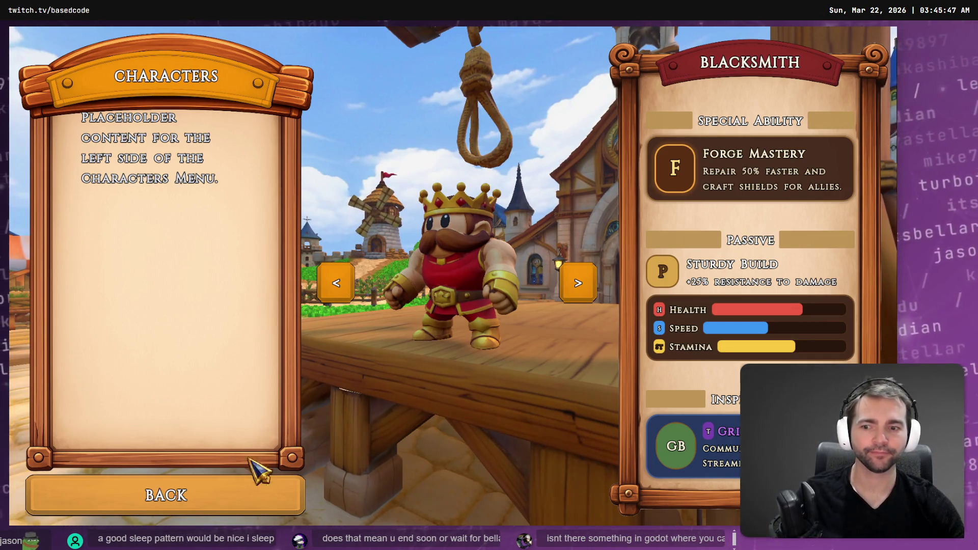
key("F8")
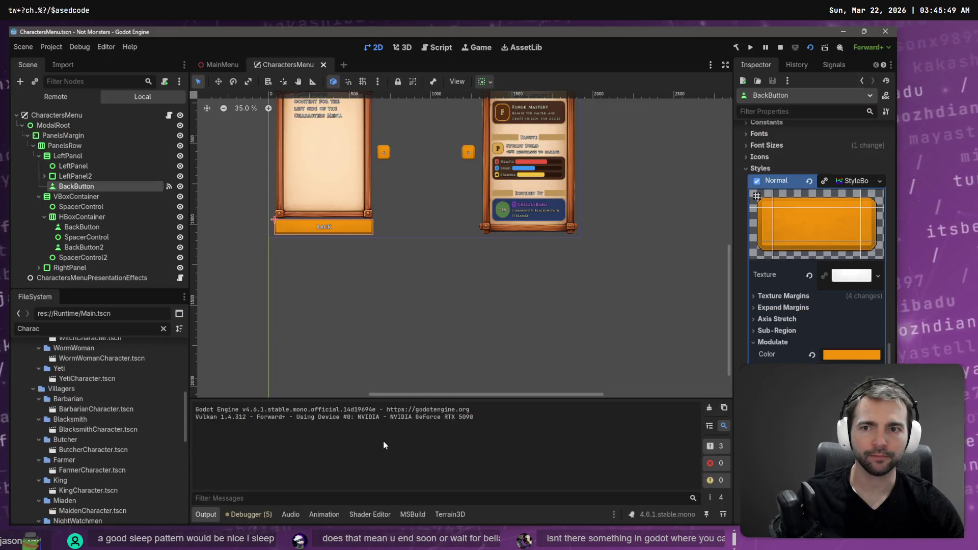
Frame both panels in the canvas and relaunch the game into the Characters menu
left_click_drag(412, 327, 443, 157)
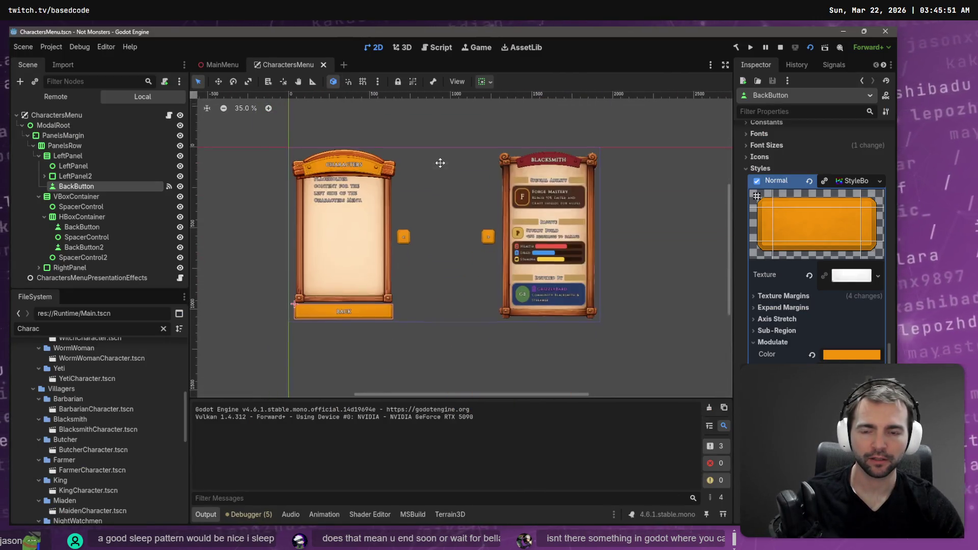
key("F5")
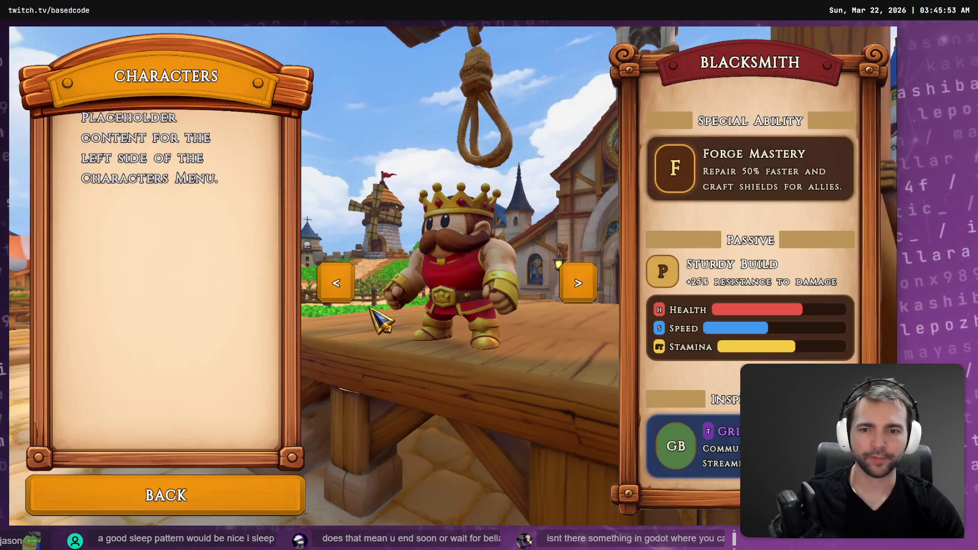
key("F8")
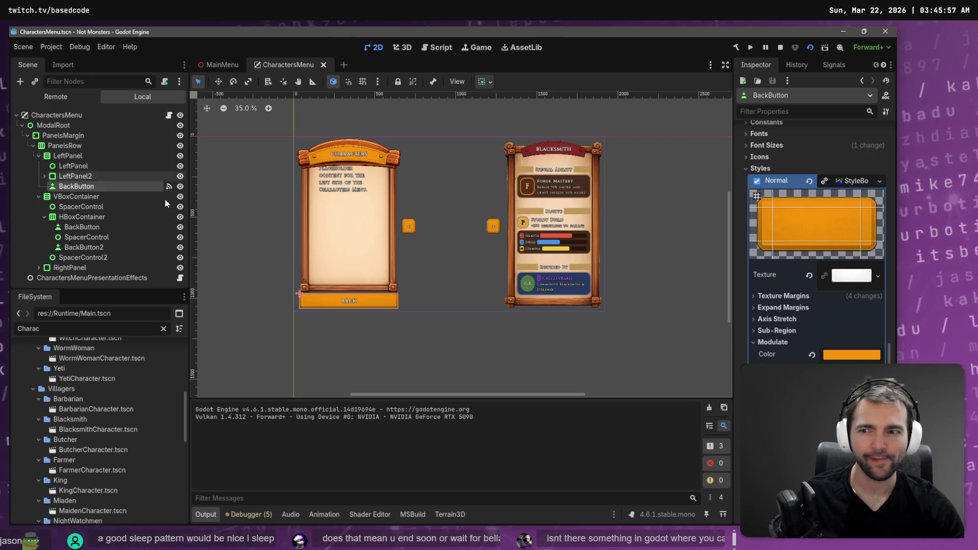
key("F5")
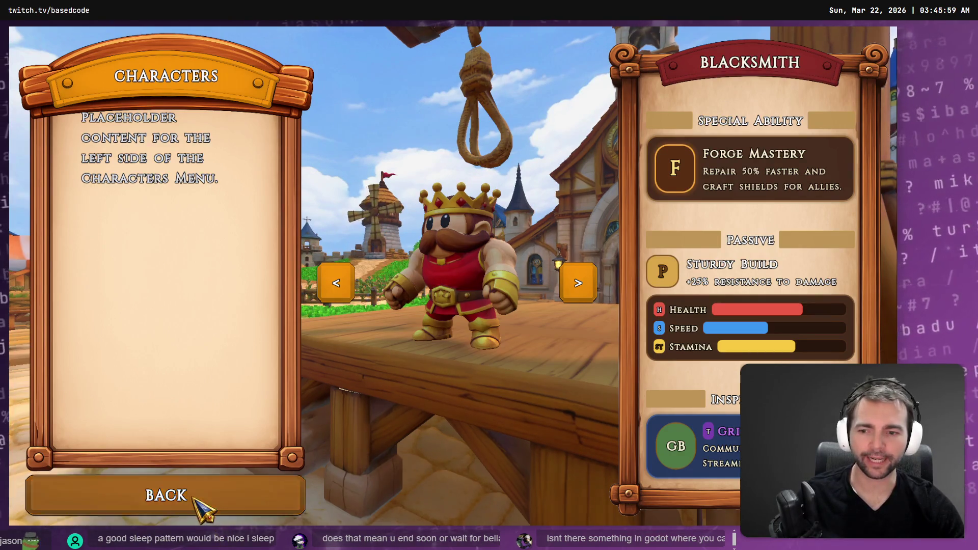
left_click(201, 504)
left_click(224, 400)
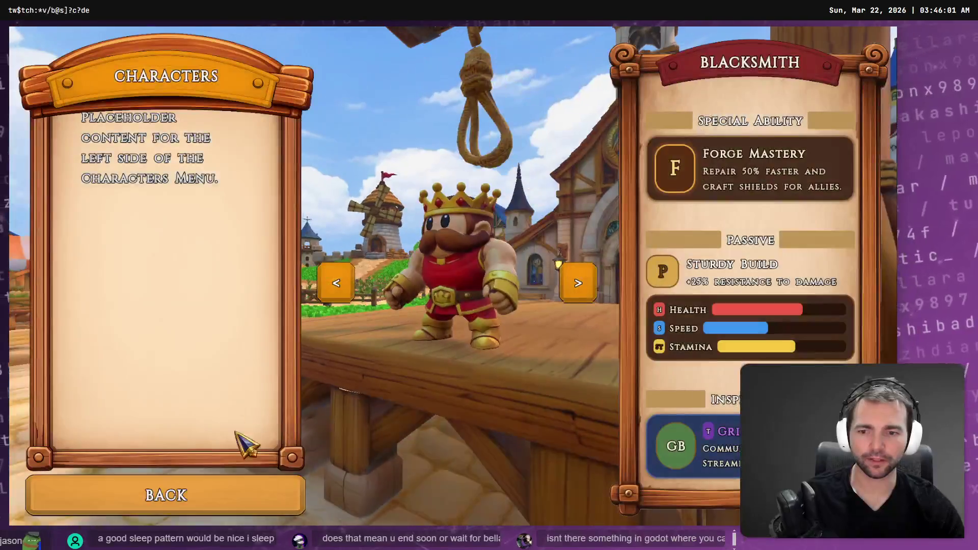
Go Back and into Characters twice more, close the game and save CharactersMenu
left_click(231, 502)
left_click(264, 406)
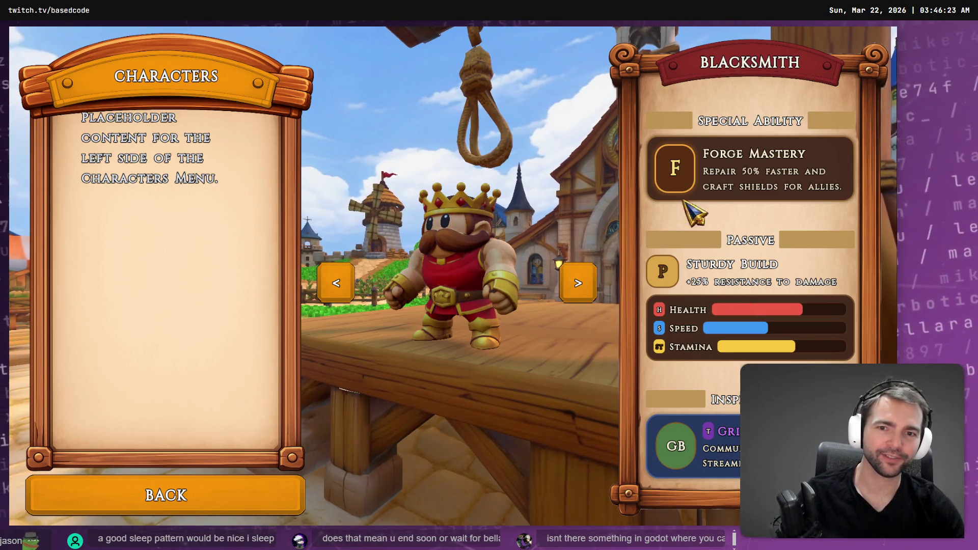
left_click(237, 504)
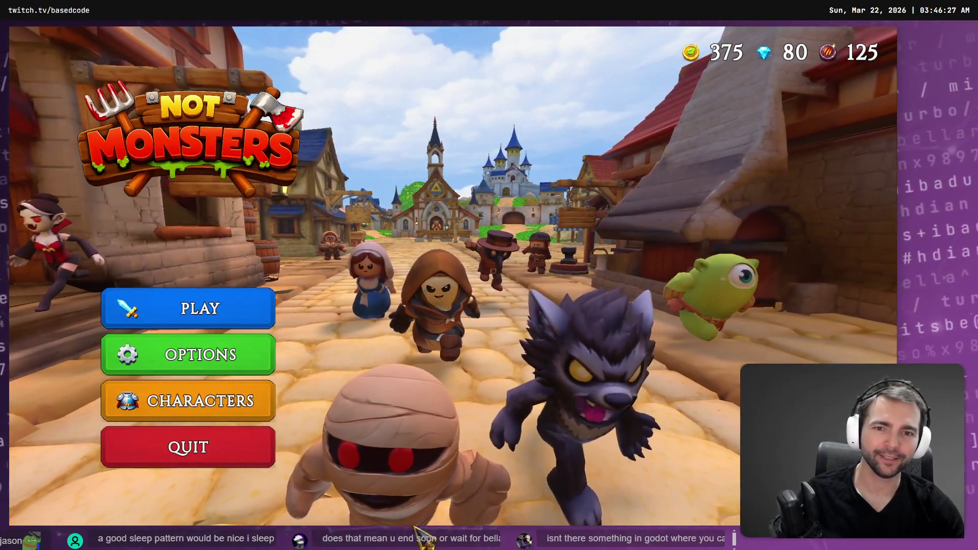
left_click(212, 401)
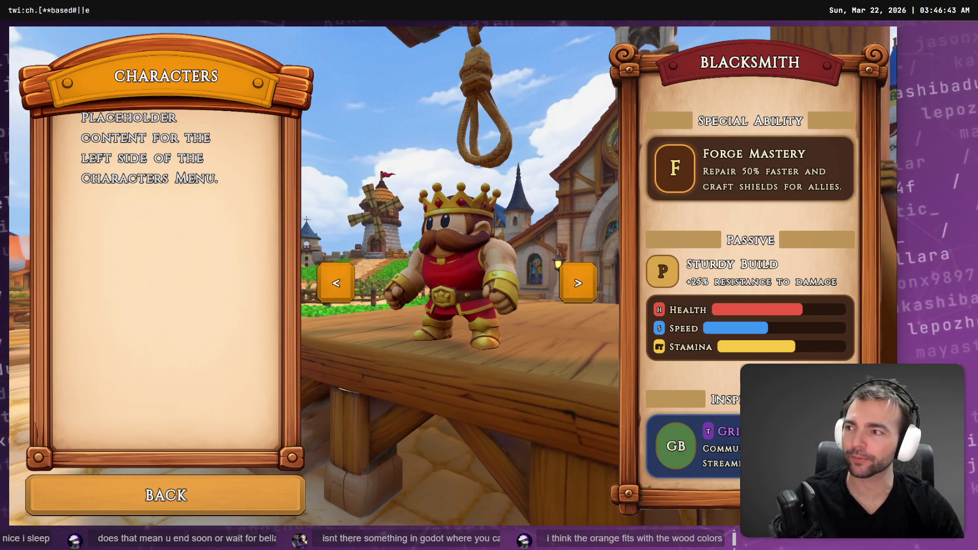
key("F8")
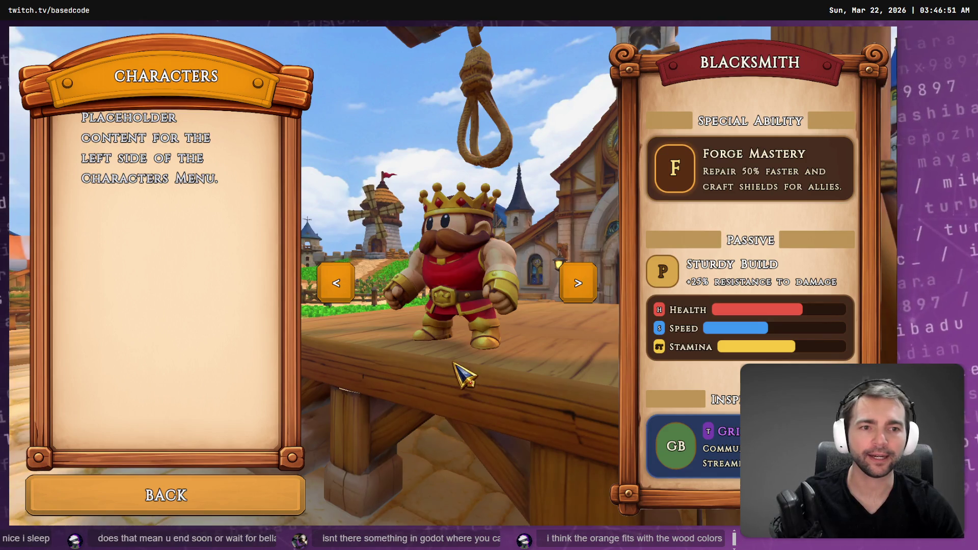
key("F8")
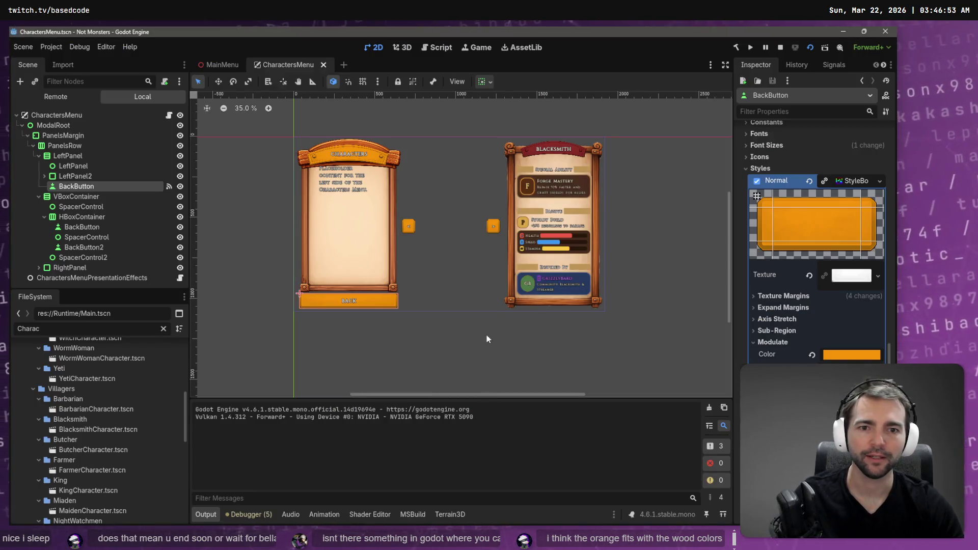
key("ctrl+s")
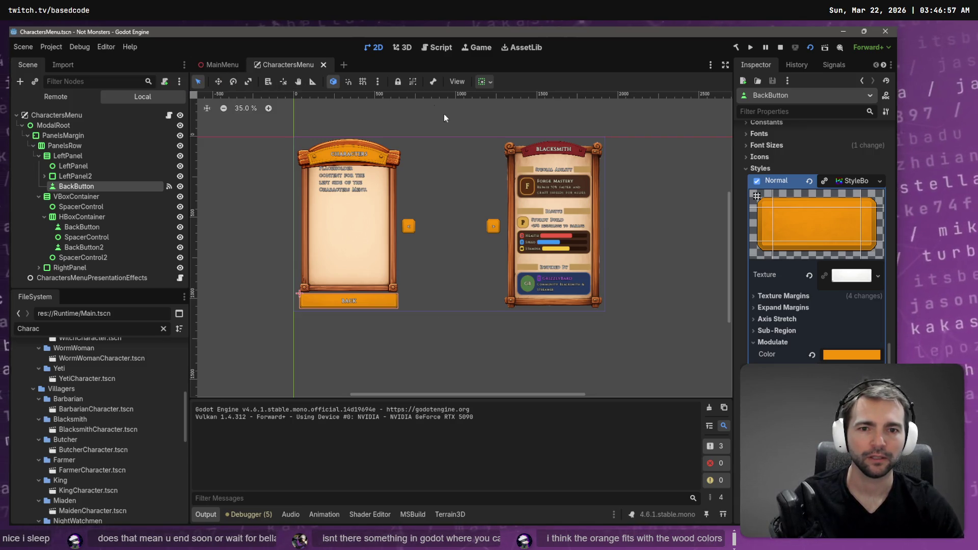
Tint WoodPanelBannerLabelTextureRect's Modulate blue with hex 0071f8, save, and run the scene with F6
left_click(364, 166)
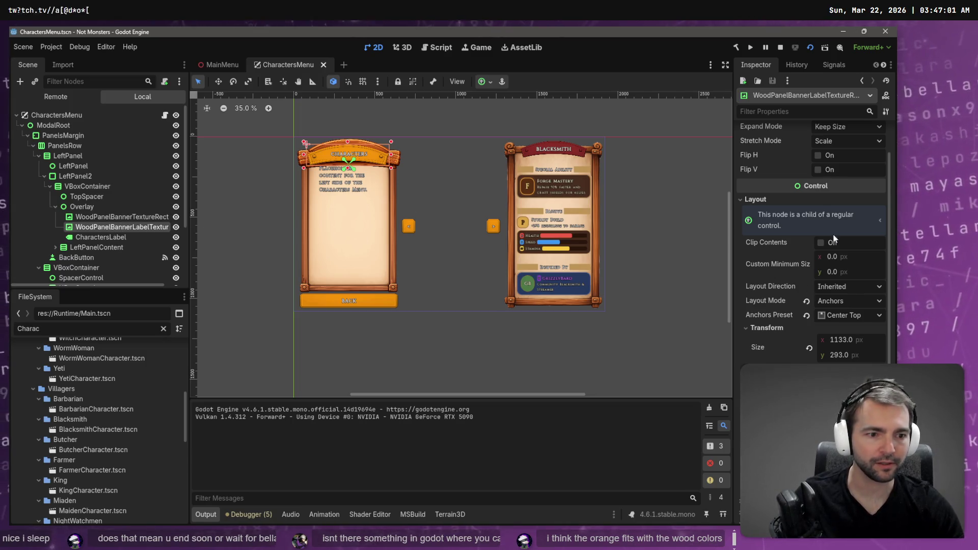
left_click(131, 217)
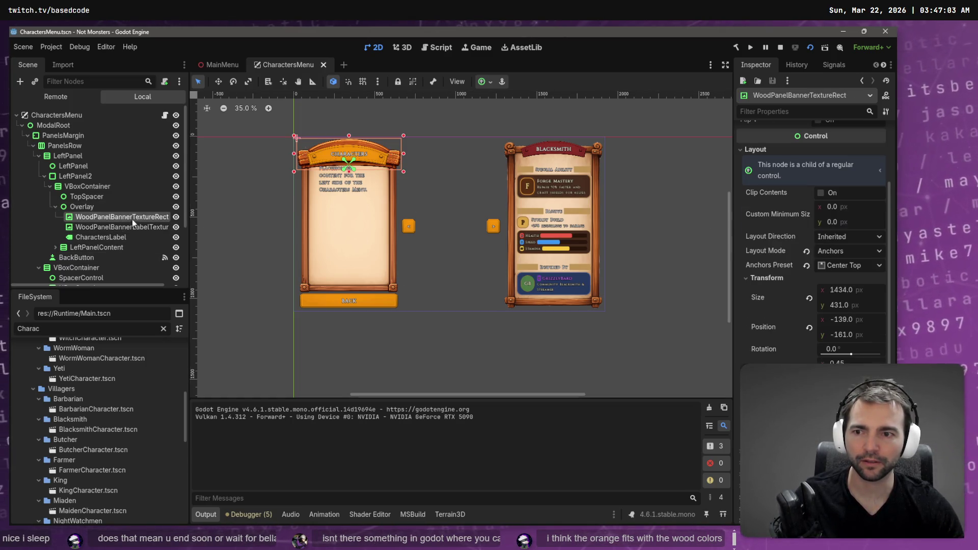
left_click(139, 227)
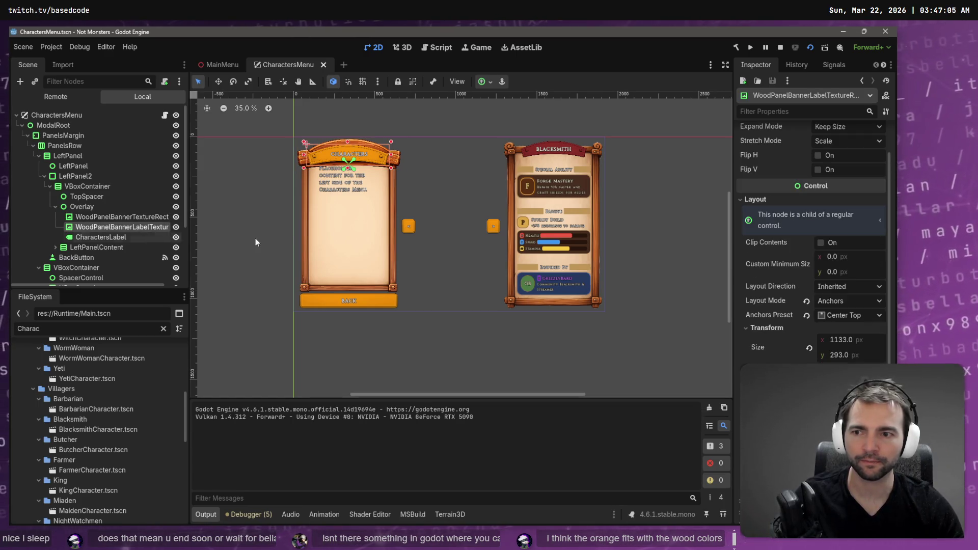
scroll(255, 239, "down", 1)
scroll(810, 229, "down", 5)
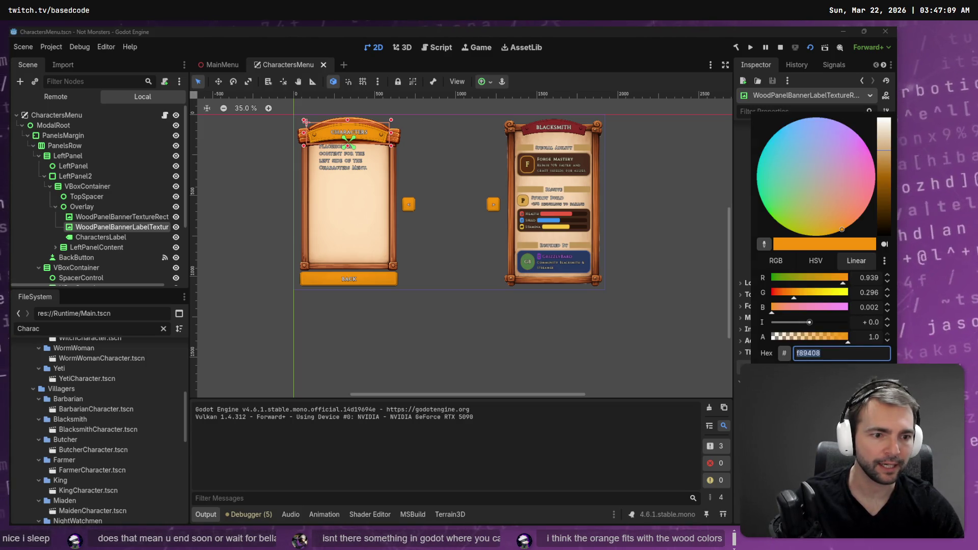
key("Return")
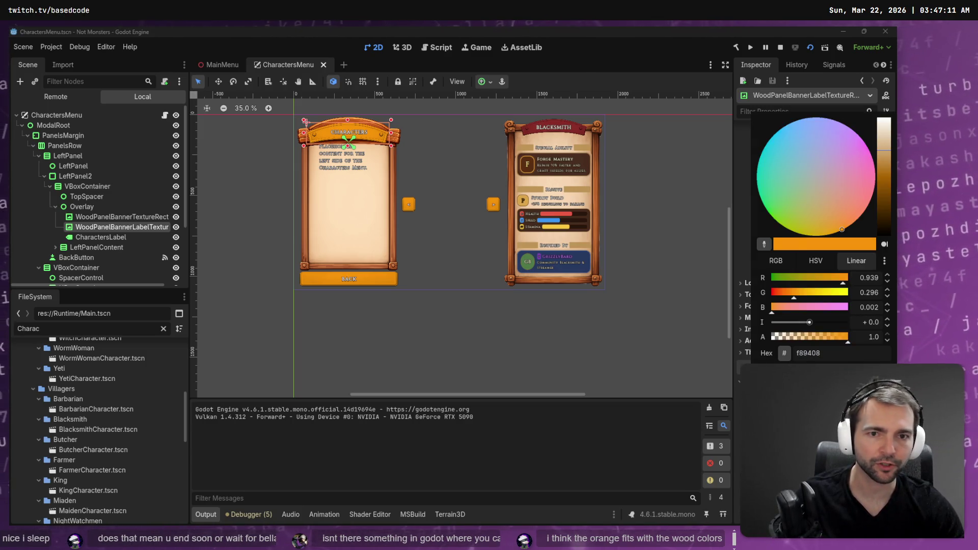
type("0071f8")
key("Return")
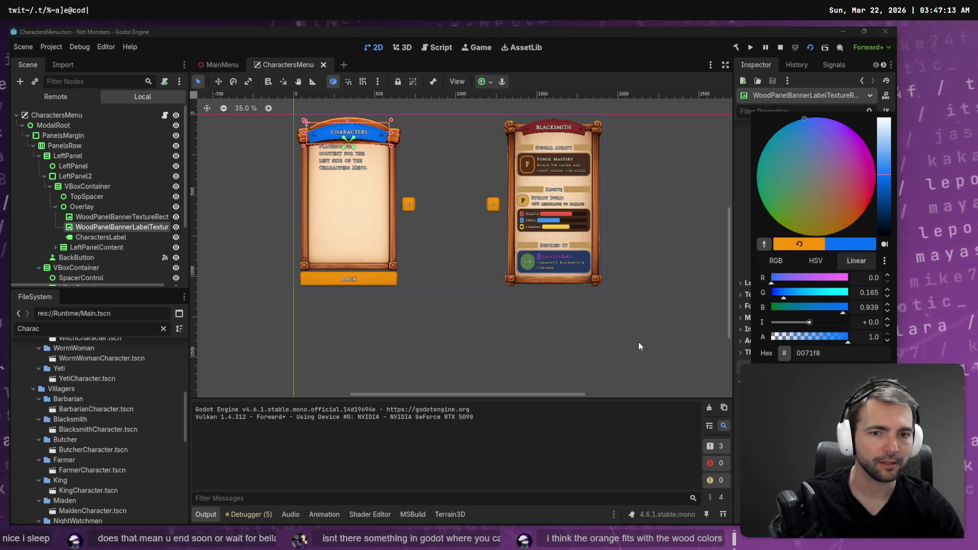
left_click(252, 64)
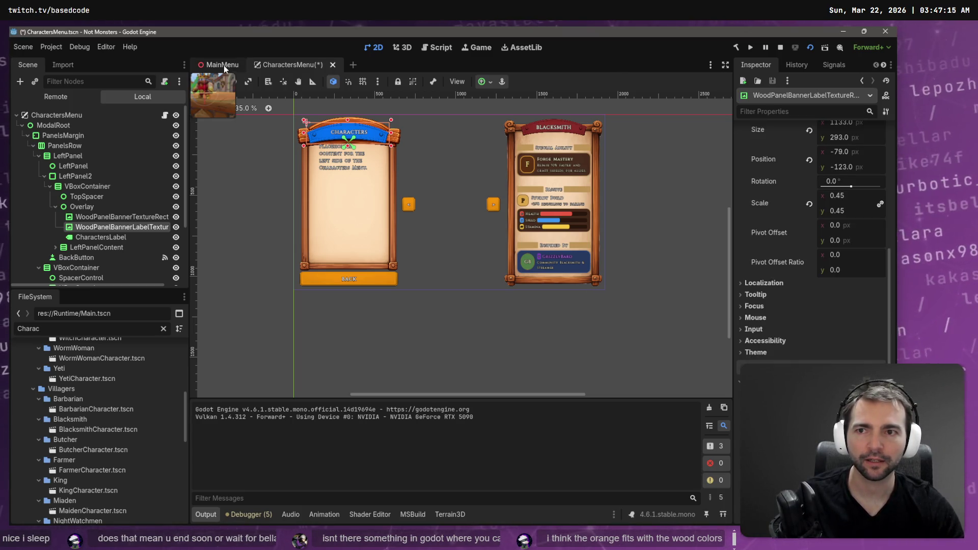
key("ctrl+s")
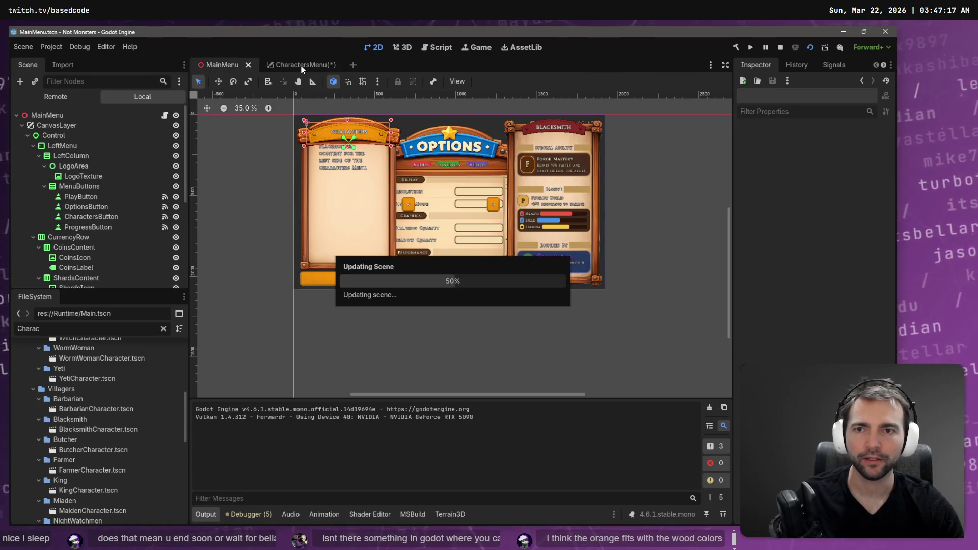
key("F6")
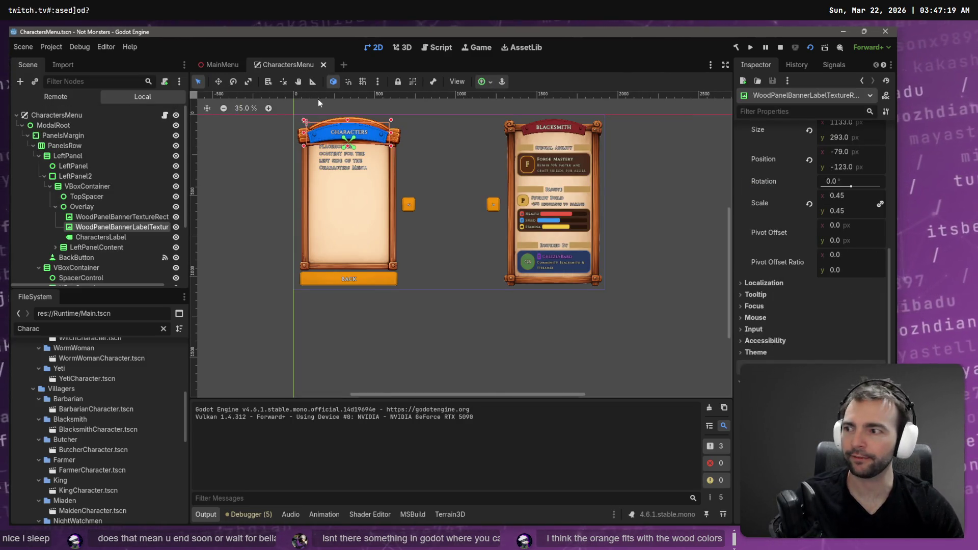
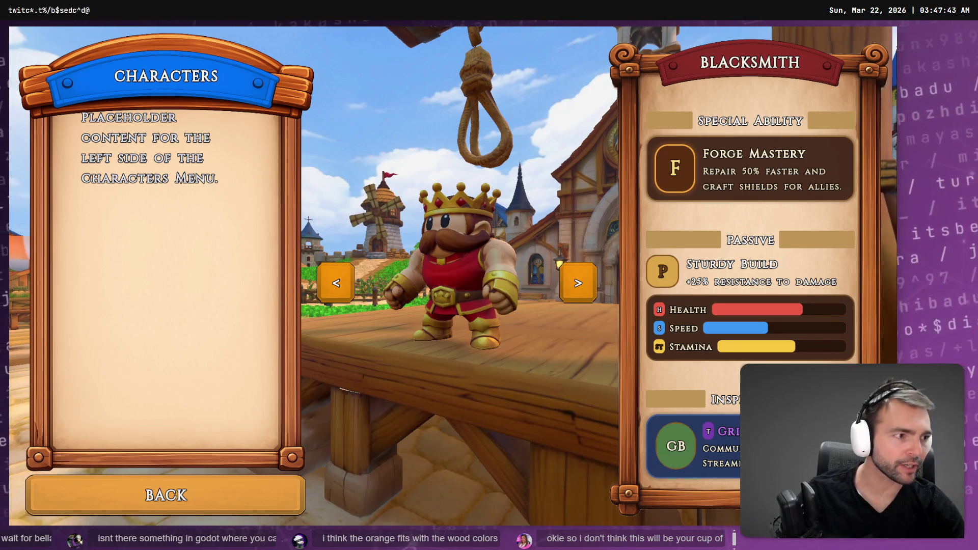
Dismiss Photopea's ad-blocker notice and bring up the WoodPanelBackgroundAdorned frame image, comparing it with the game
key("alt+Tab")
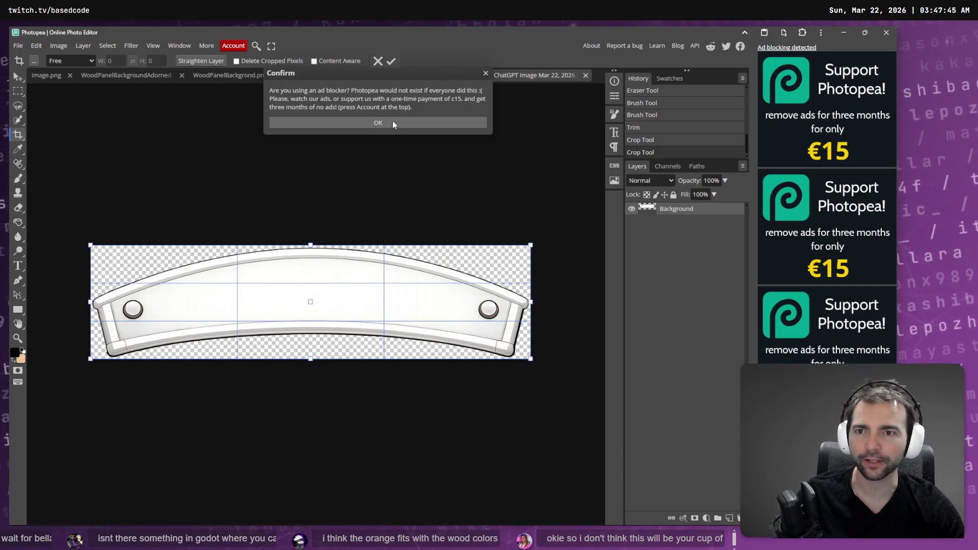
left_click(392, 122)
left_click(243, 78)
left_click(337, 79)
left_click(399, 74)
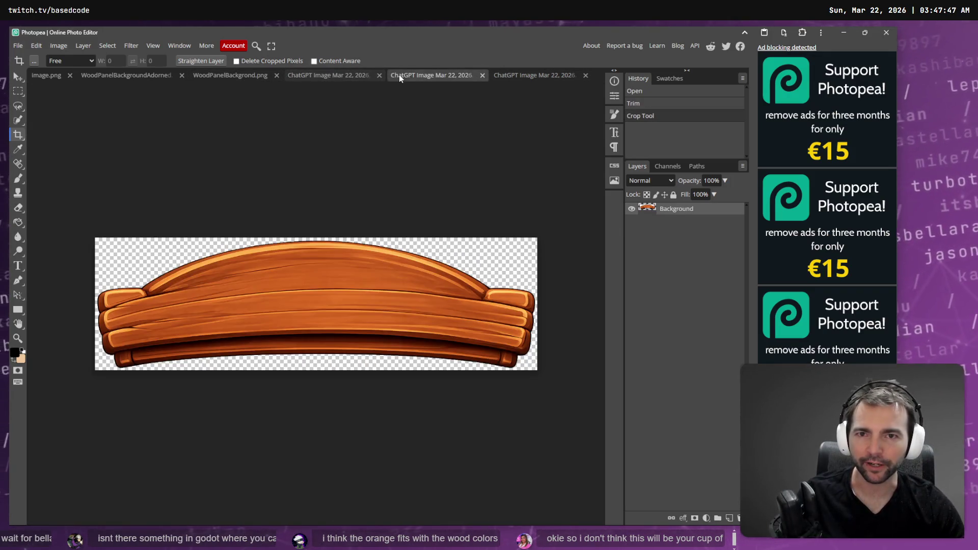
left_click(530, 75)
left_click(145, 78)
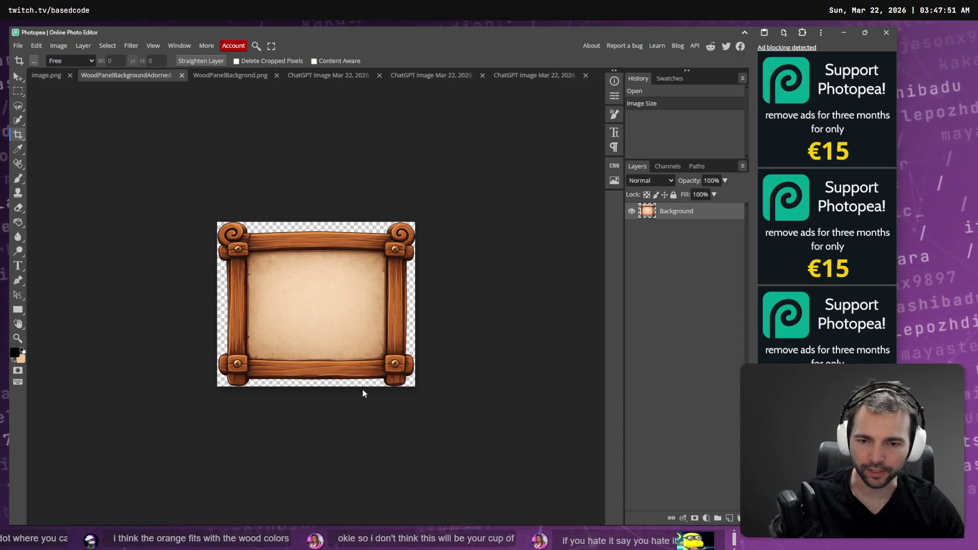
key("alt+Tab")
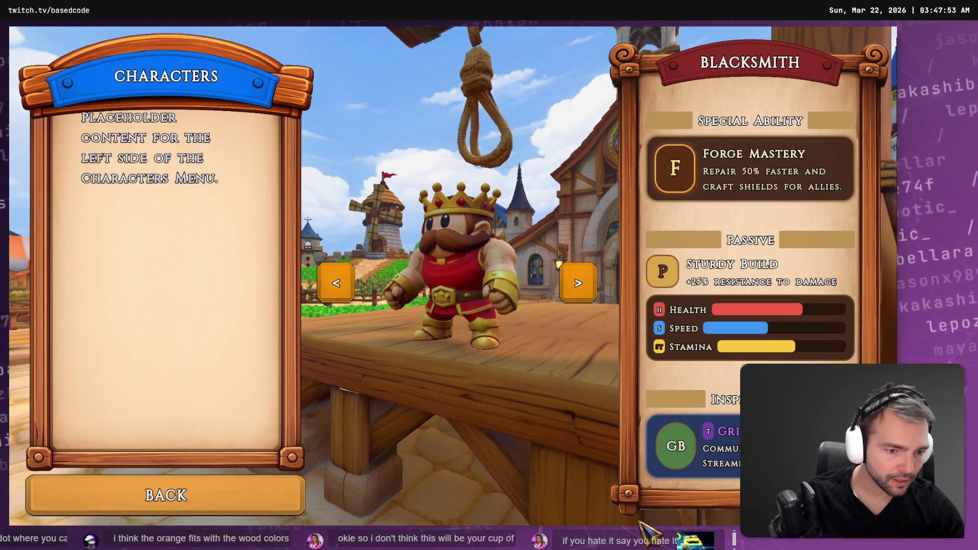
key("alt+Tab")
Zoom in and, with a small Eraser brush, erase straight strips along the frame's bottom edge
scroll(115, 408, "up", 6)
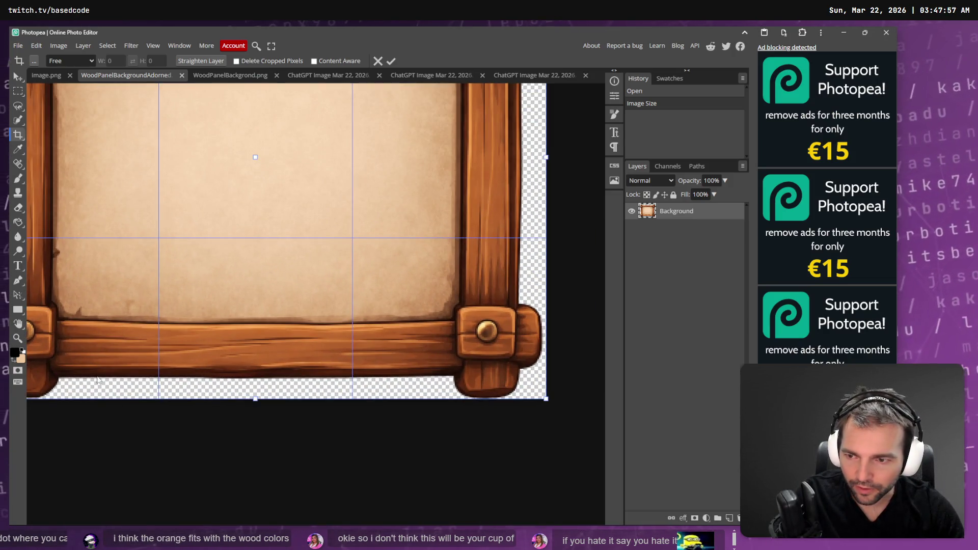
scroll(98, 379, "up", 1)
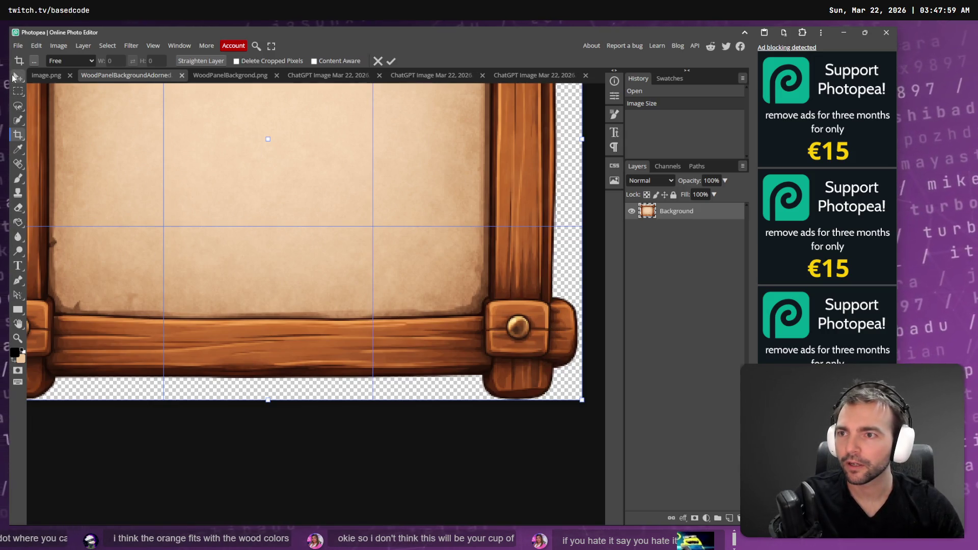
key("e")
key("bracketleft")
key("bracketleft")
key("bracketleft")
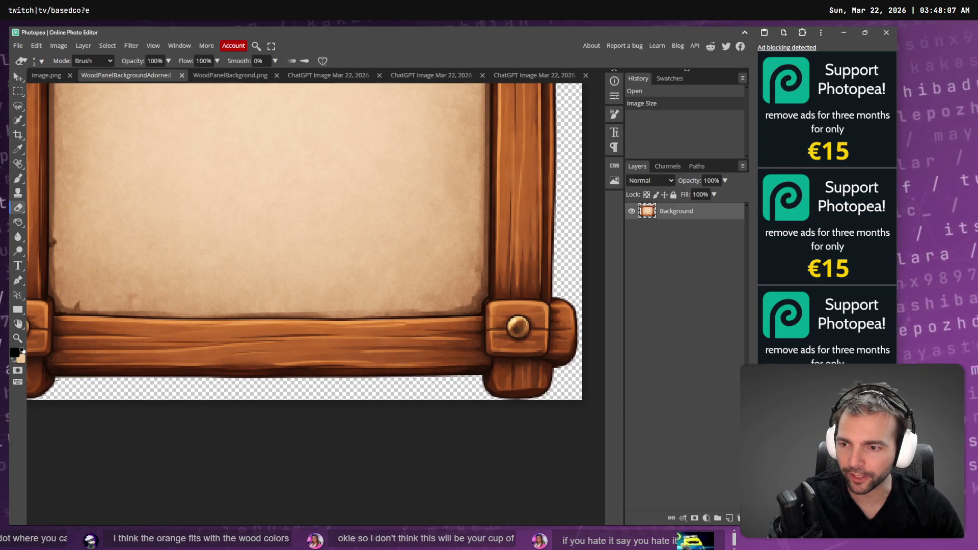
left_click(56, 379)
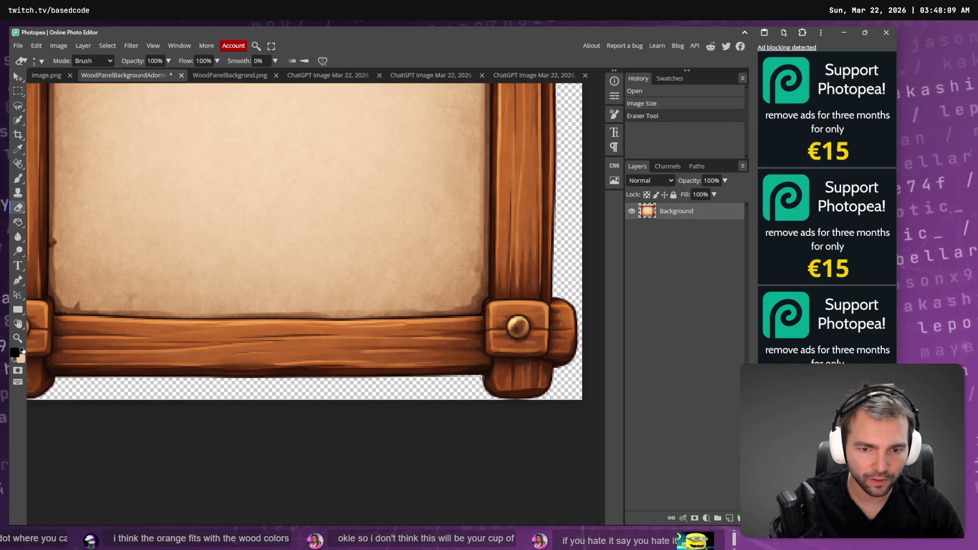
left_click(481, 378, "shift")
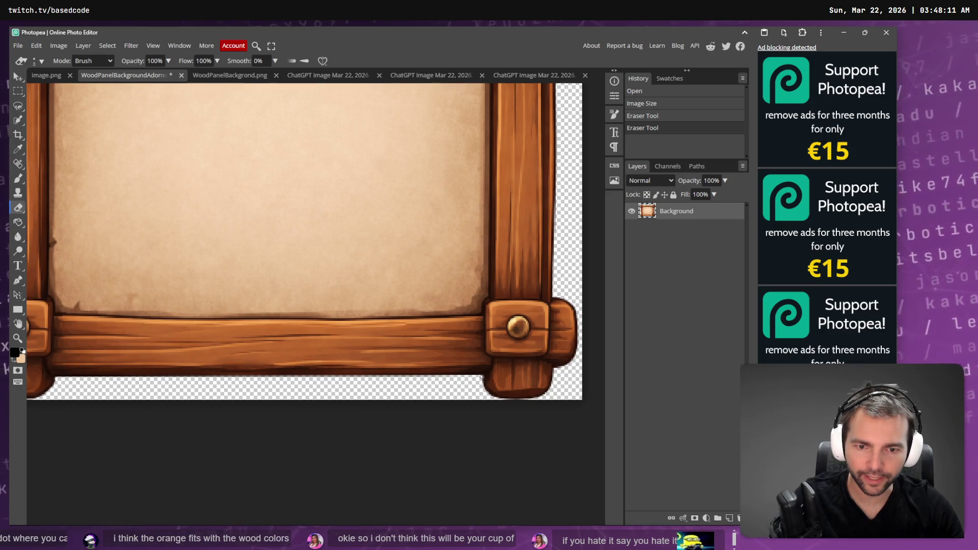
left_click(481, 378)
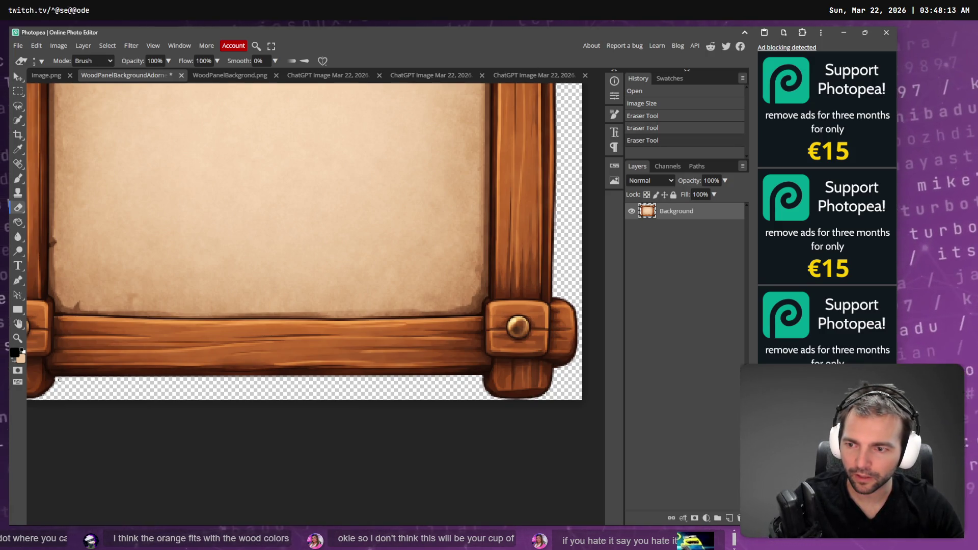
left_click(56, 379, "shift")
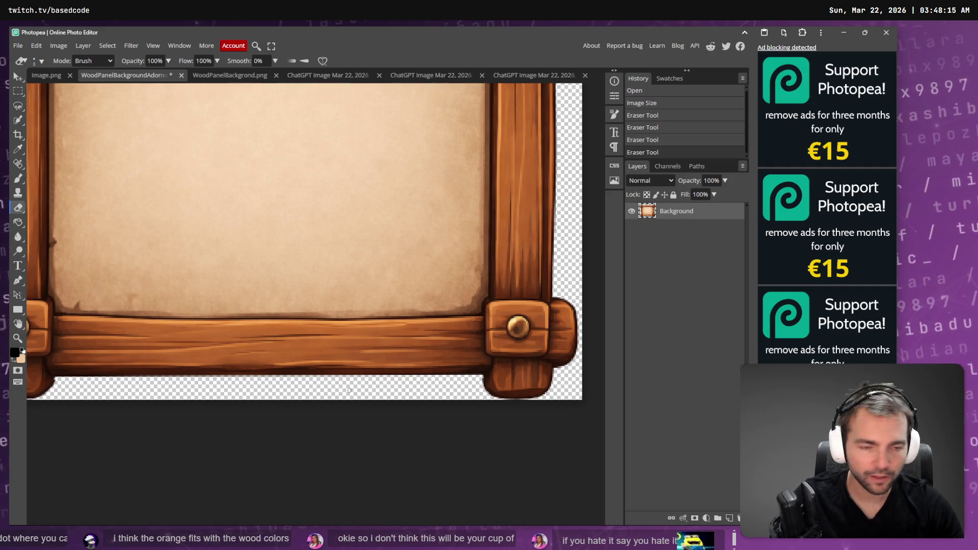
After comparing with the game's panel, erase the dark outline along the frame's right edge
key("alt+Tab")
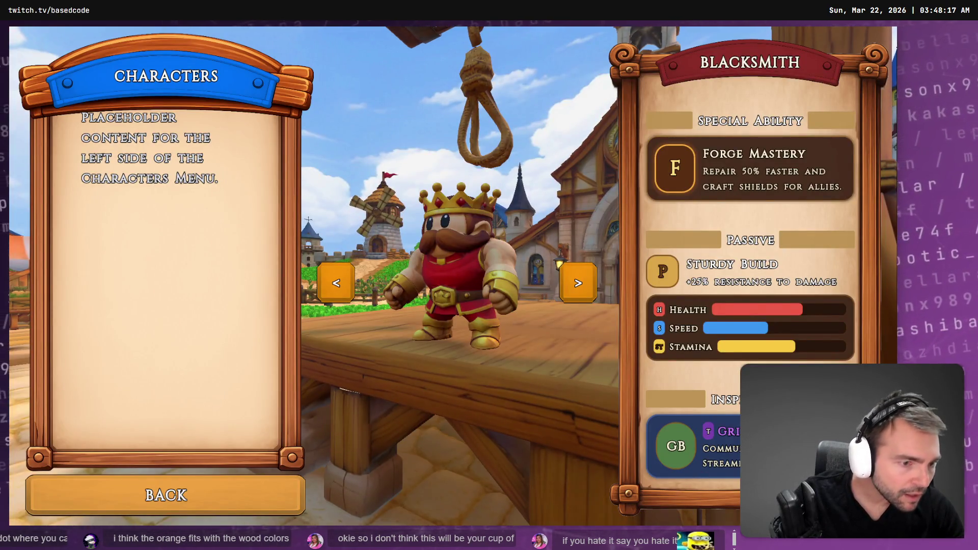
key("alt+Tab")
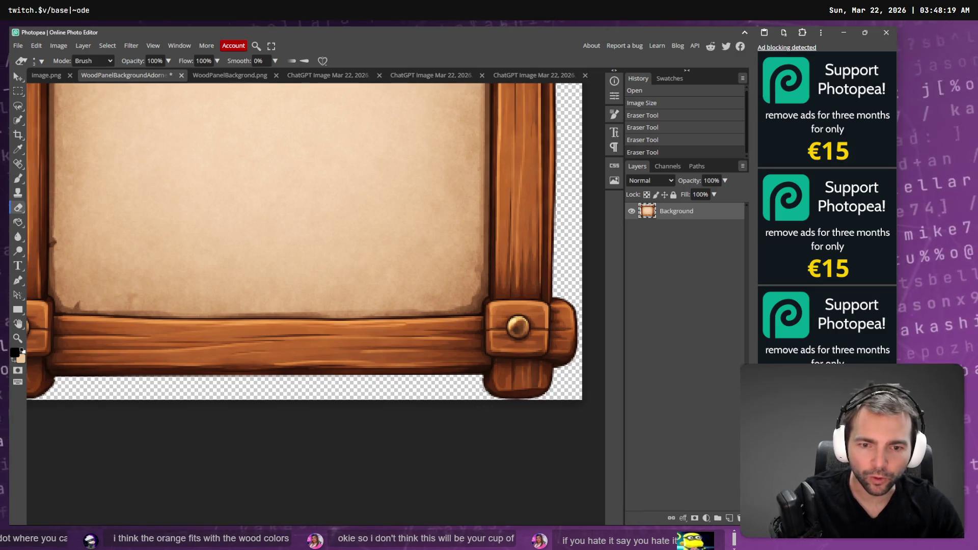
key("alt+Tab")
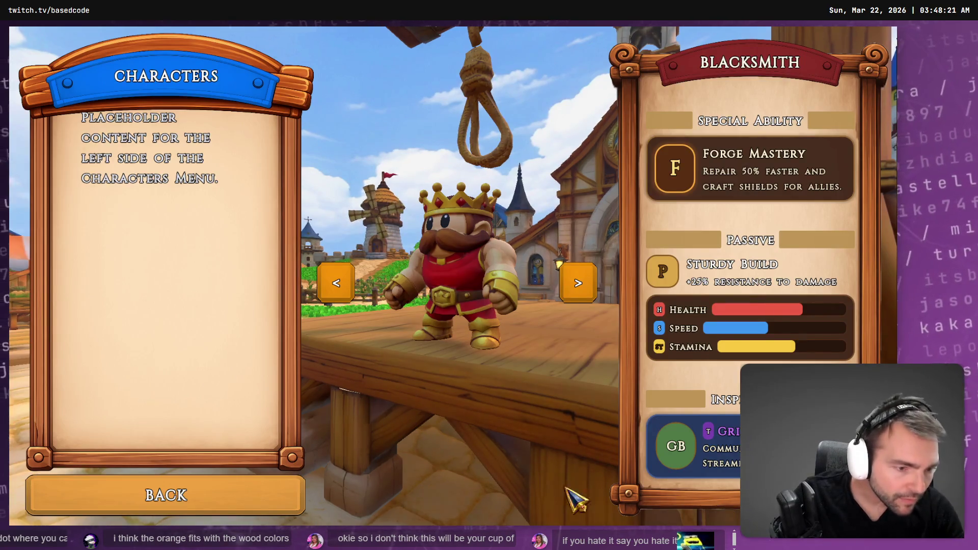
key("alt+Tab")
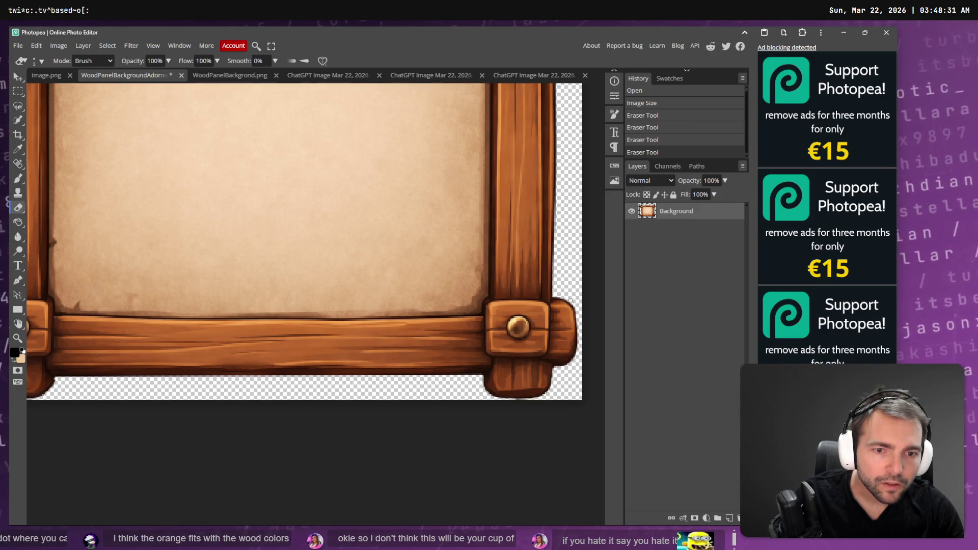
left_click(554, 296)
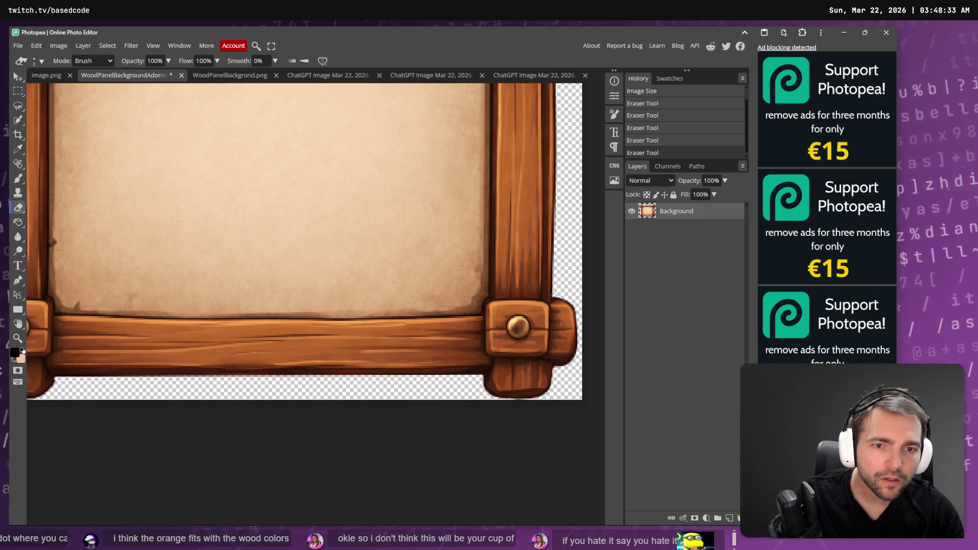
scroll(554, 295, "up", 3)
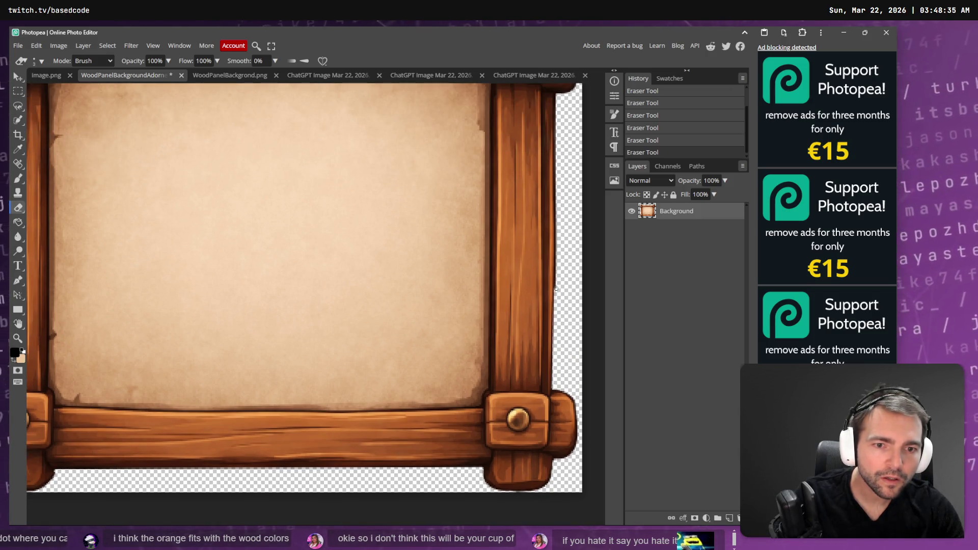
key("ctrl+z")
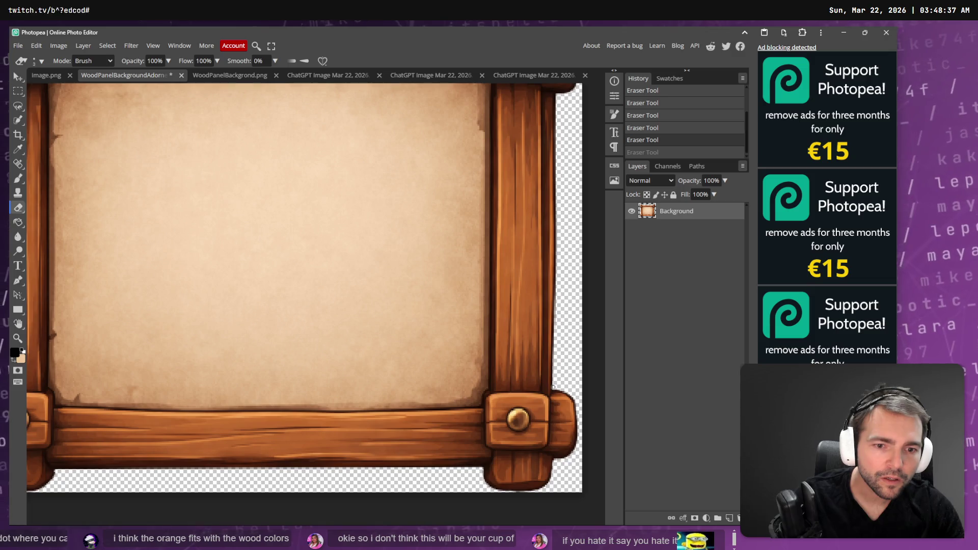
key("ctrl+shift+z")
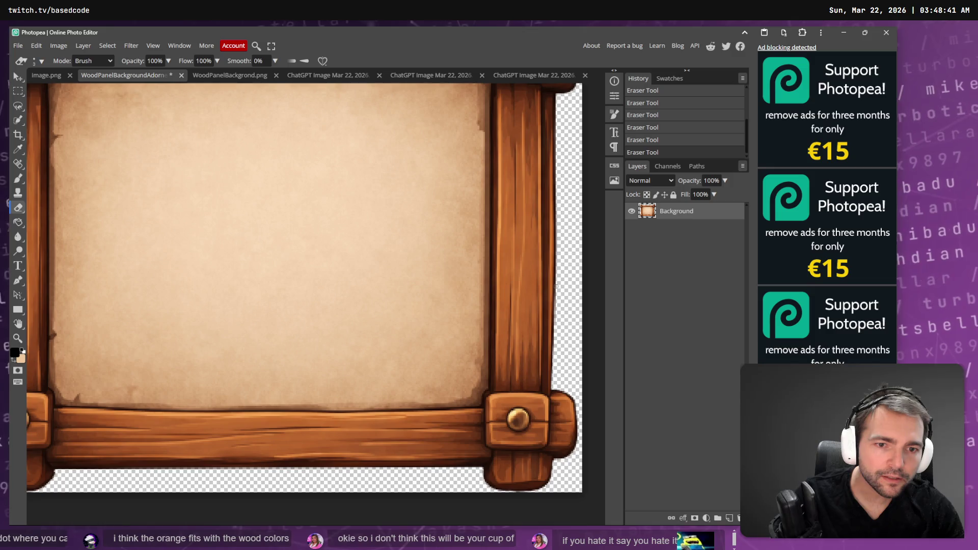
left_click_drag(556, 287, 559, 281)
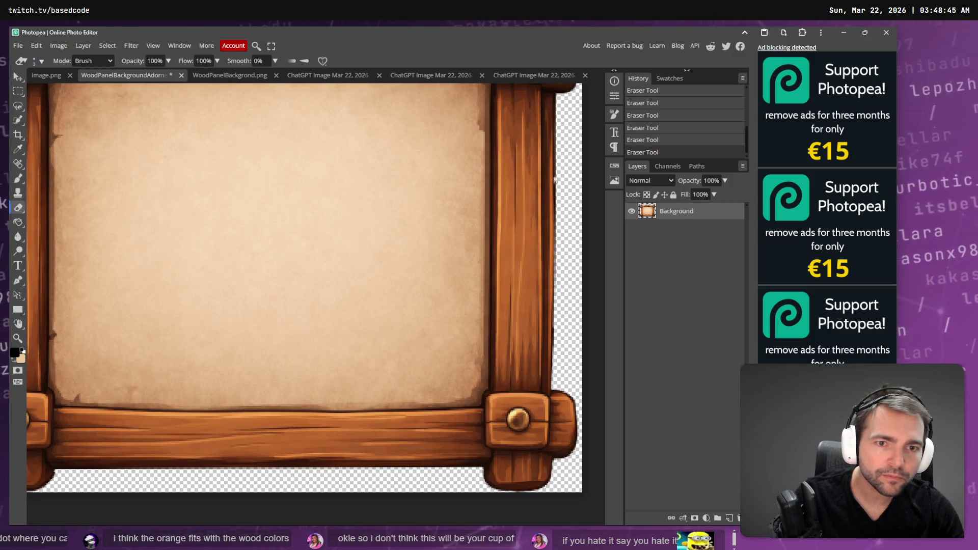
left_click_drag(556, 162, 557, 138)
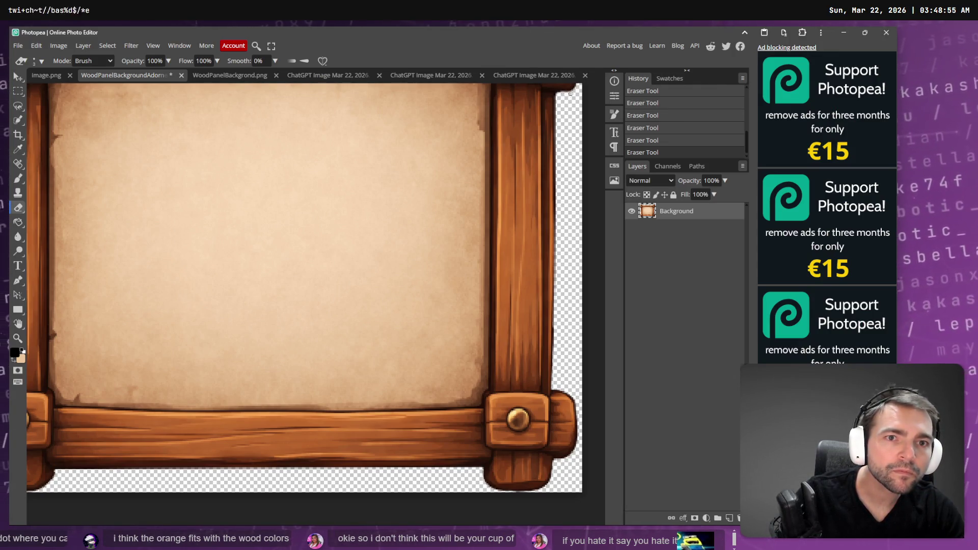
scroll(579, 90, "up", 3)
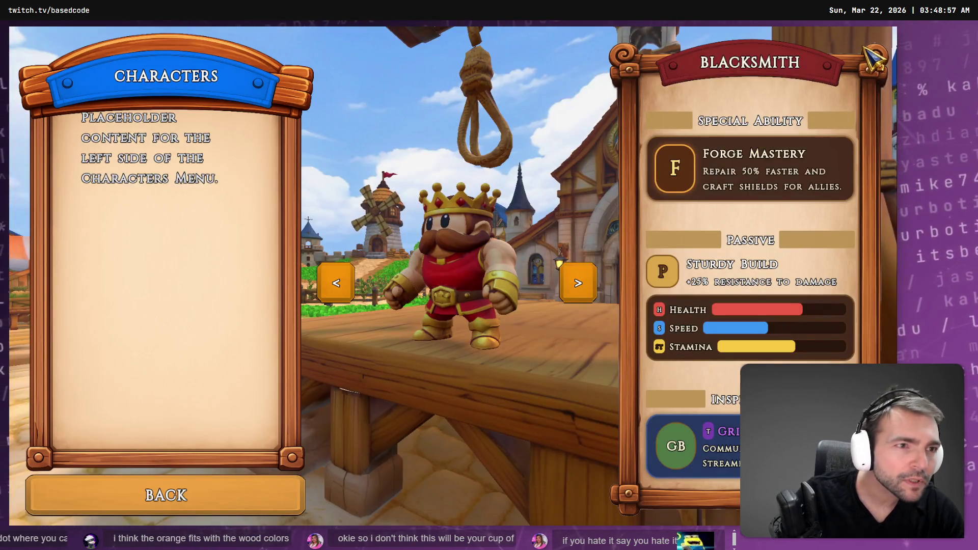
Erase the dark outline along the frame's top edge, both rightward and leftward
key("alt+Tab")
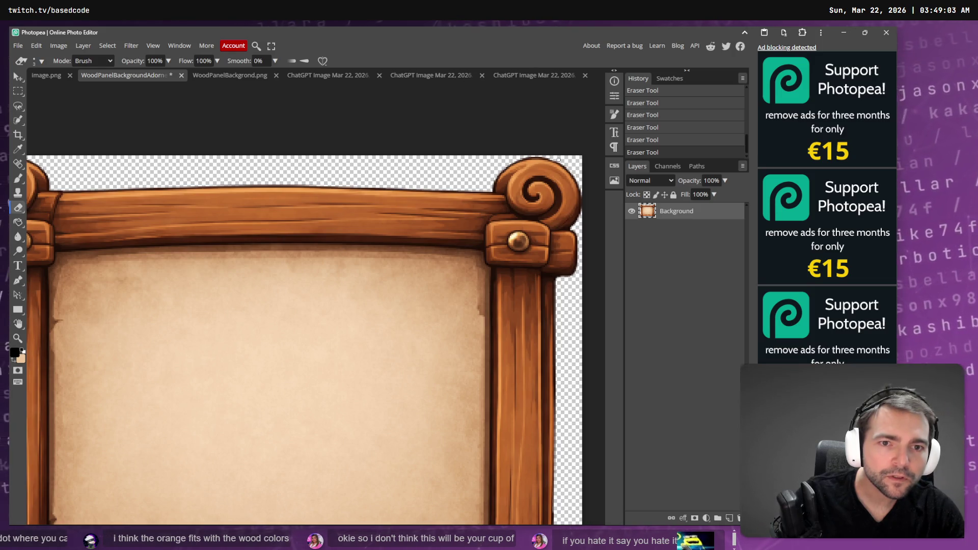
key("alt+Tab")
key("alt+Tab")
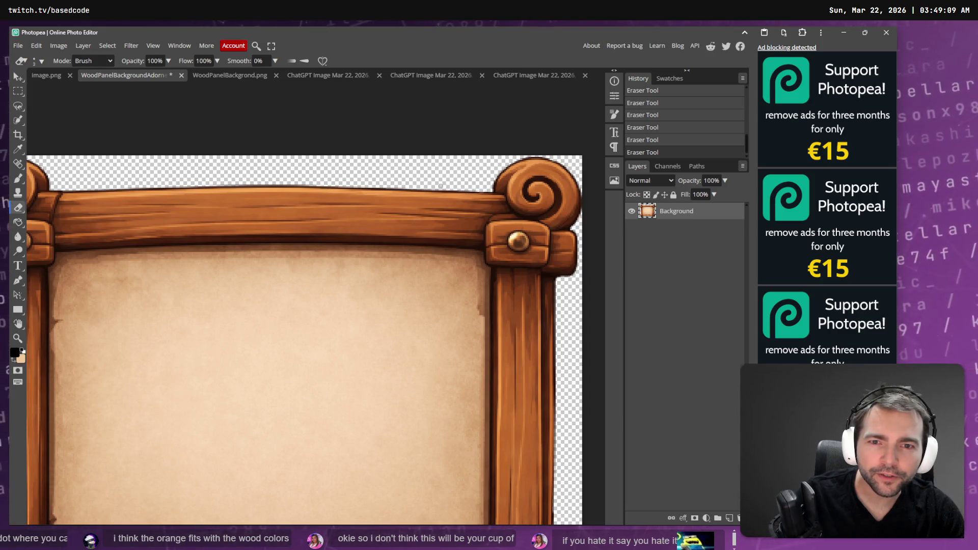
key("alt+Tab")
key("alt+Tab")
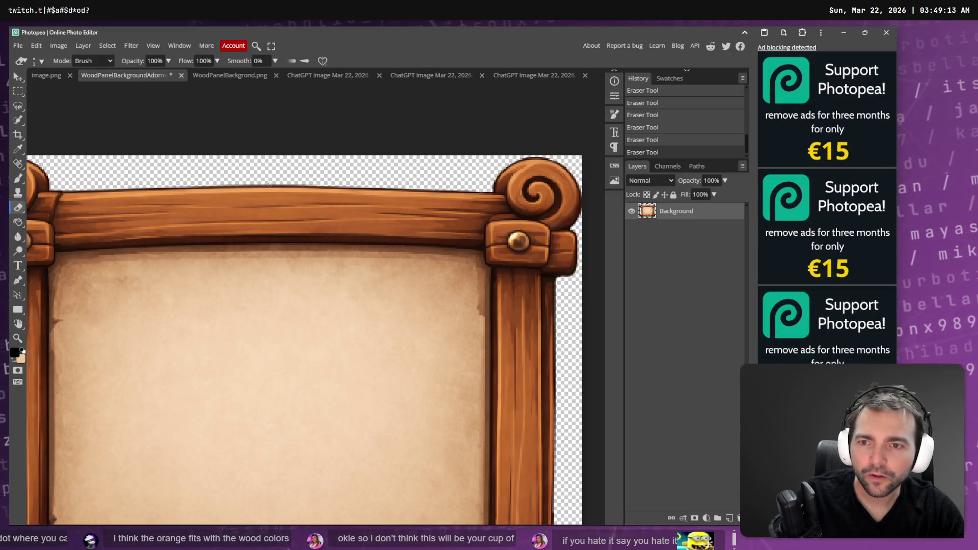
left_click_drag(268, 186, 477, 190)
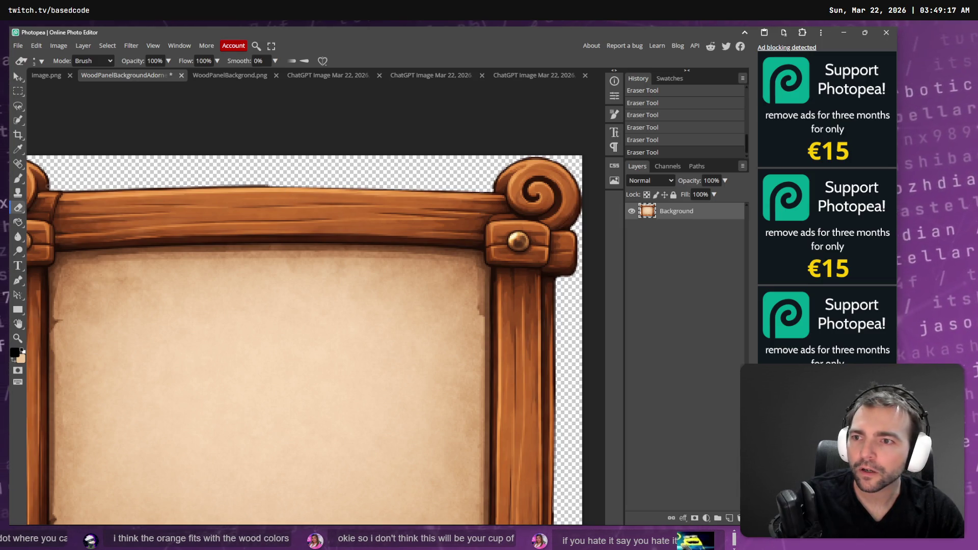
left_click_drag(267, 186, 167, 187)
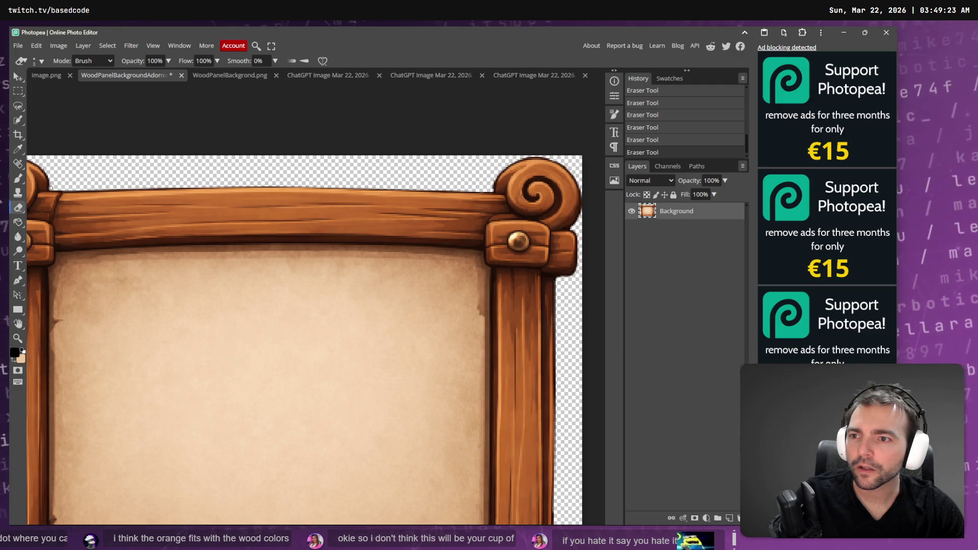
scroll(88, 179, "left", 5)
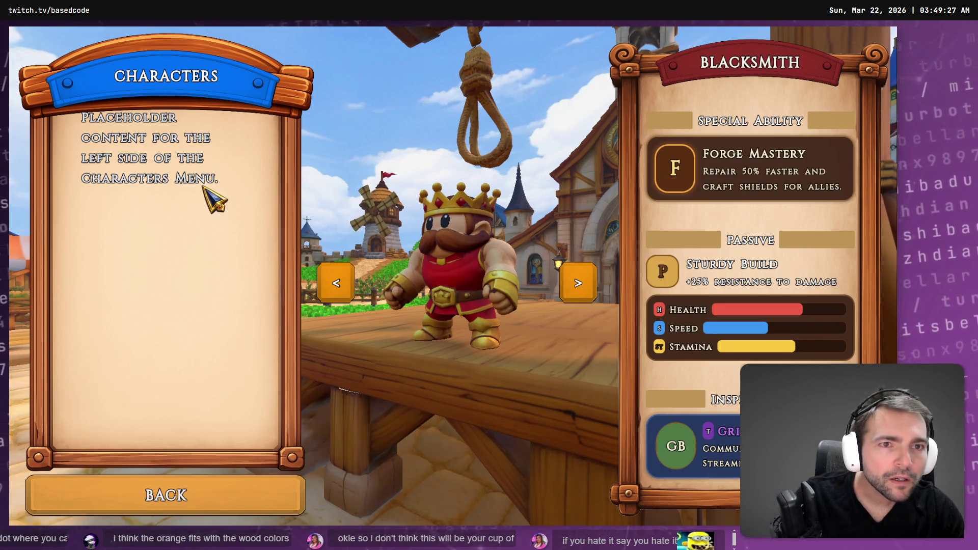
Compare the frame with the game panel once more and save the document with Ctrl+S
key("alt+Tab")
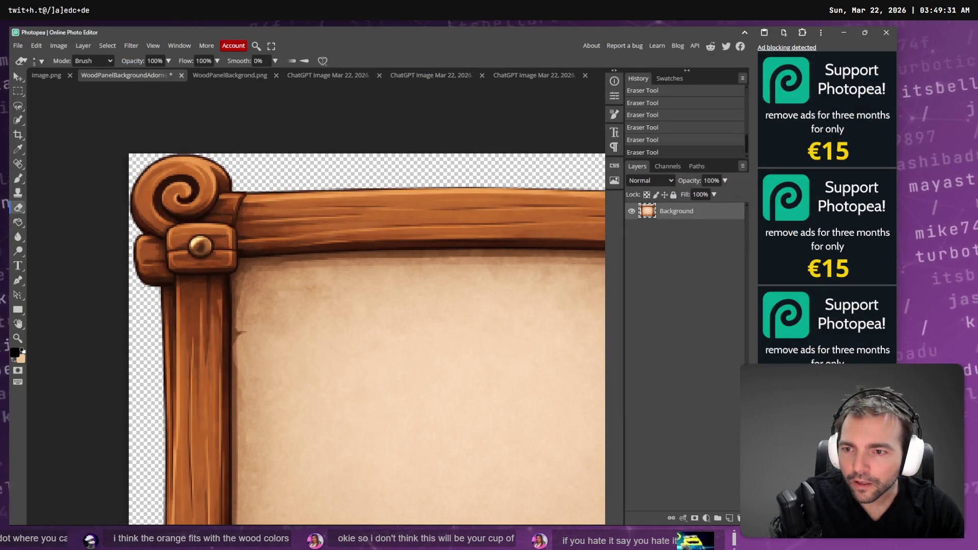
key("alt+Tab")
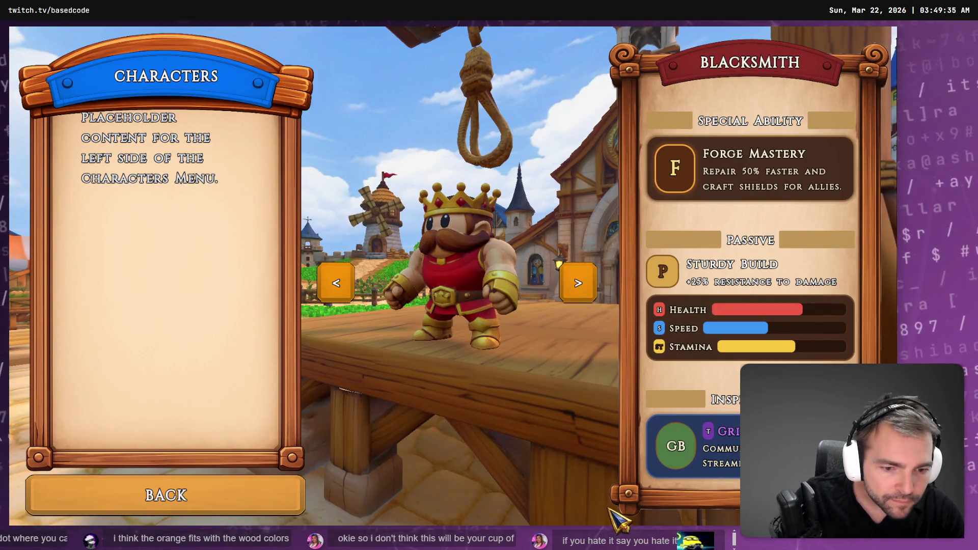
key("alt+Tab")
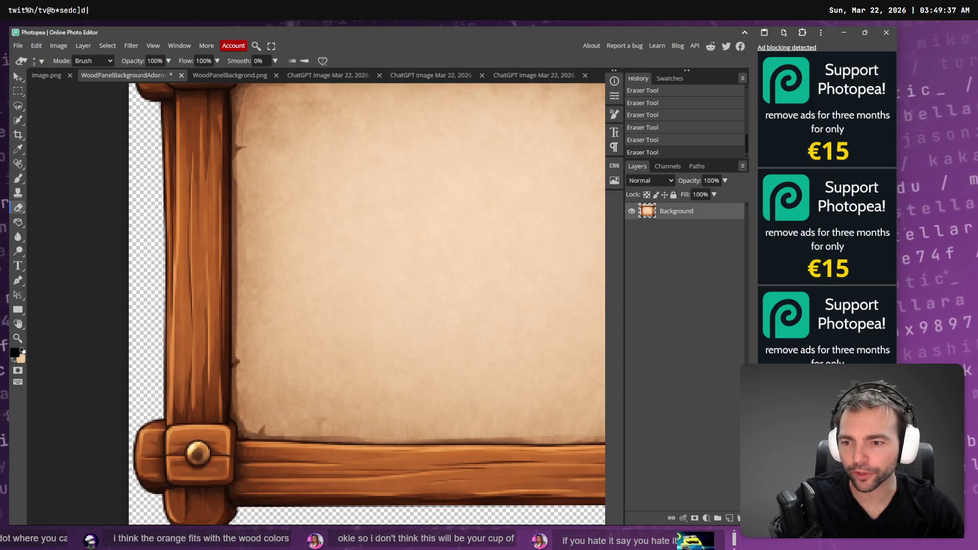
scroll(367, 306, "up", 1)
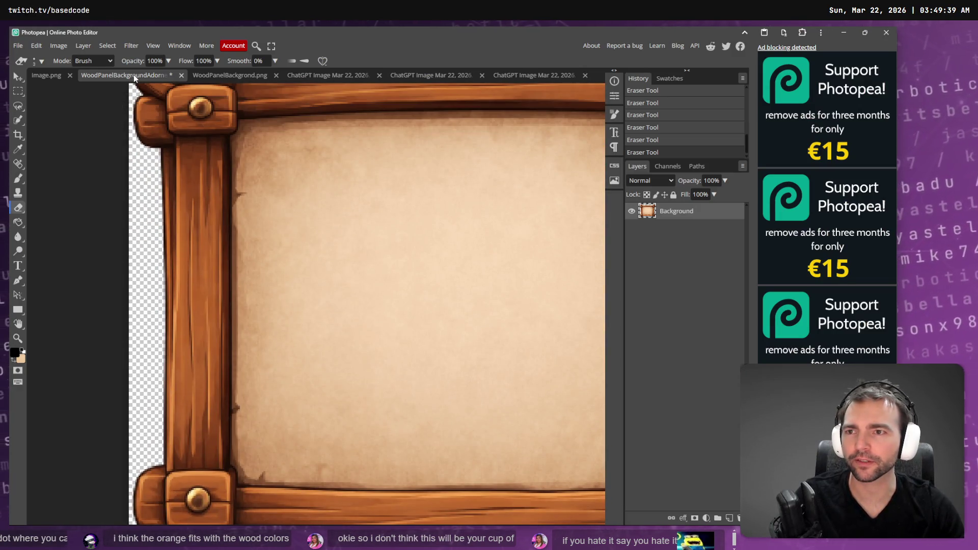
key("ctrl+s")
Check the game and Godot, then open and dismiss the document tab's closing menu without closing it
key("alt+Tab")
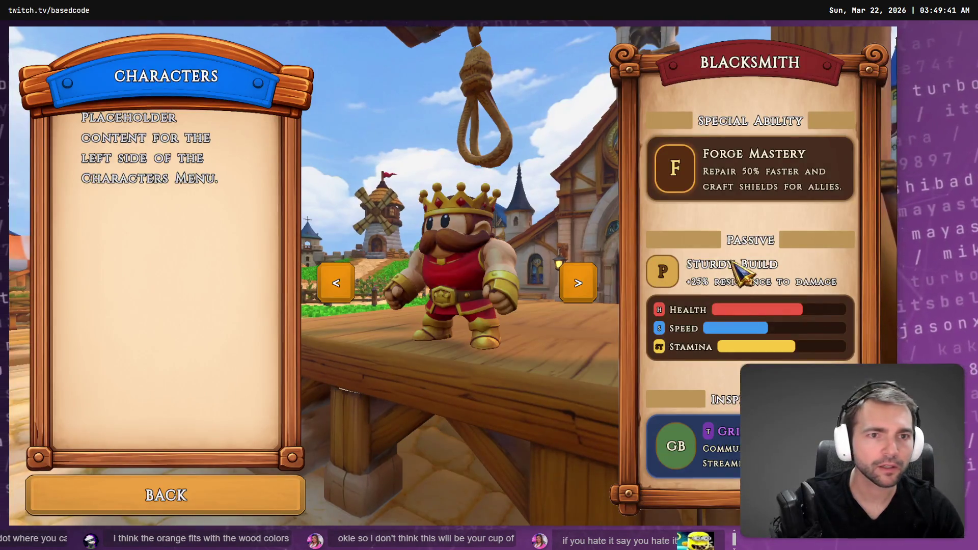
key("alt+Tab")
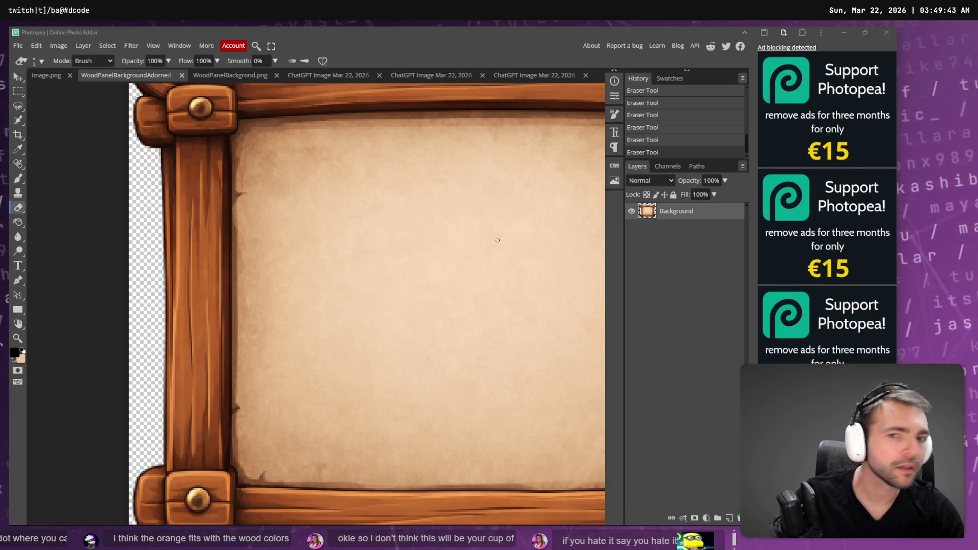
key("alt+Tab")
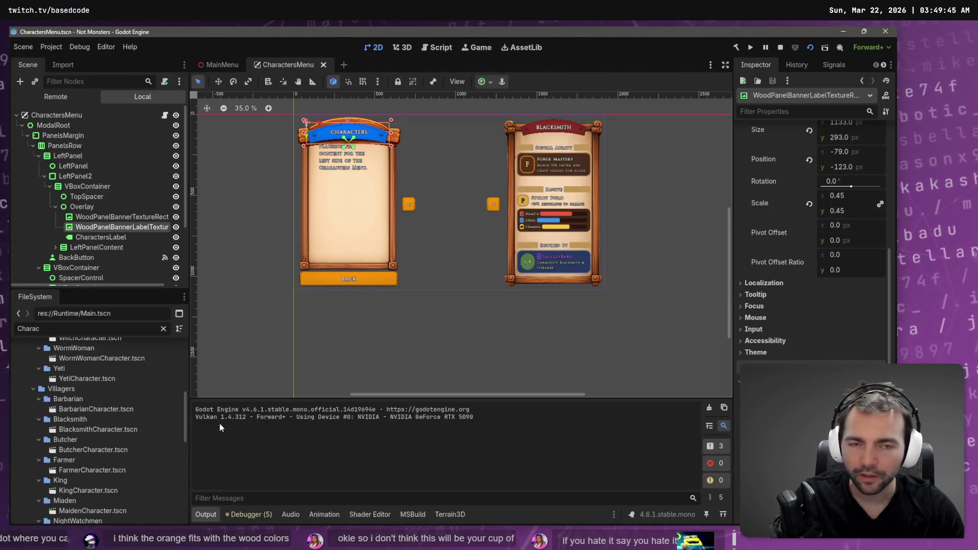
key("alt+Tab")
right_click(148, 76)
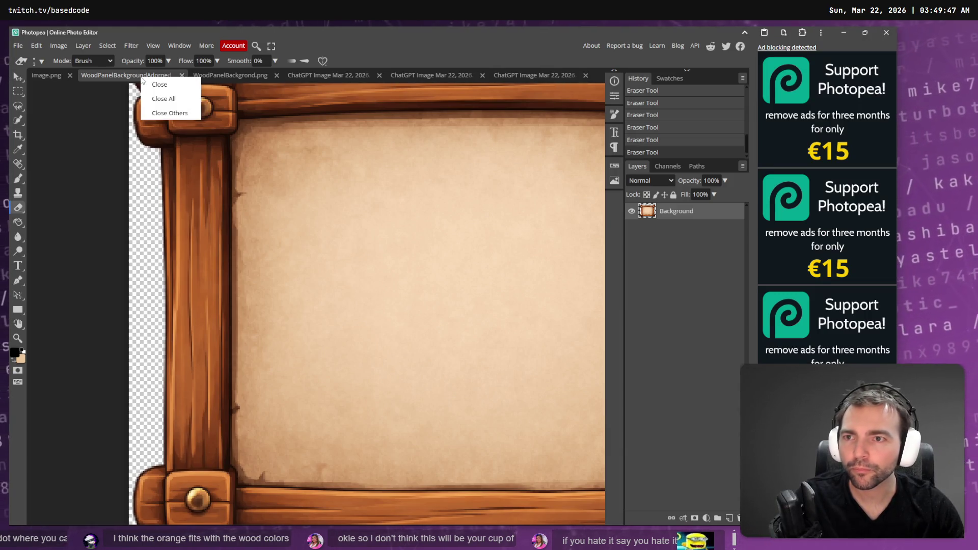
left_click(125, 83)
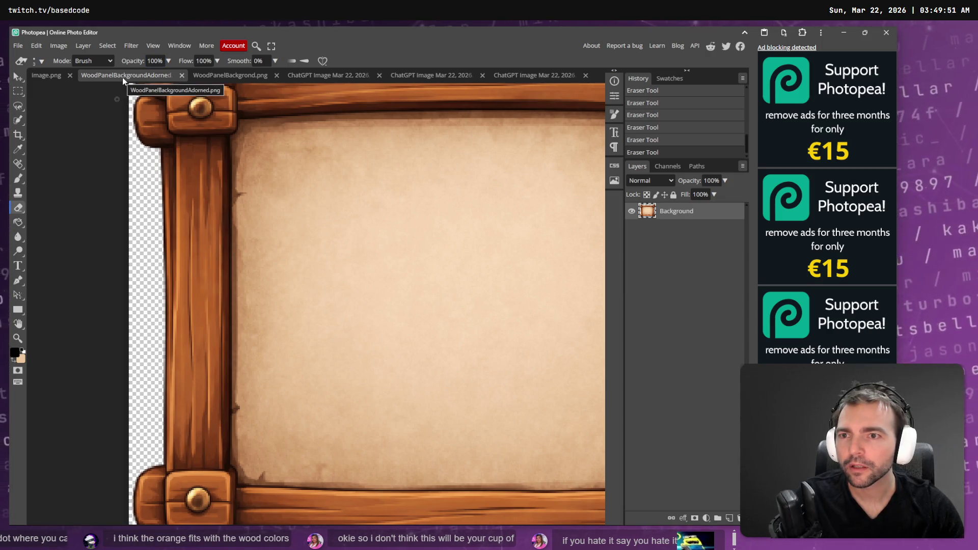
Export the frame as PNG to Downloads as WoodPanelBackgroundAdorned (1).png and check it in Explorer
left_click(18, 45)
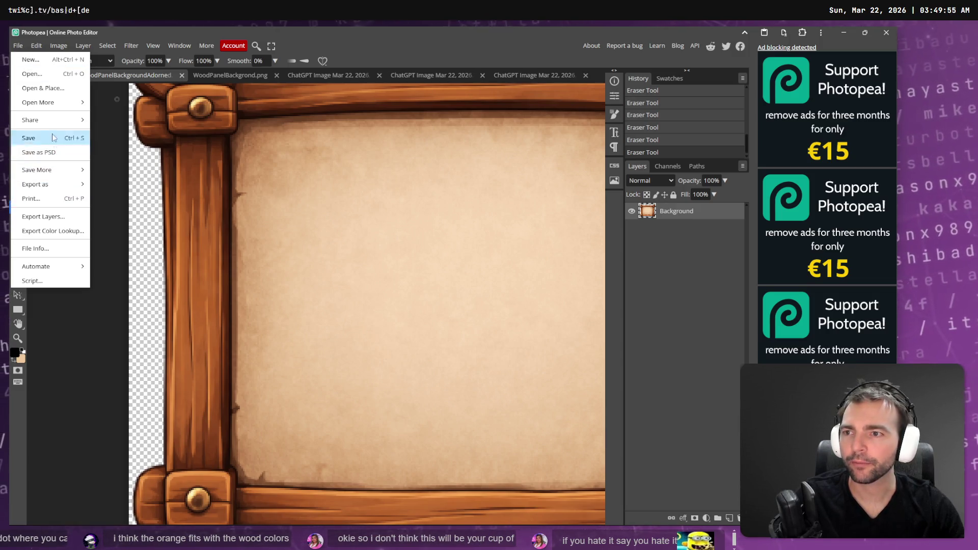
mouse_move(57, 186)
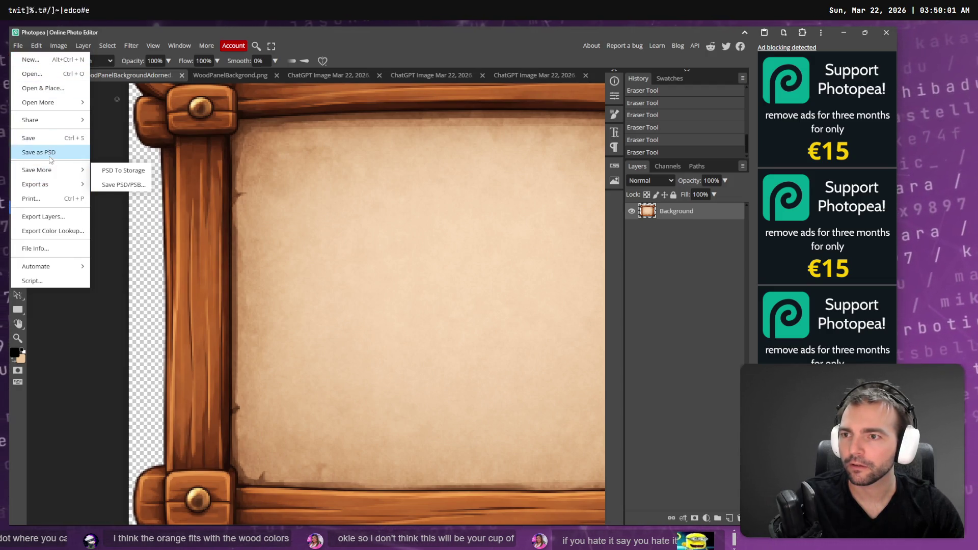
left_click(117, 185)
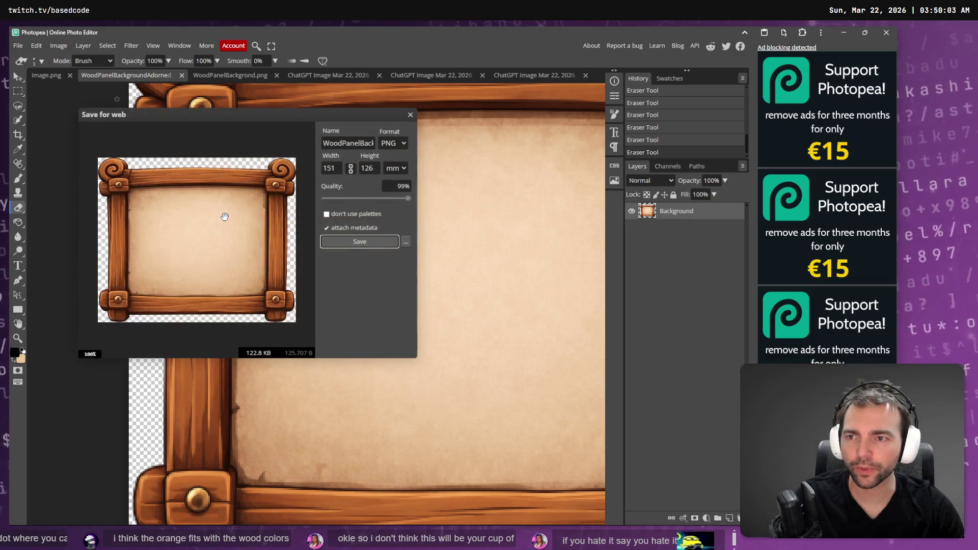
left_click(359, 243)
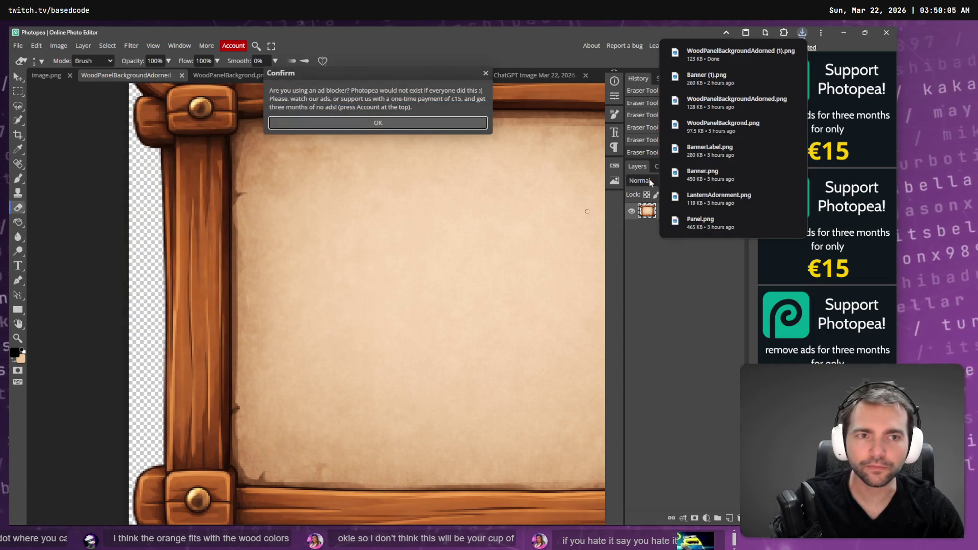
left_click(781, 51)
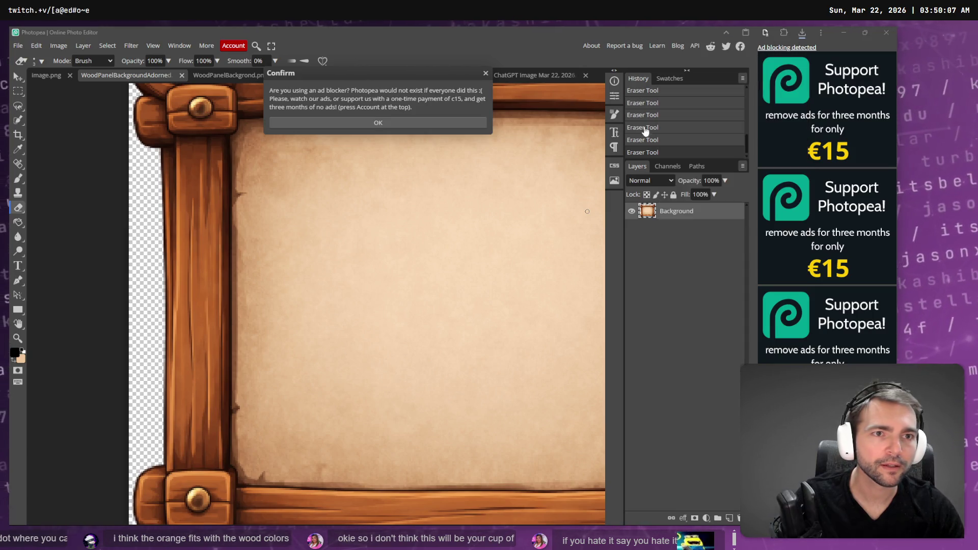
left_click(693, 172)
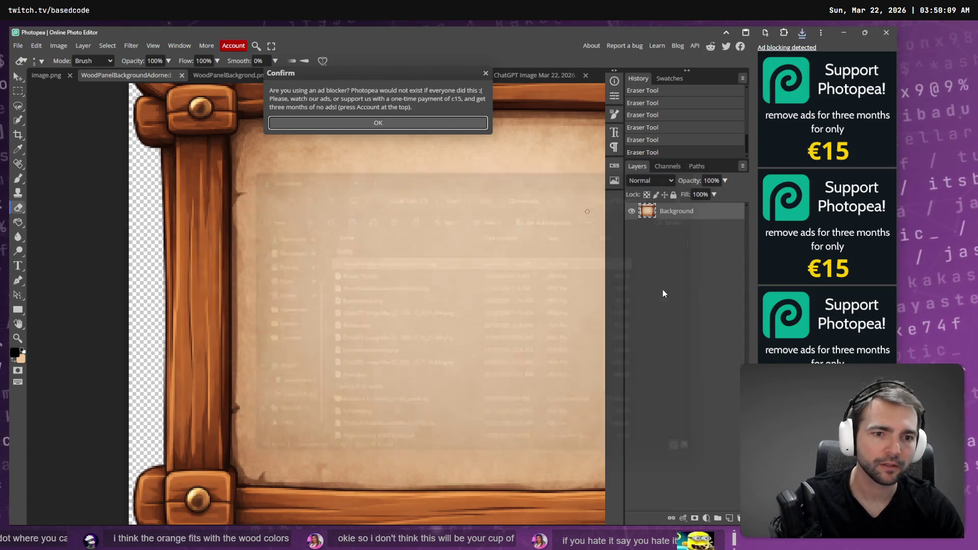
key("alt+Tab")
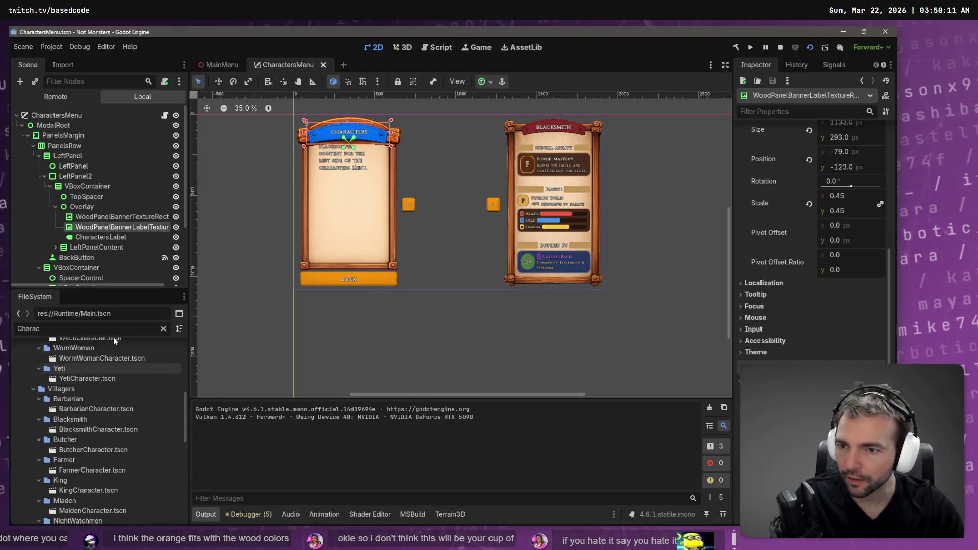
Clear Godot's Charac filter and select WoodPanelBackgroundAdorned.png in Runtime/Menus/Assets/Elements
left_click(163, 329)
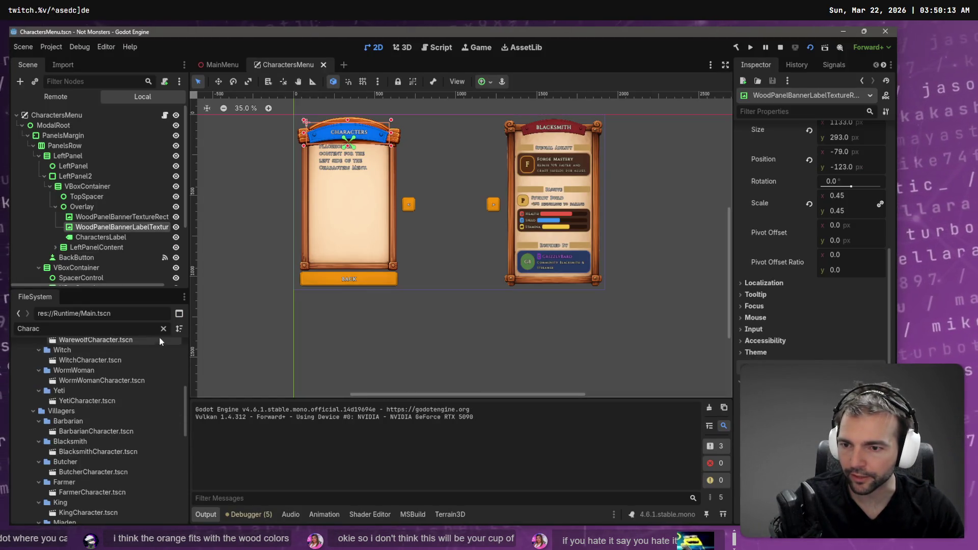
scroll(97, 420, "up", 3)
scroll(99, 430, "up", 3)
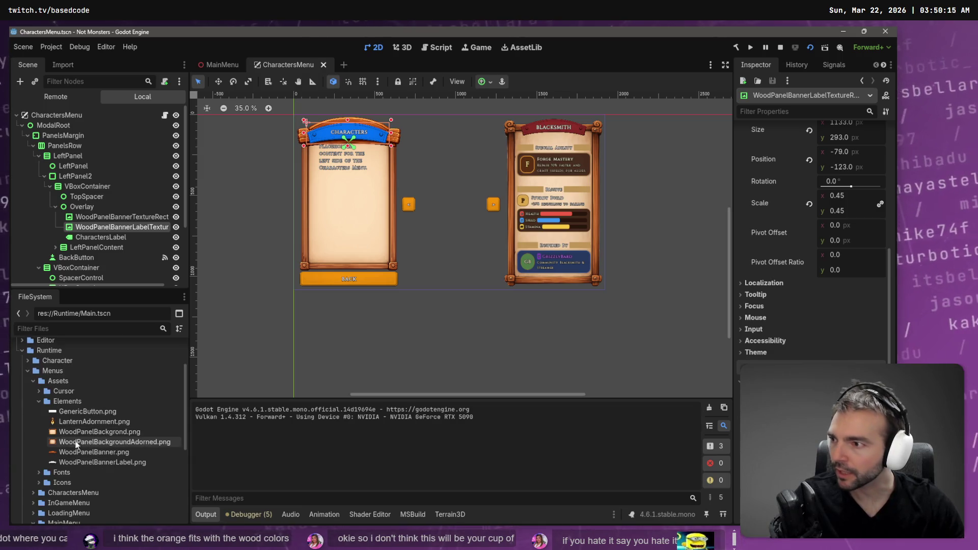
mouse_move(91, 443)
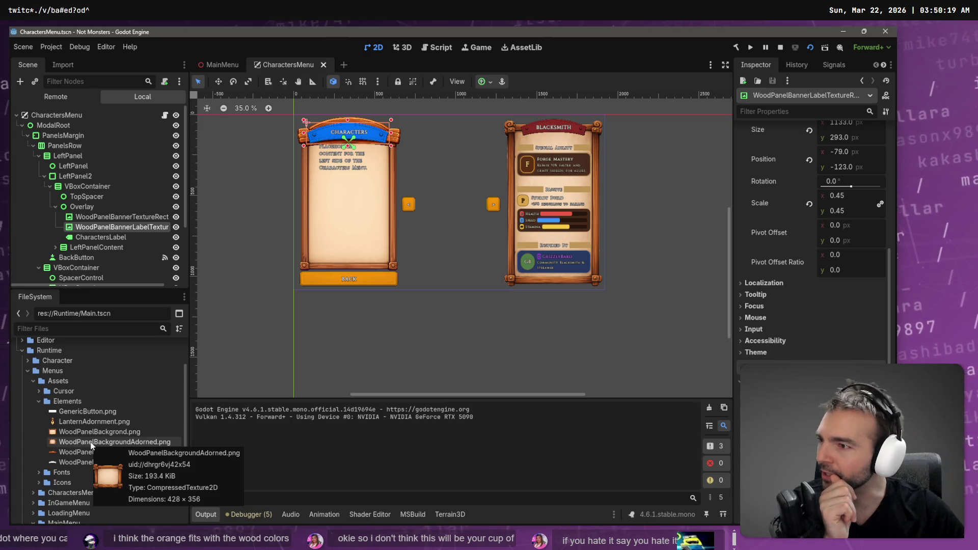
left_click(31, 328)
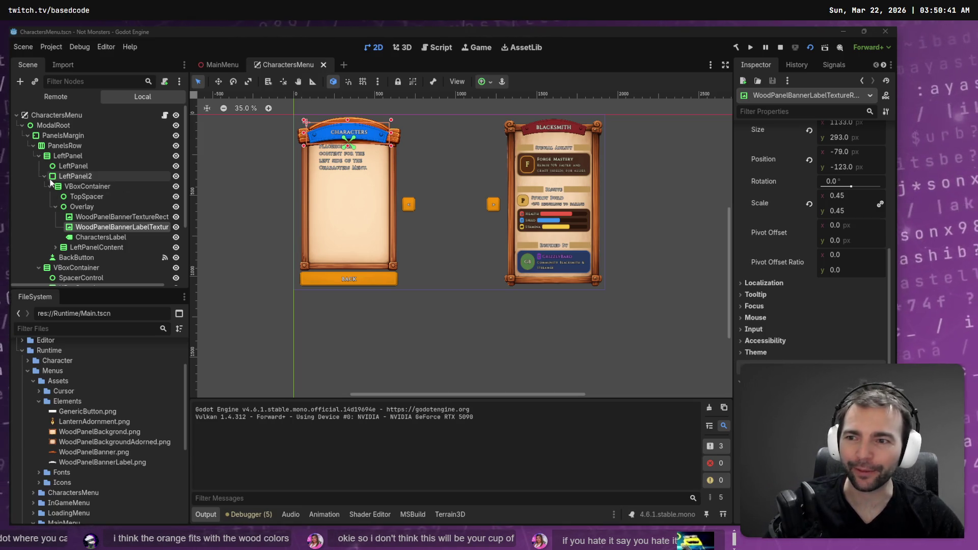
left_click(86, 443)
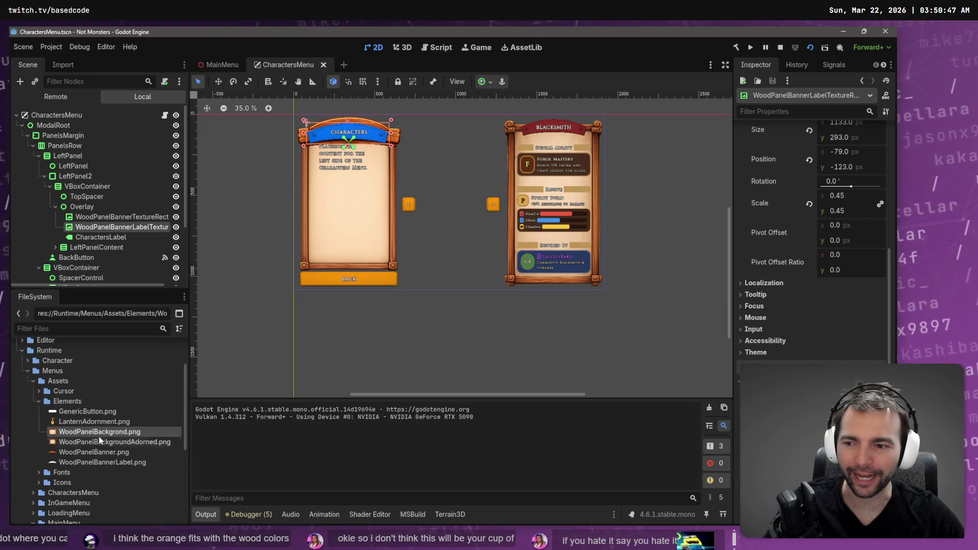
right_click(101, 445)
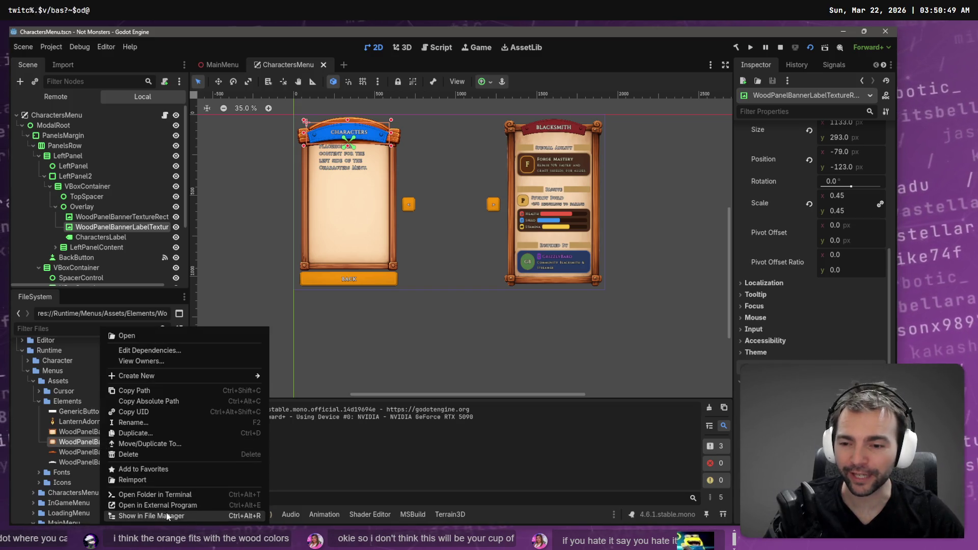
Show the asset's Elements folder in File Explorer and drag the exported PNG from Downloads into it
left_click(148, 516)
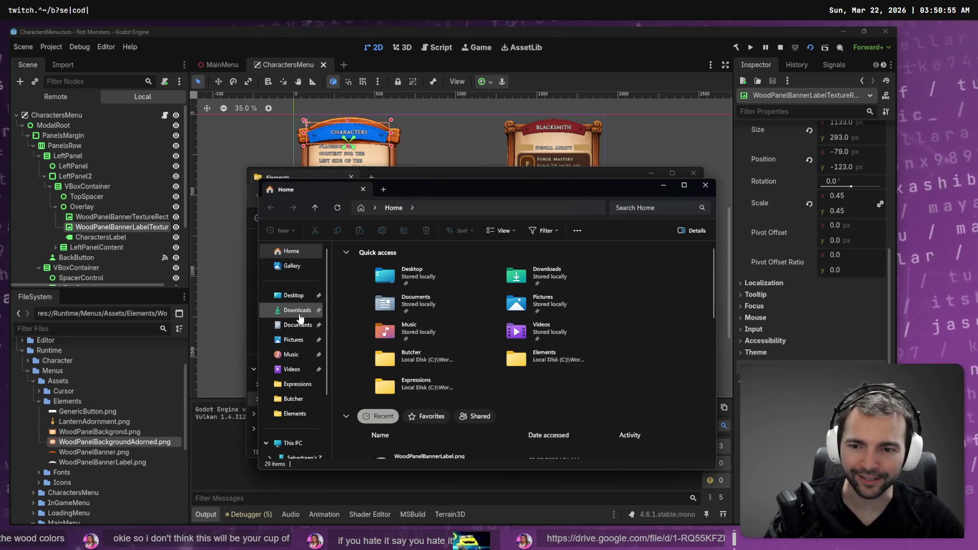
left_click(301, 312)
left_click(435, 274)
left_click(436, 273)
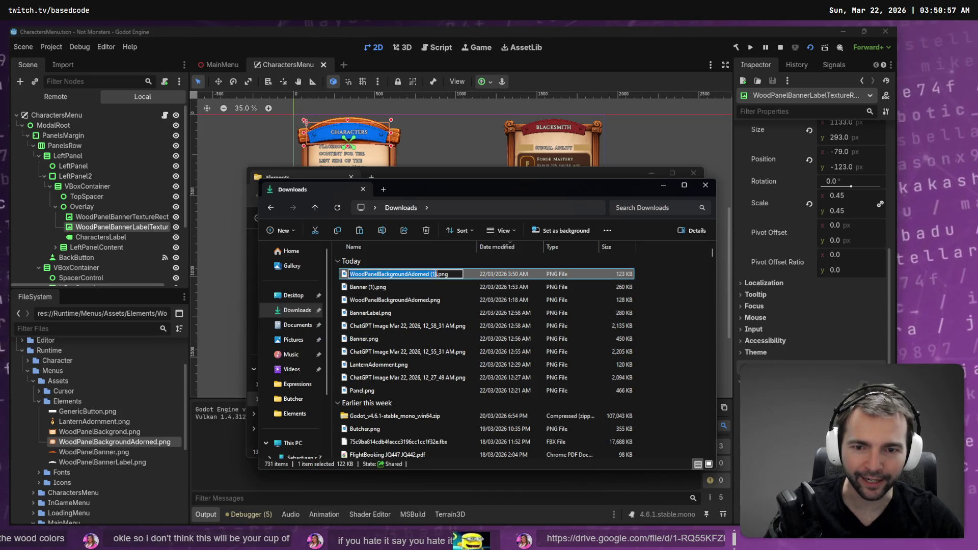
mouse_move(420, 275)
left_mouse_down()
mouse_move(423, 435)
mouse_move(383, 402)
mouse_move(379, 421)
left_mouse_up()
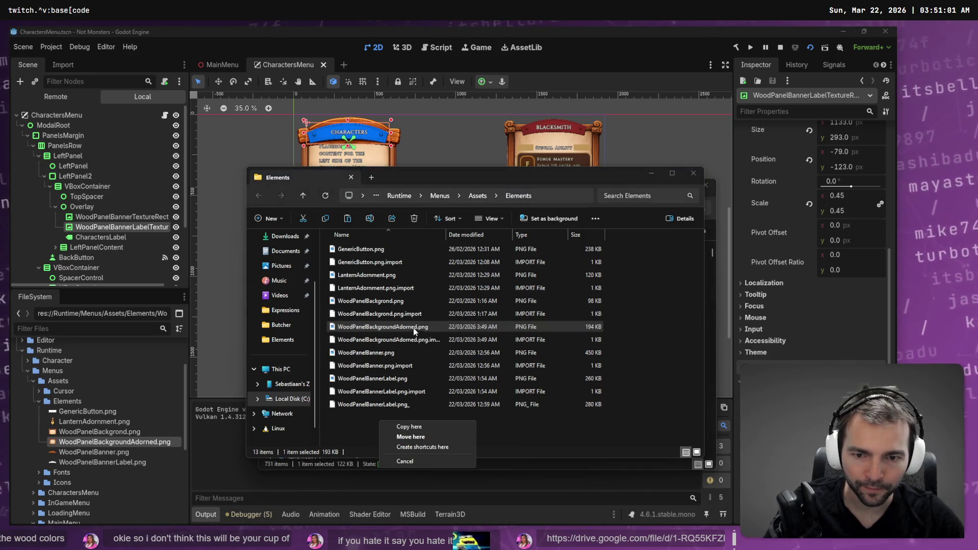
Rename the old WoodPanelBackgroundAdorned.png to WoodPanelBackgroundAdorned.png_, accepting the extension change
left_click(414, 329)
type("_")
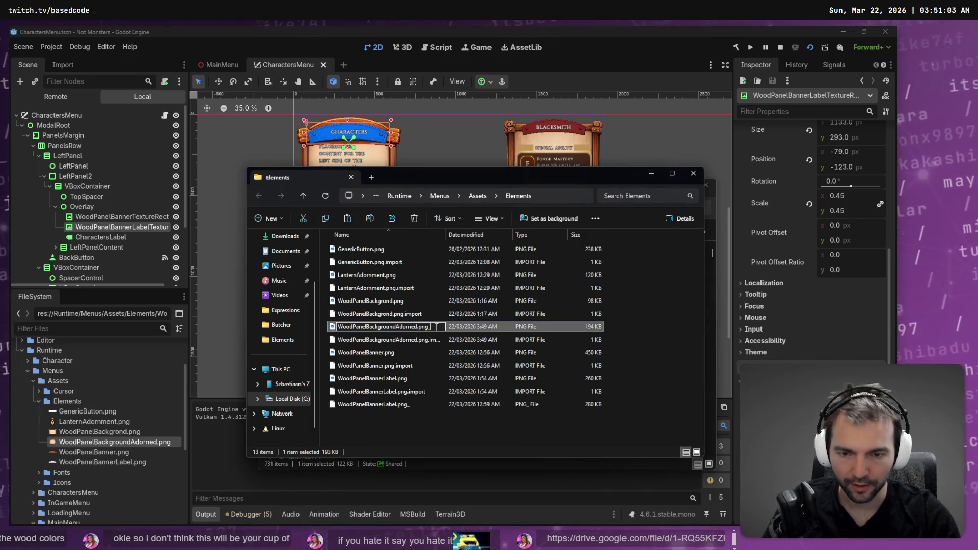
key("Return")
key("Return")
left_click(436, 328)
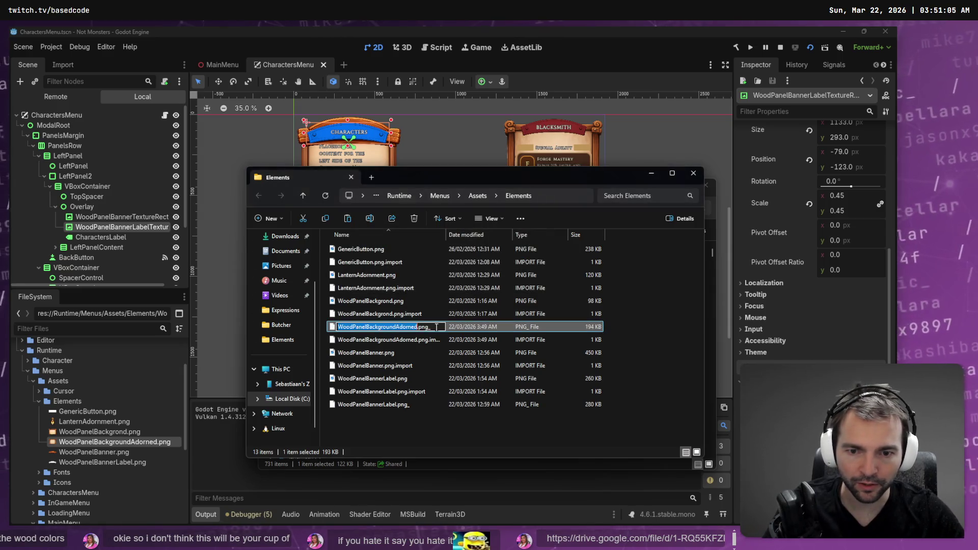